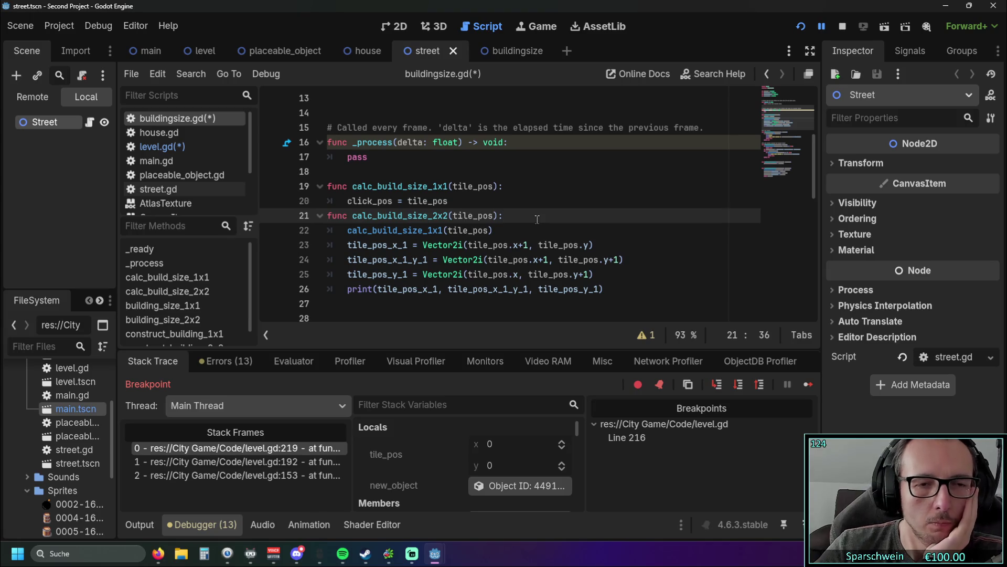
Review the click_pos declaration and the calc_build_size functions in buildingsize.gd
scroll(537, 220, "up", 4)
left_click_drag(448, 142, 315, 141)
left_click(499, 172)
scroll(501, 174, "down", 1)
scroll(491, 181, "up", 1)
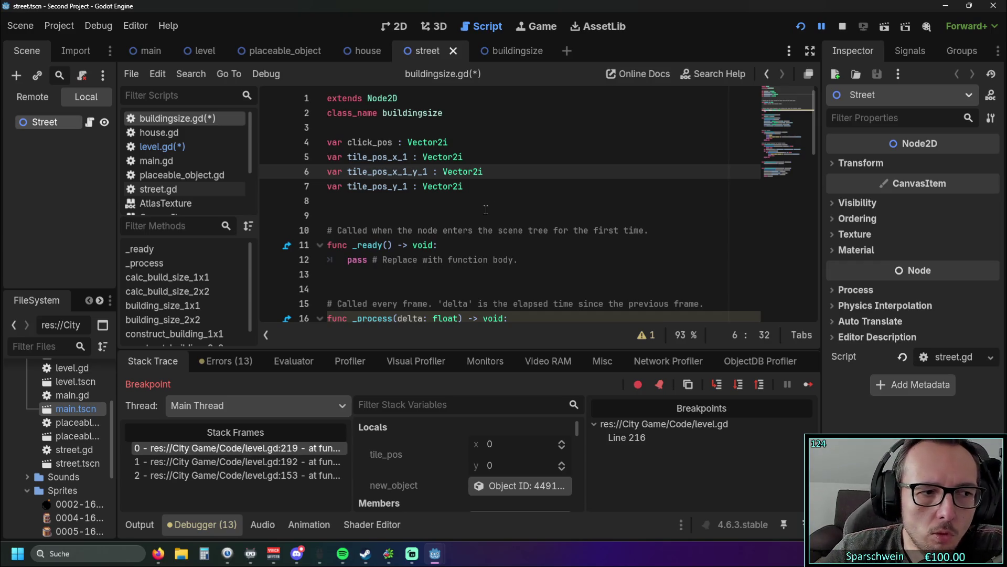
scroll(475, 215, "down", 5)
scroll(525, 278, "up", 2)
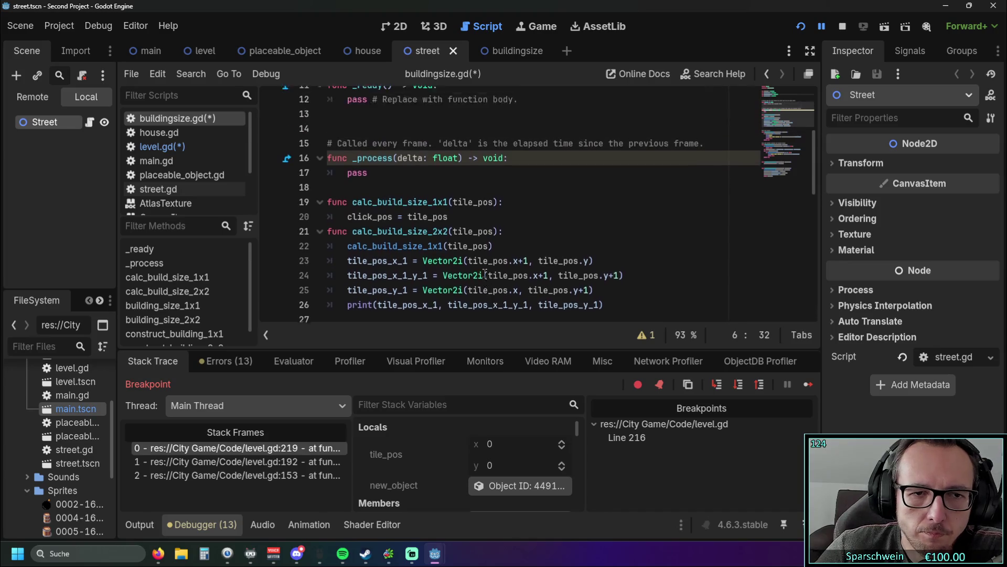
scroll(481, 241, "down", 1)
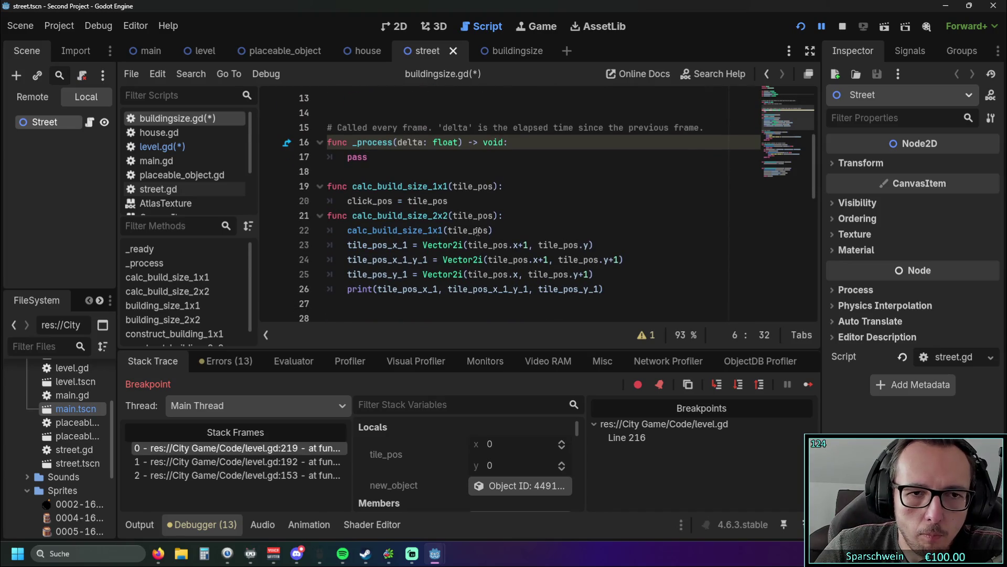
Check the click_pos = tile_pos assignment on line 20, then save and run the project in debug mode
left_click(453, 203)
left_click_drag(450, 203, 348, 203)
left_click(508, 199)
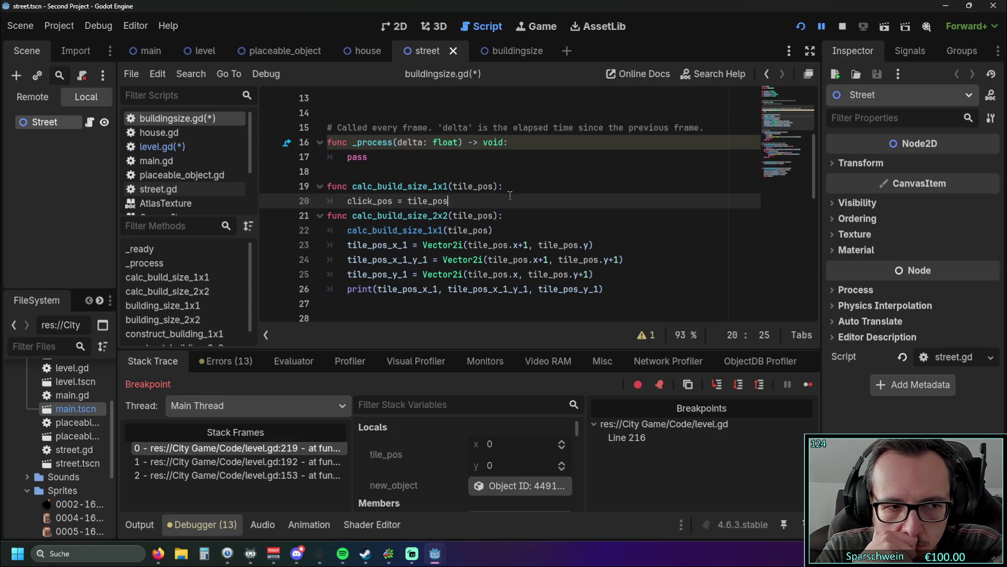
left_click(800, 26)
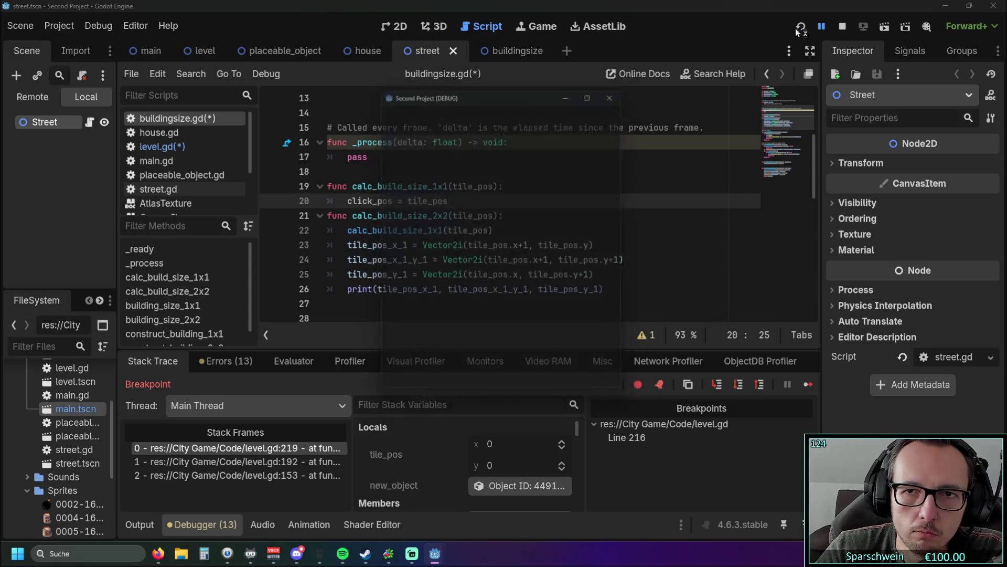
Try placing a building, then remove the line 216 breakpoint in level.gd and restart with F5
left_click(455, 382)
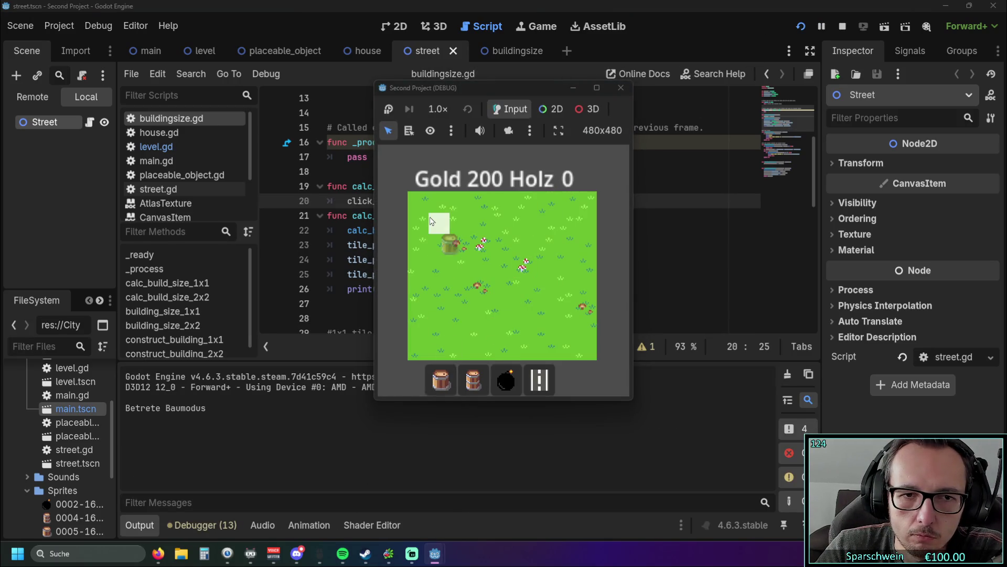
left_click(430, 217)
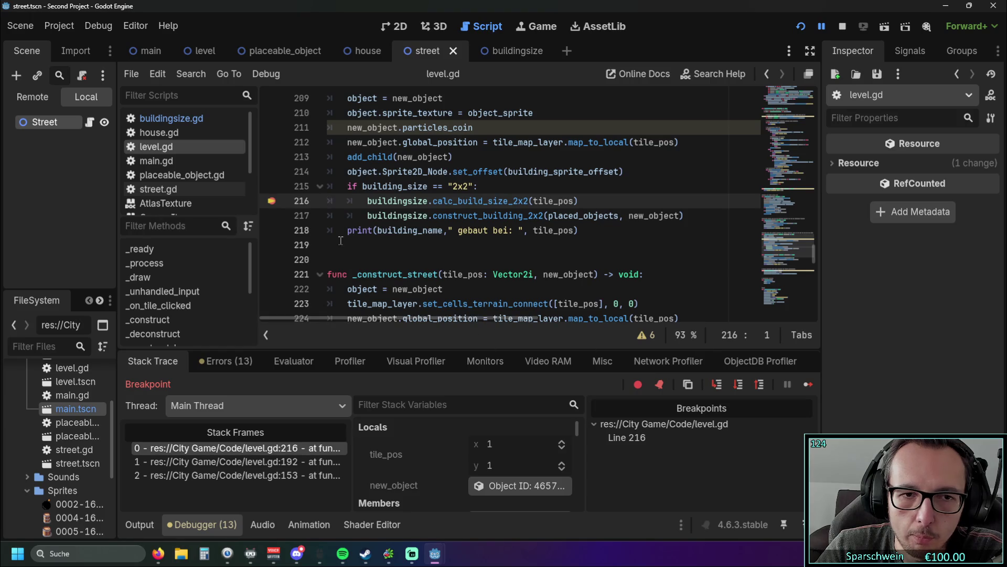
left_click(271, 200)
key("F5")
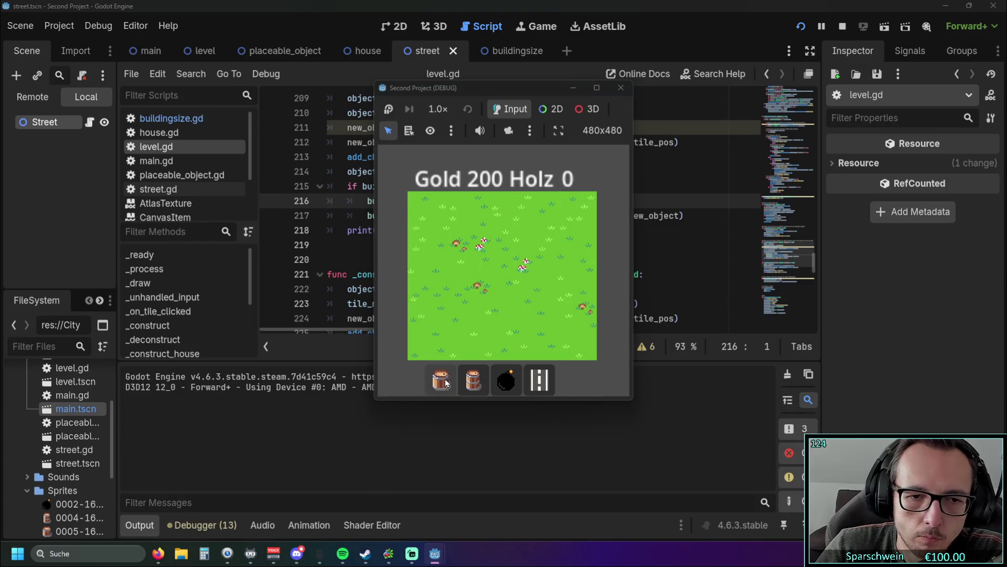
Build a Big Bucket at tile (0,0), retry on the occupied tile, and close the game
left_click(440, 379)
left_click(418, 200)
left_click(460, 207)
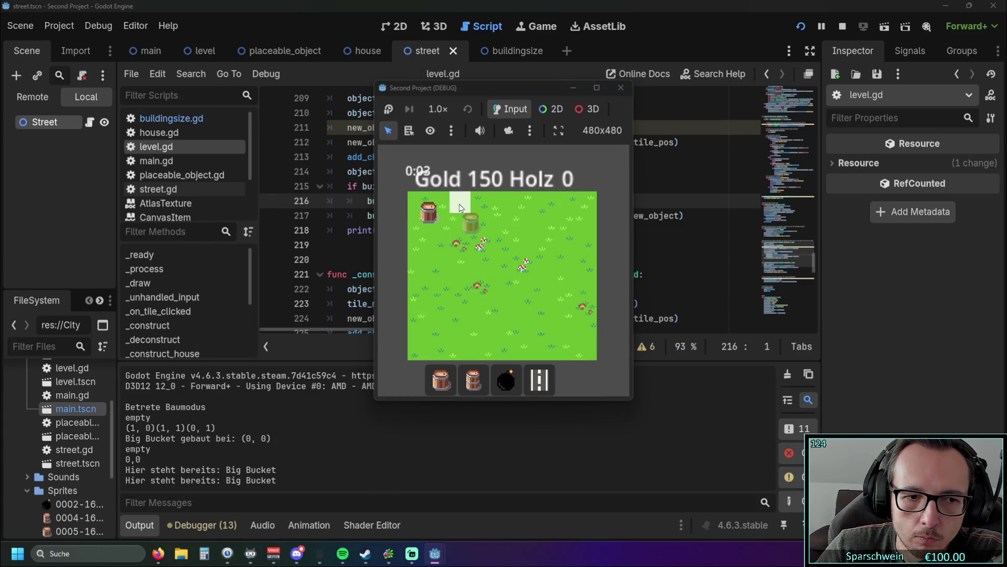
left_click(621, 88)
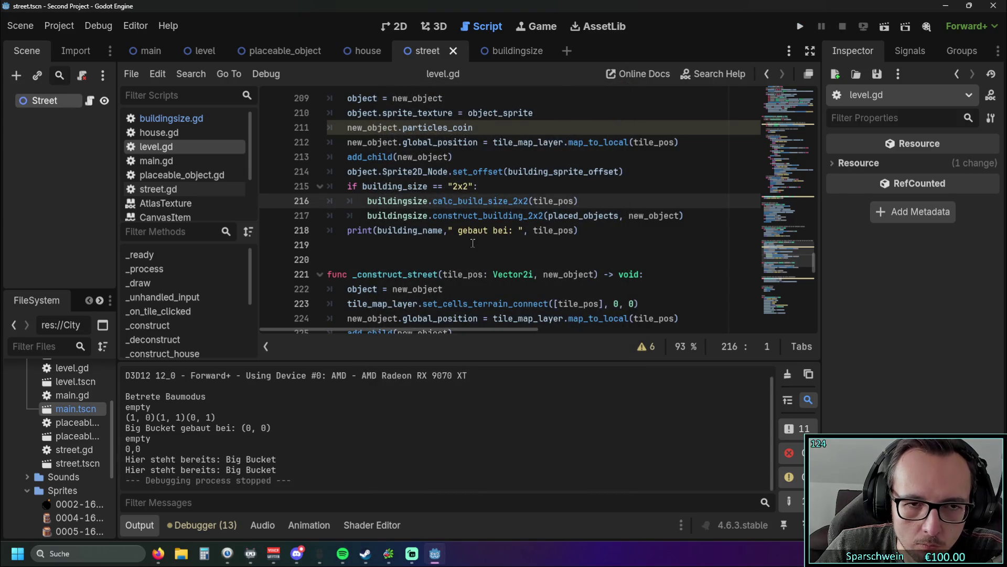
Add a breakpoint at calc_build_size_2x2 on line 21 of buildingsize.gd and run the project
scroll(420, 230, "up", 2)
scroll(367, 218, "down", 2)
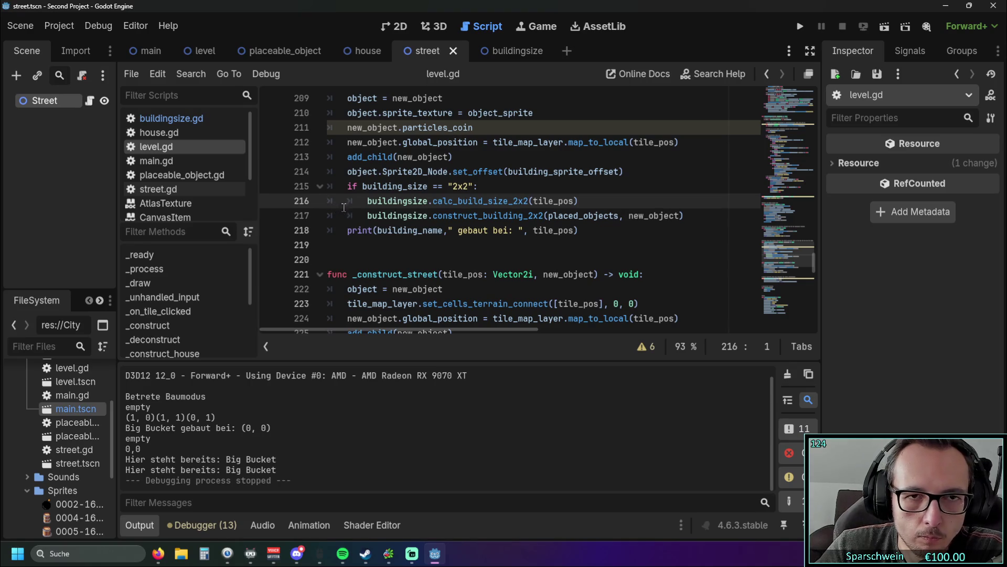
left_click(493, 55)
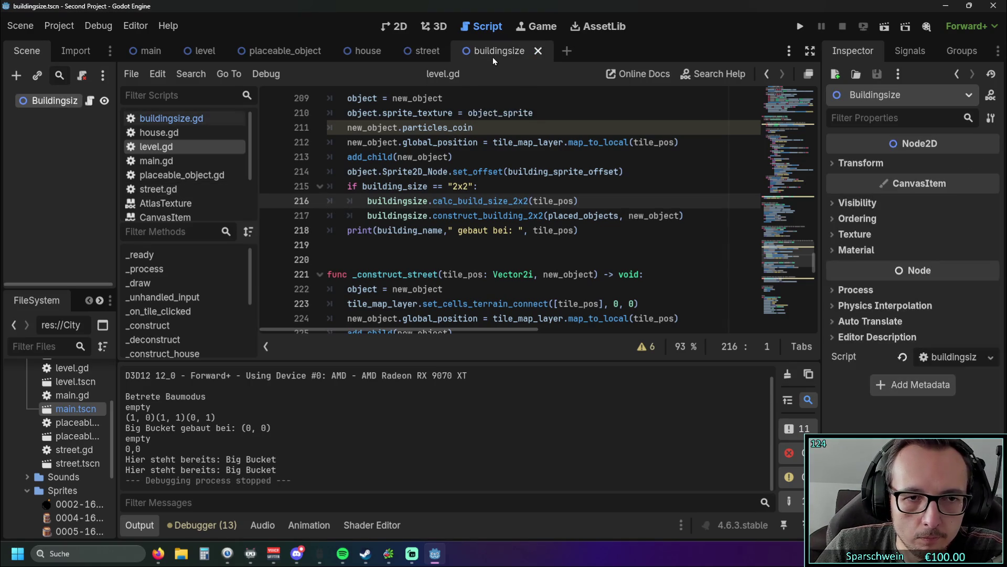
left_click(407, 57)
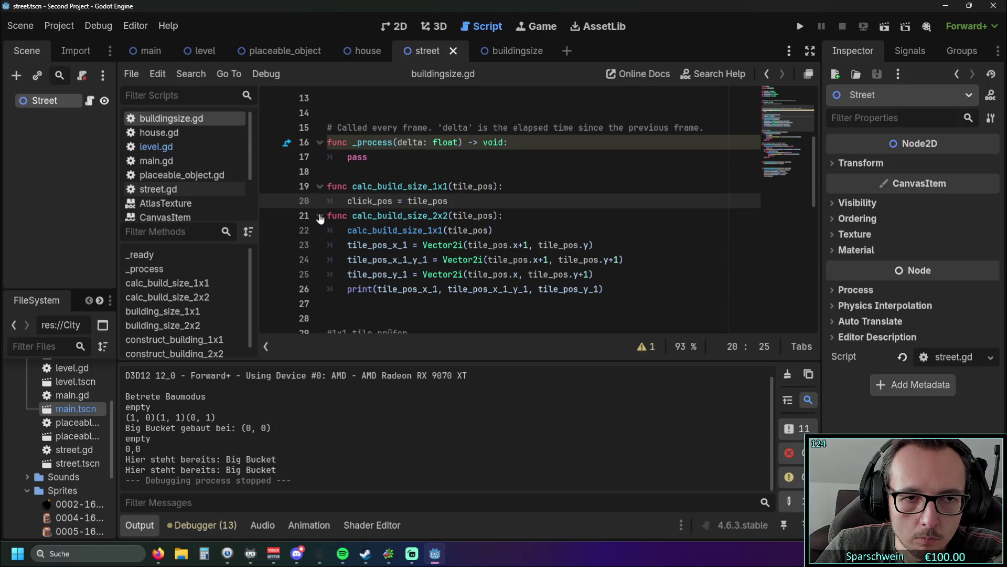
left_click(272, 216)
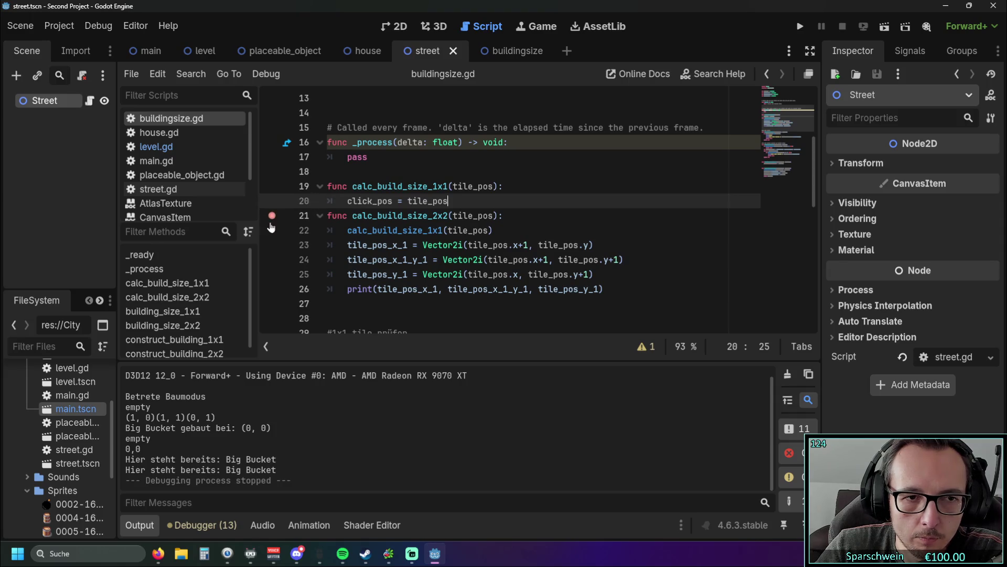
left_click(800, 26)
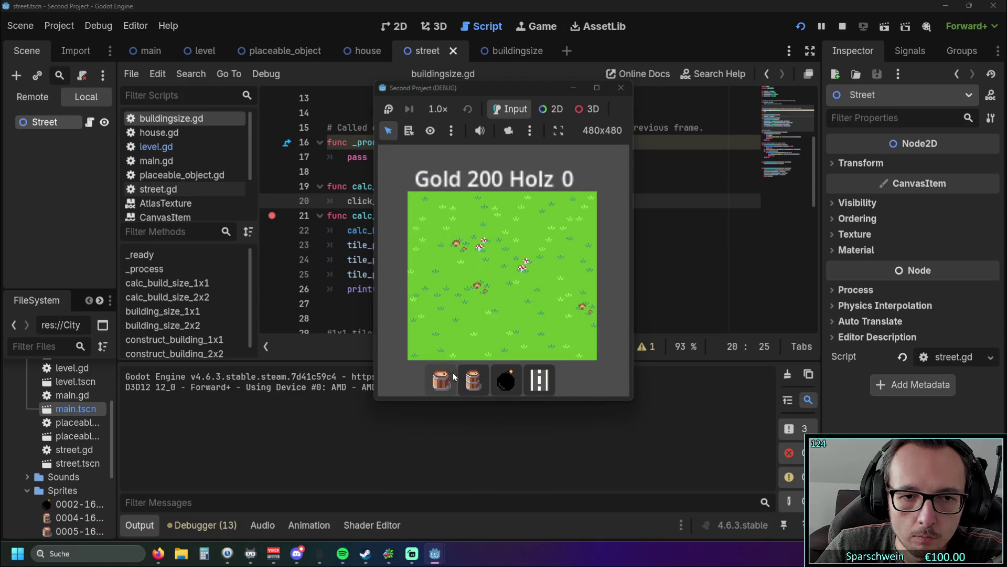
Build a bucket at tile (0,0), retry on the occupied tile, and close the game window
left_click(441, 379)
left_click(428, 210)
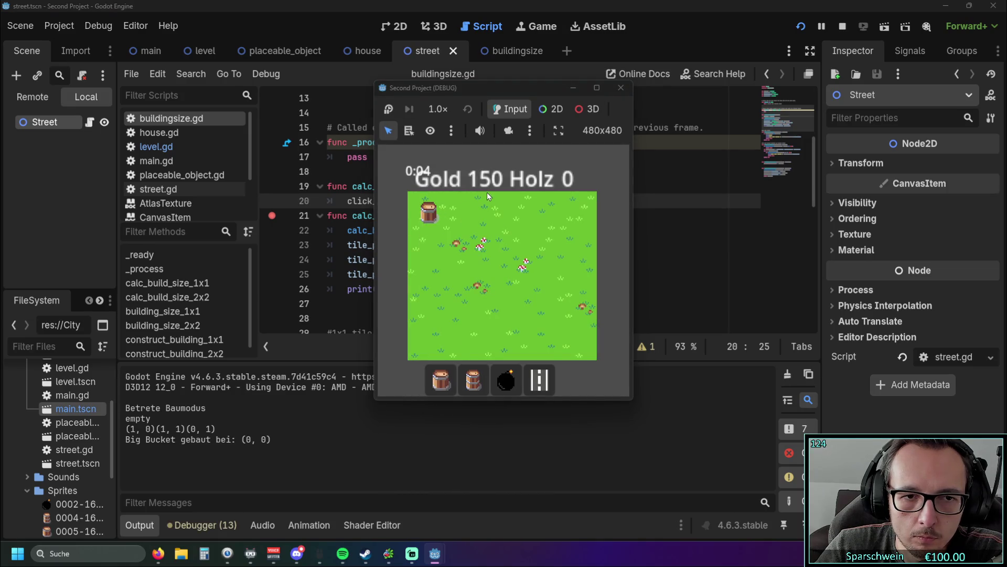
left_click(464, 208)
left_click(621, 88)
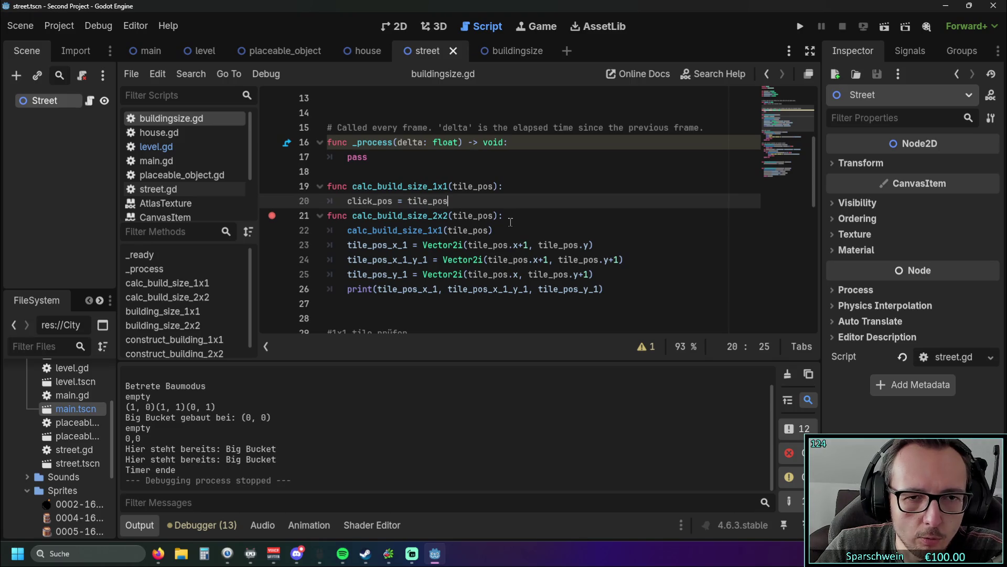
In level.gd, inspect the calc_build_size_2x2 and construct_building_2x2 calls on lines 216–217
left_click(157, 147)
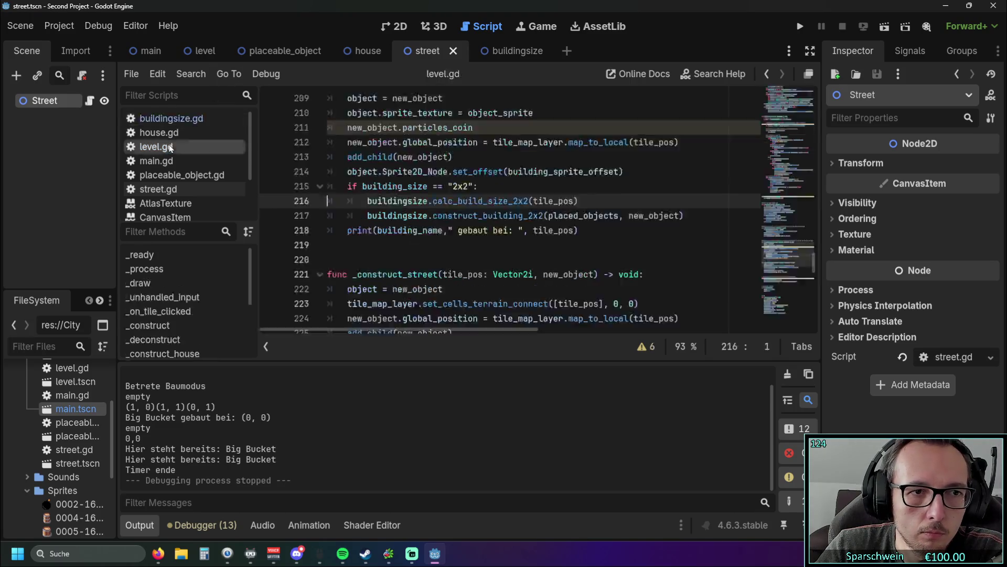
mouse_move(410, 227)
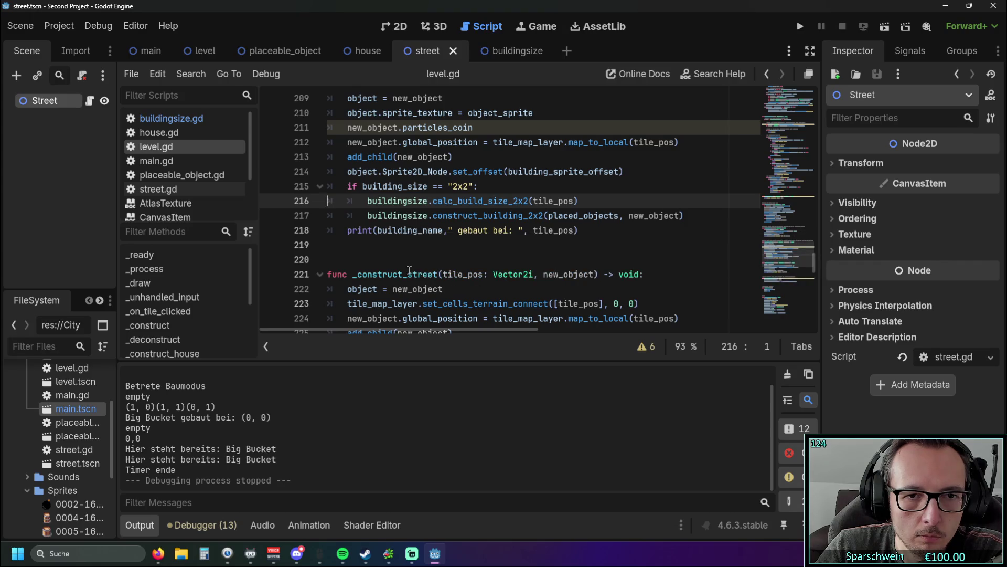
scroll(409, 263, "up", 1)
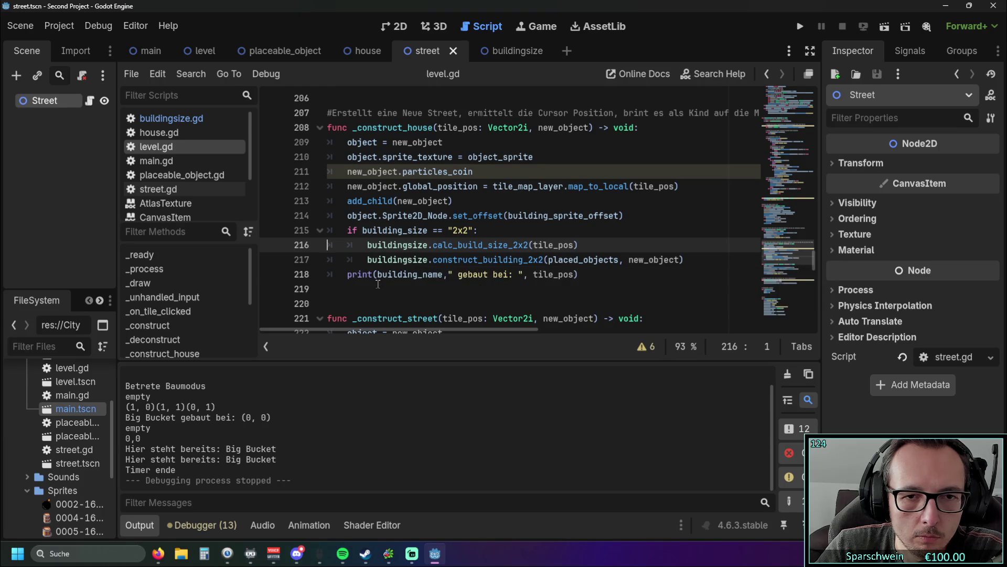
left_click_drag(432, 260, 540, 259)
key("Down")
key("Down")
key("Down")
double_click(439, 242)
left_click(516, 290)
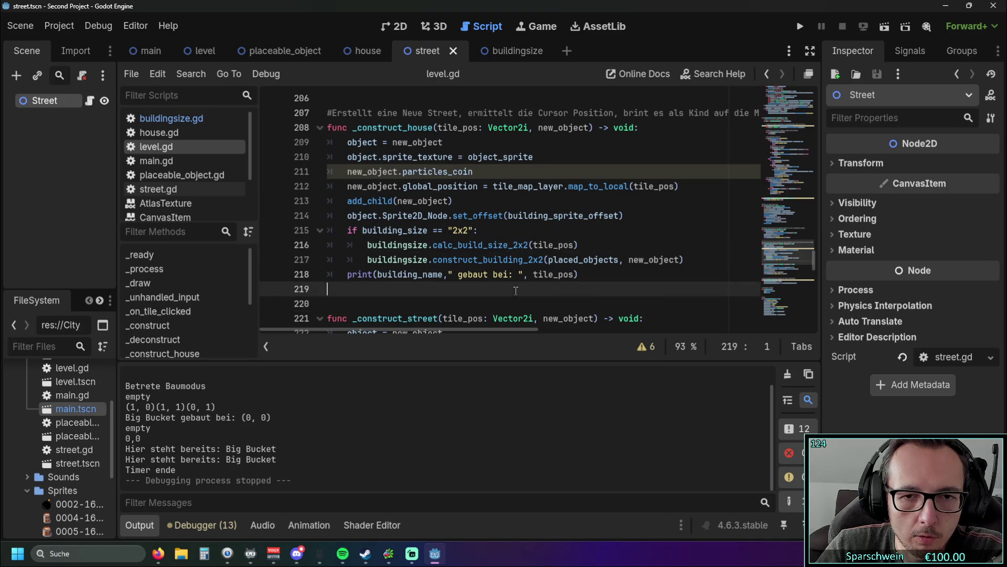
Add tile_pos as the first argument of line 26's print in buildingsize.gd and relaunch with F5
left_click(195, 119)
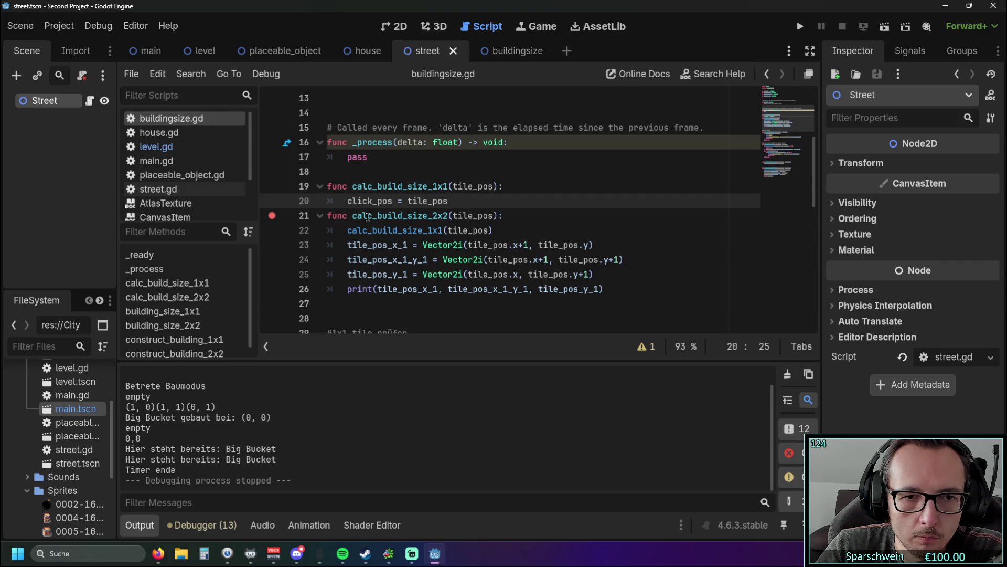
left_click(380, 295)
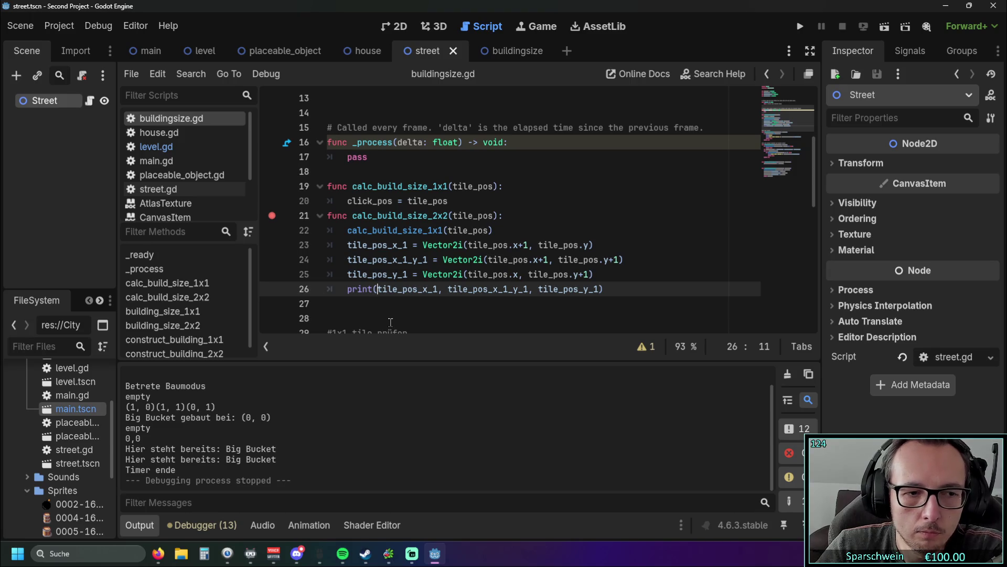
double_click(415, 201)
key("ctrl+c")
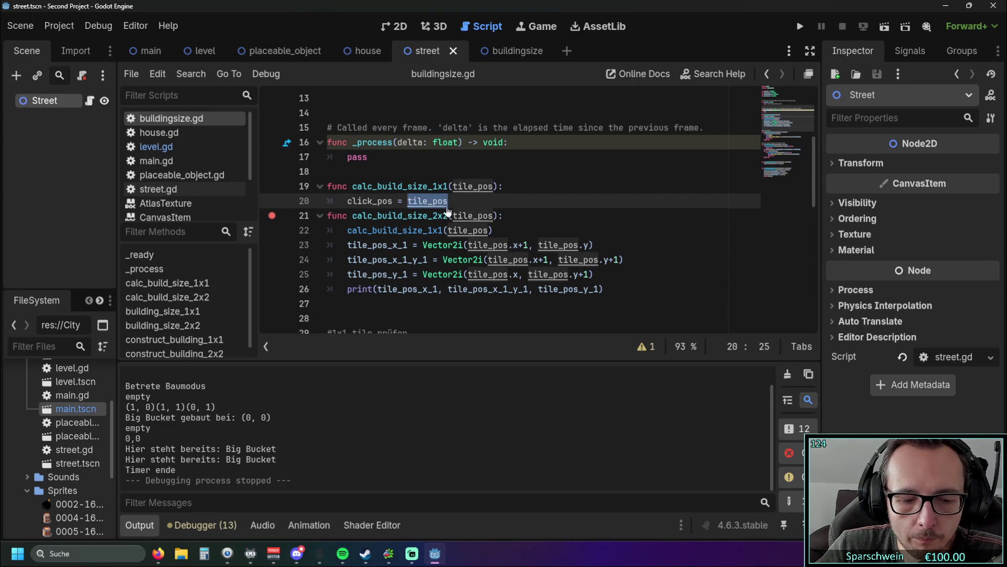
left_click(377, 289)
key("ctrl+v")
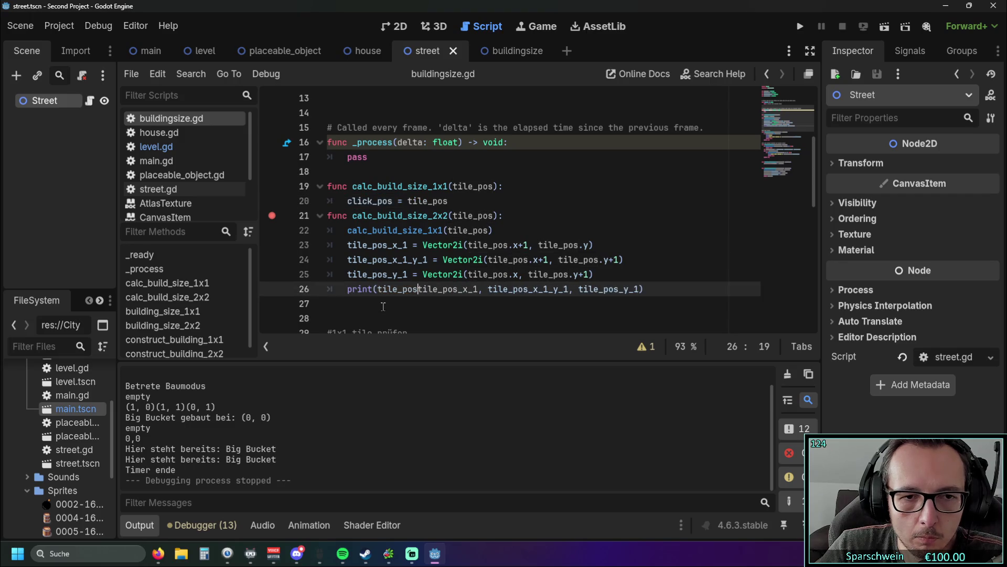
type(",")
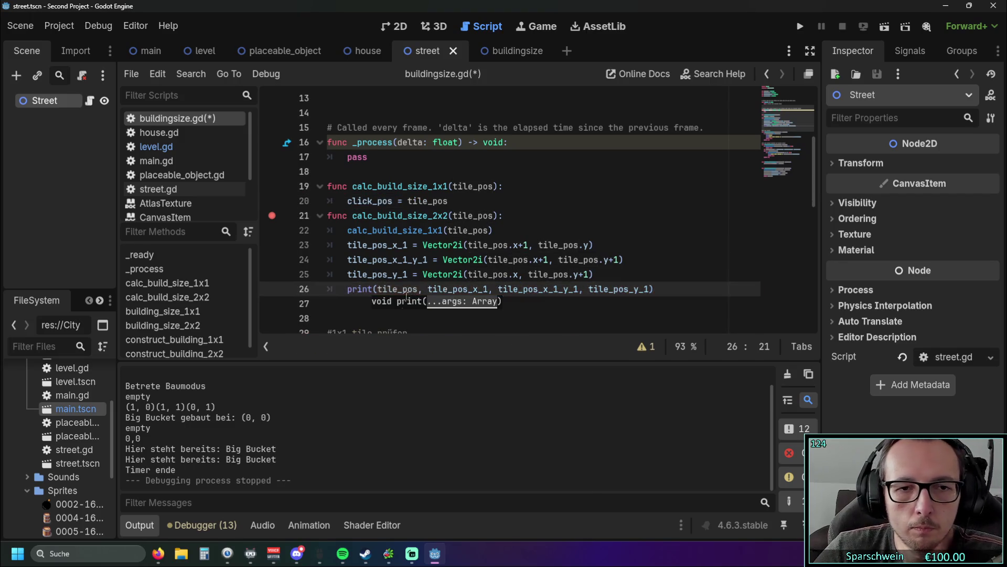
left_click(368, 305)
key("F5")
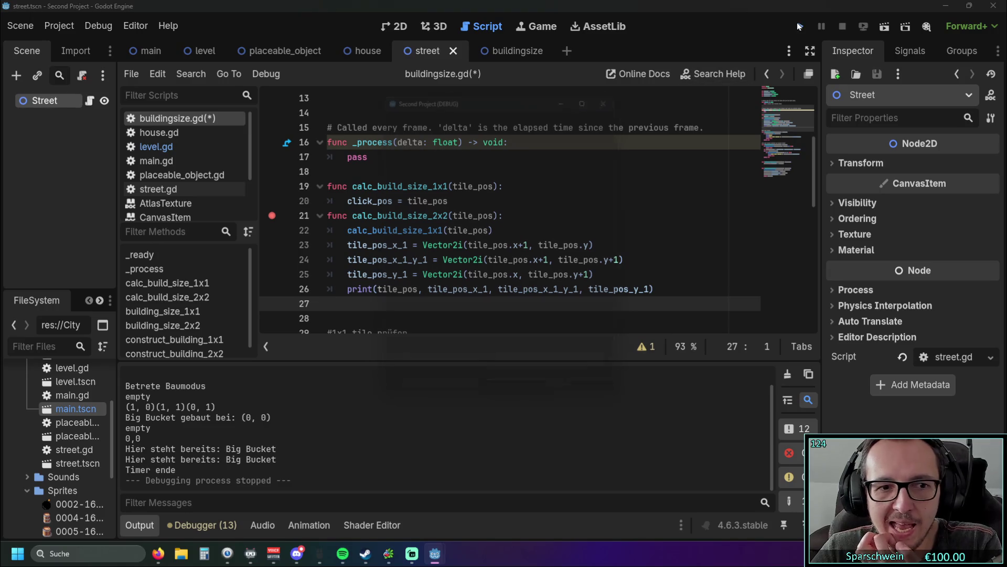
Place a Big Bucket on the top-left tile, printing tiles (0,0)(1,0)(1,1)(0,1), then stop the game
left_click(442, 380)
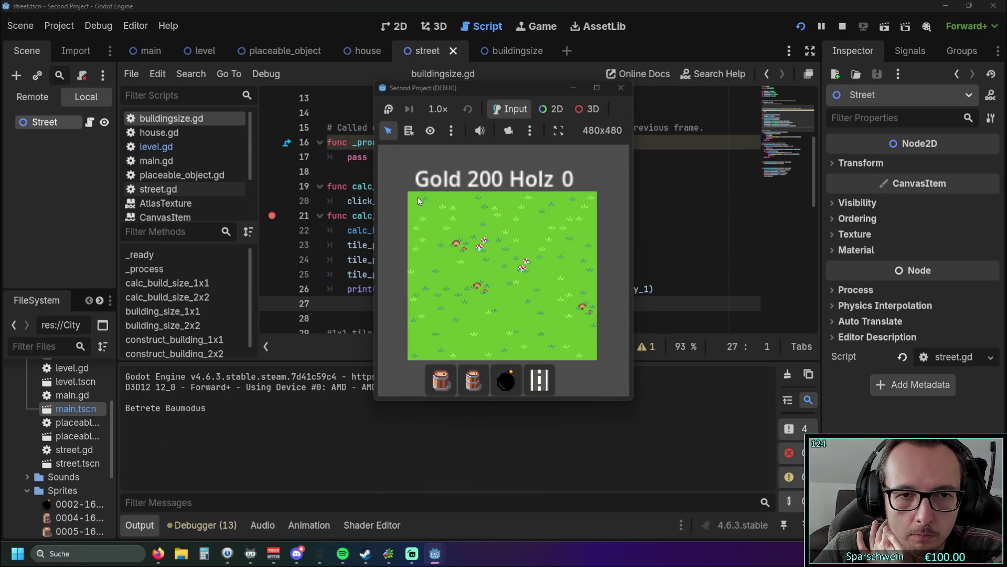
left_click(419, 202)
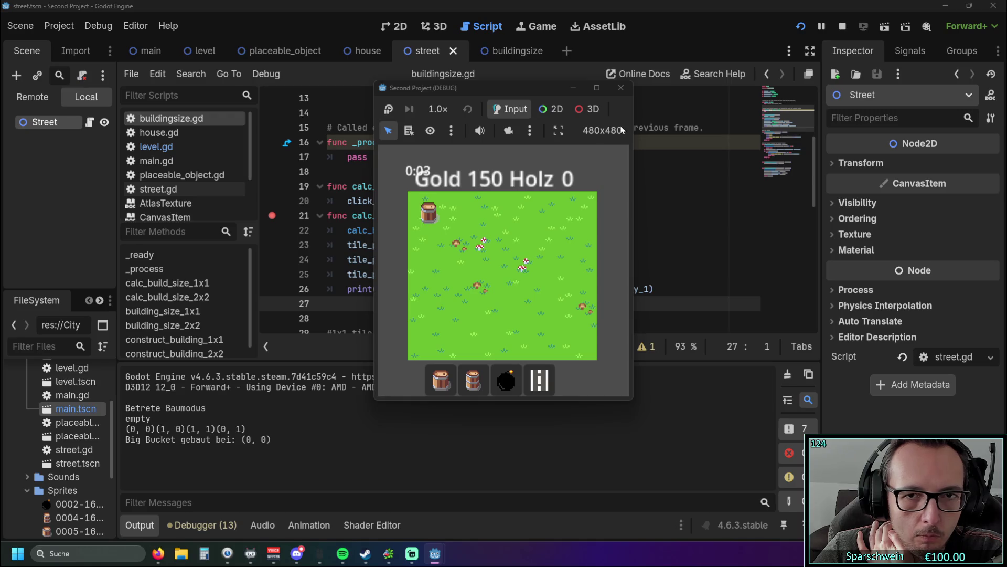
left_click(621, 88)
Set an F9 breakpoint on line 53 in construct_building_2x2 and relaunch the game
left_click(569, 208)
scroll(551, 205, "down", 2)
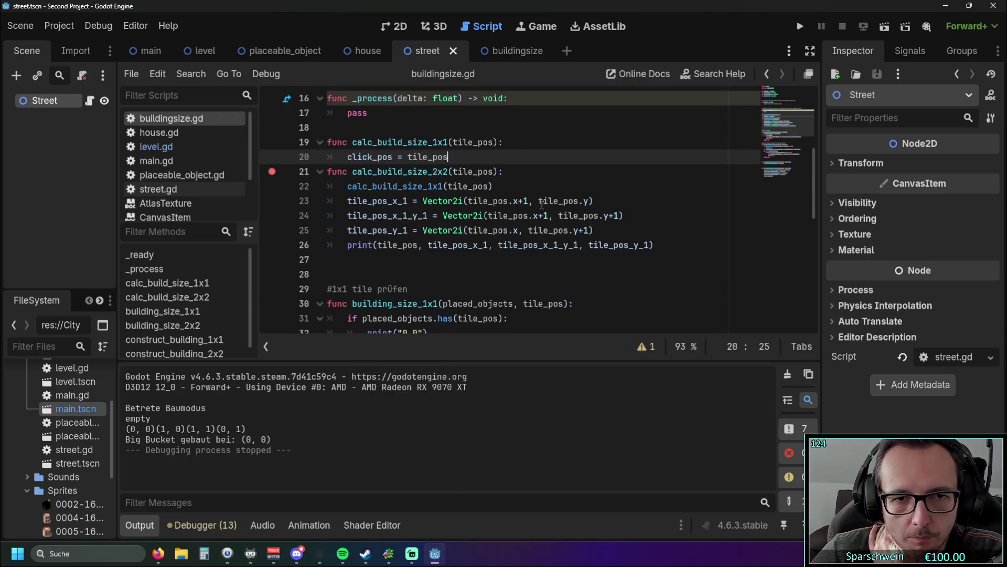
scroll(542, 204, "up", 1)
left_click(562, 170)
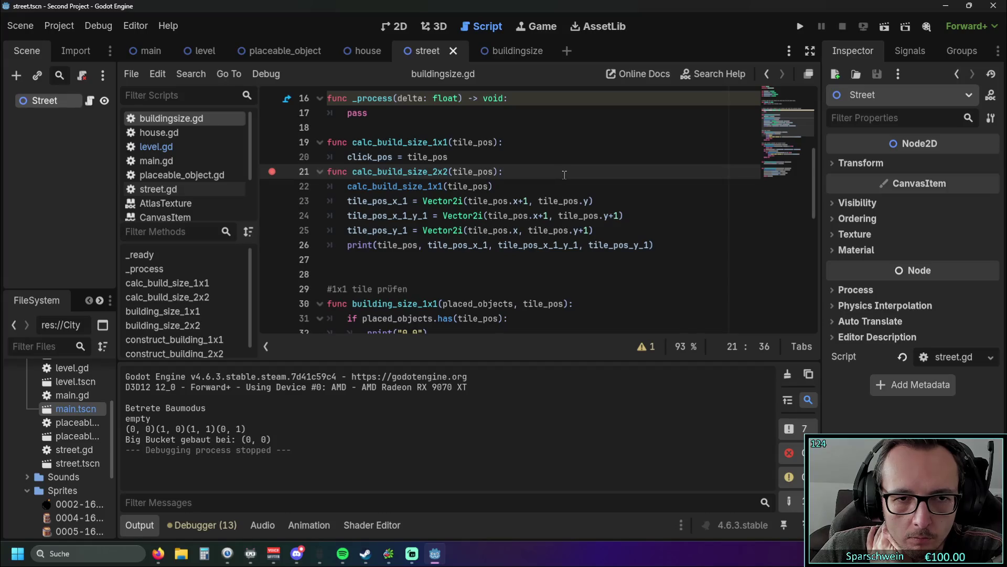
scroll(565, 174, "down", 4)
scroll(568, 178, "down", 5)
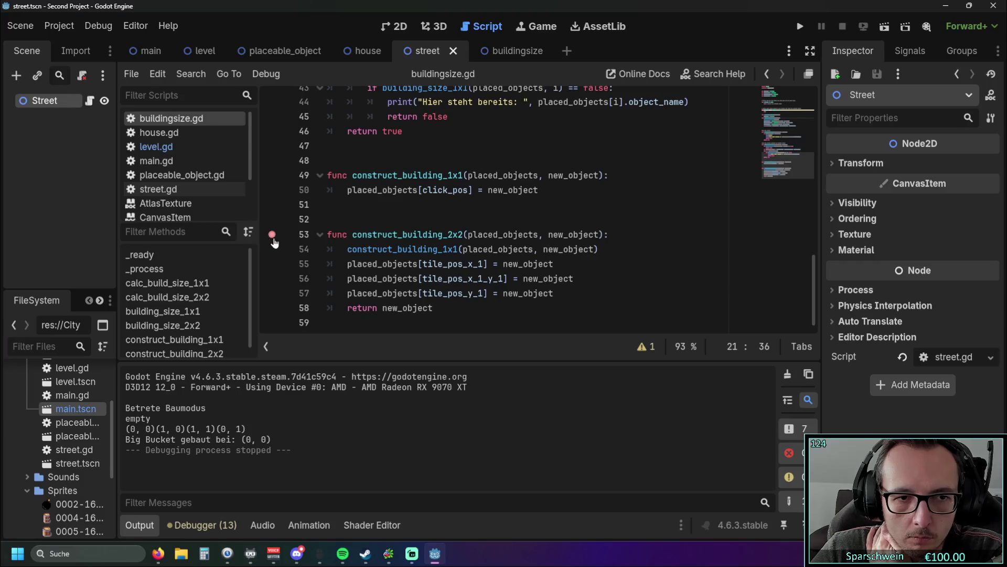
key("F9")
scroll(294, 200, "up", 2)
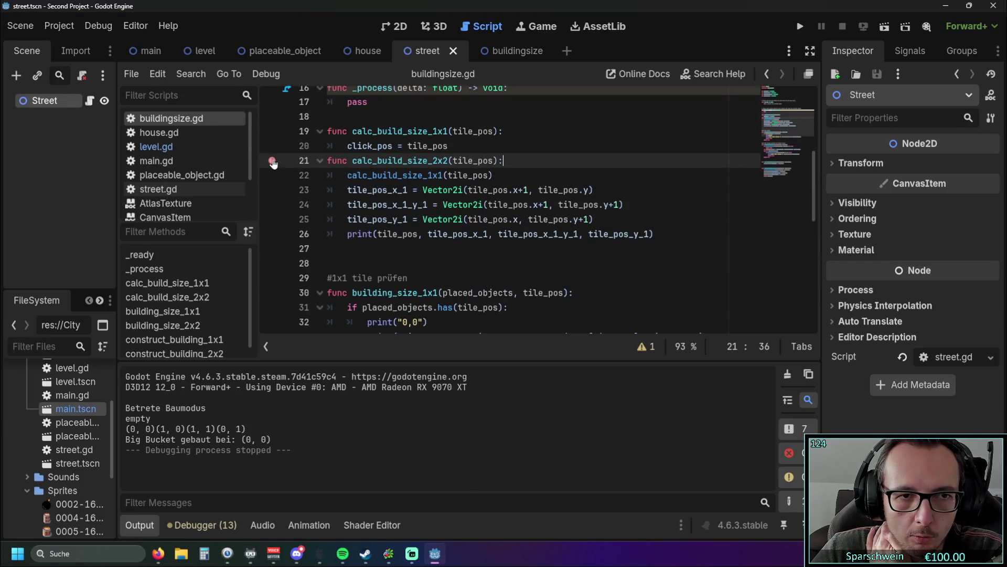
scroll(336, 215, "down", 8)
scroll(346, 212, "down", 2)
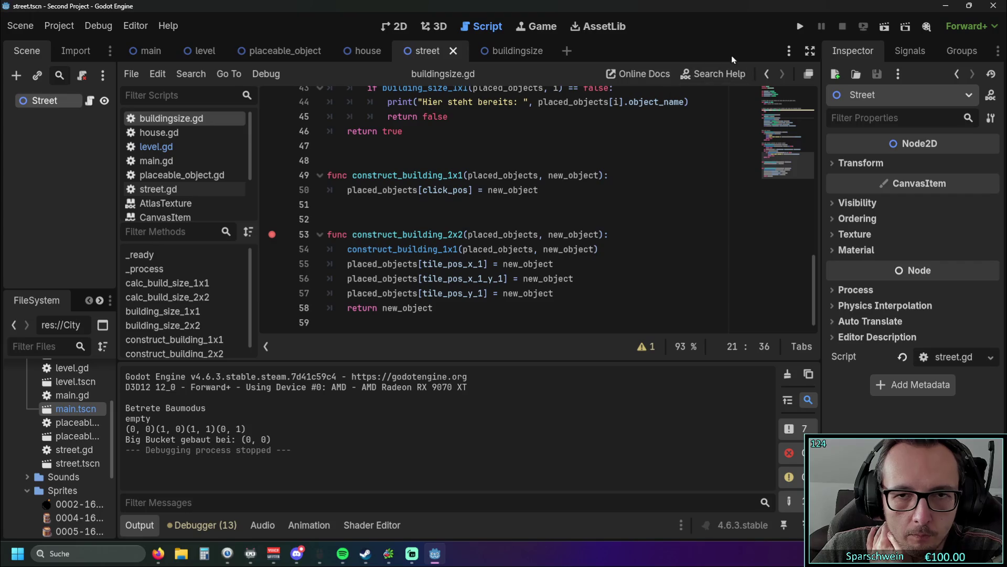
left_click(799, 26)
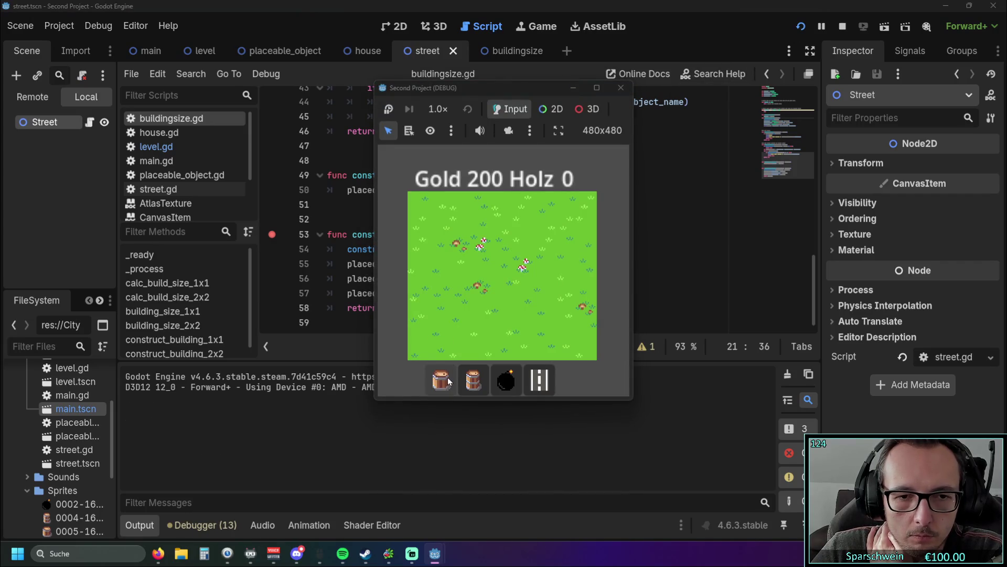
Build a Big Bucket top-left, retry the neighbouring tile, collect its gold, and close the game
left_click(441, 380)
left_click(419, 212)
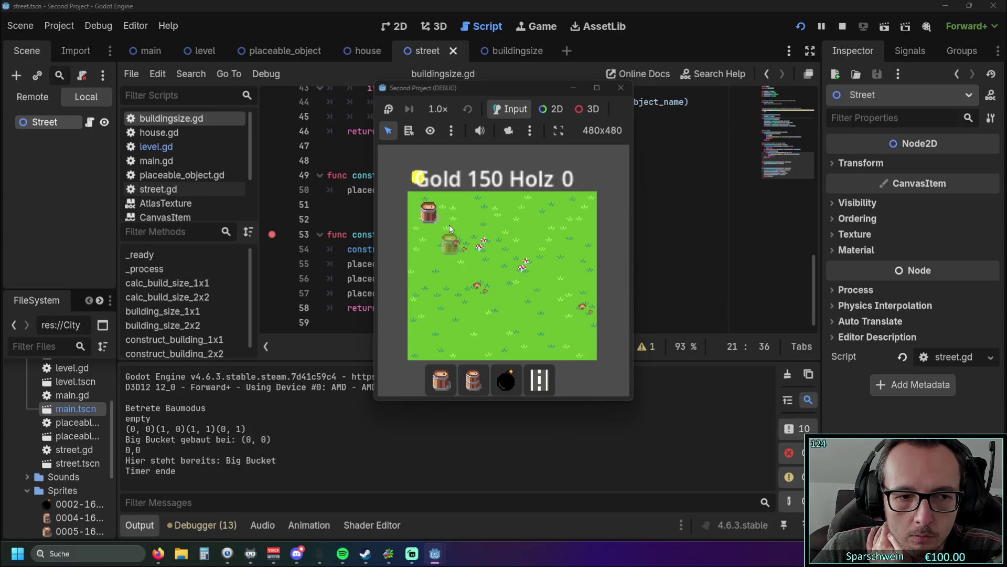
left_click(468, 206)
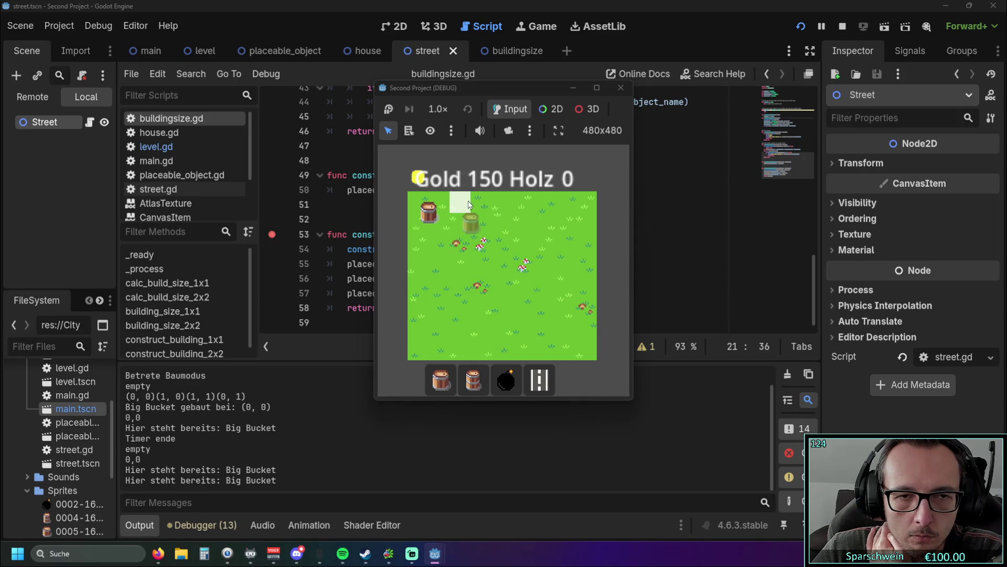
right_click(437, 206)
left_click(428, 212)
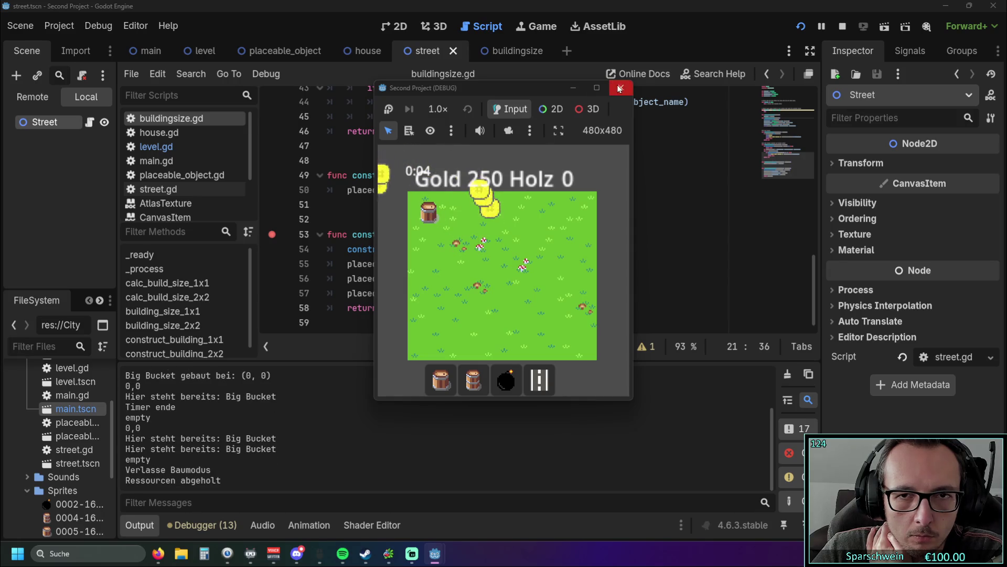
left_click(619, 88)
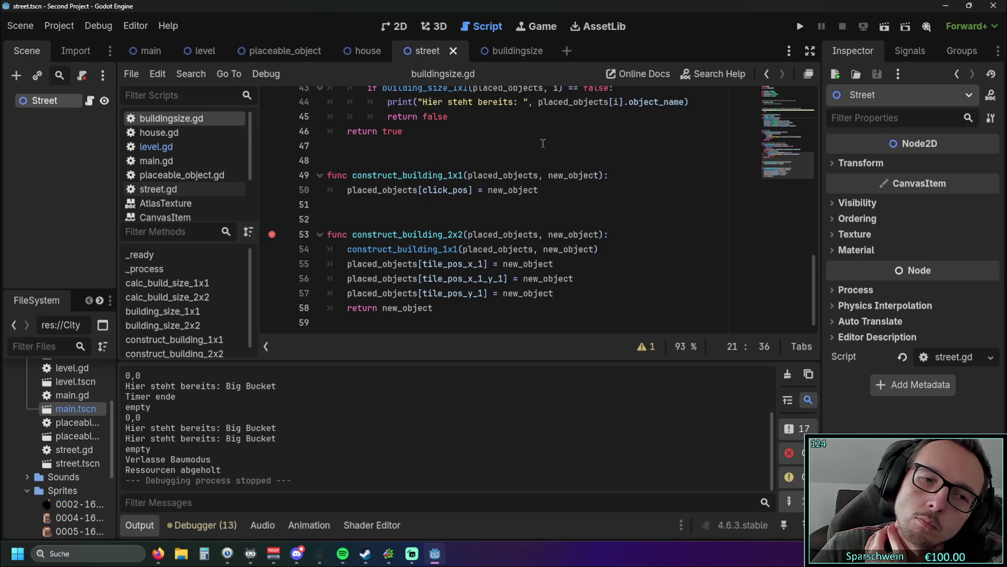
scroll(543, 144, "up", 10)
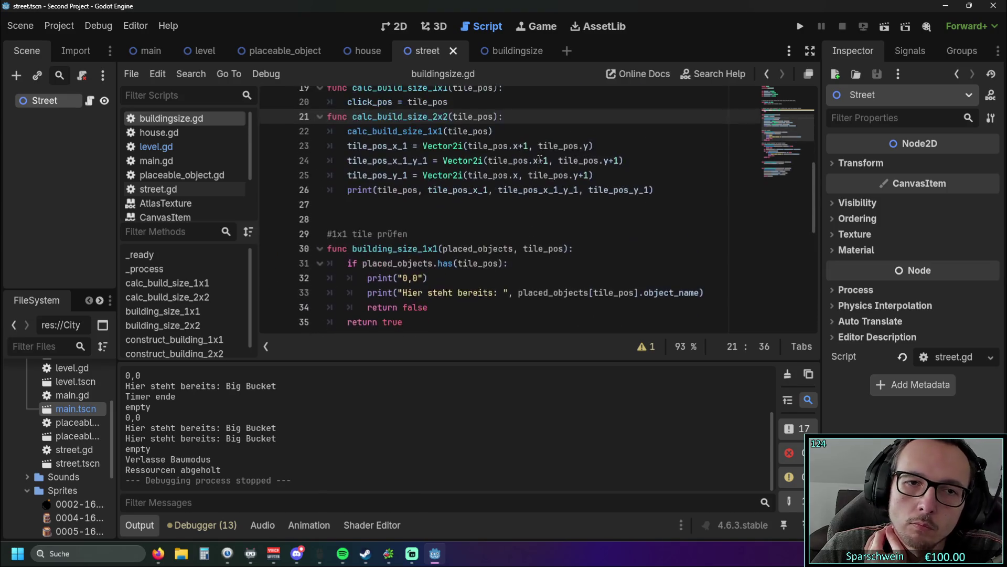
Copy line 26's print statement and paste it as a new line 58 in construct_building_2x2
left_click_drag(655, 282, 350, 281)
key("ctrl+c")
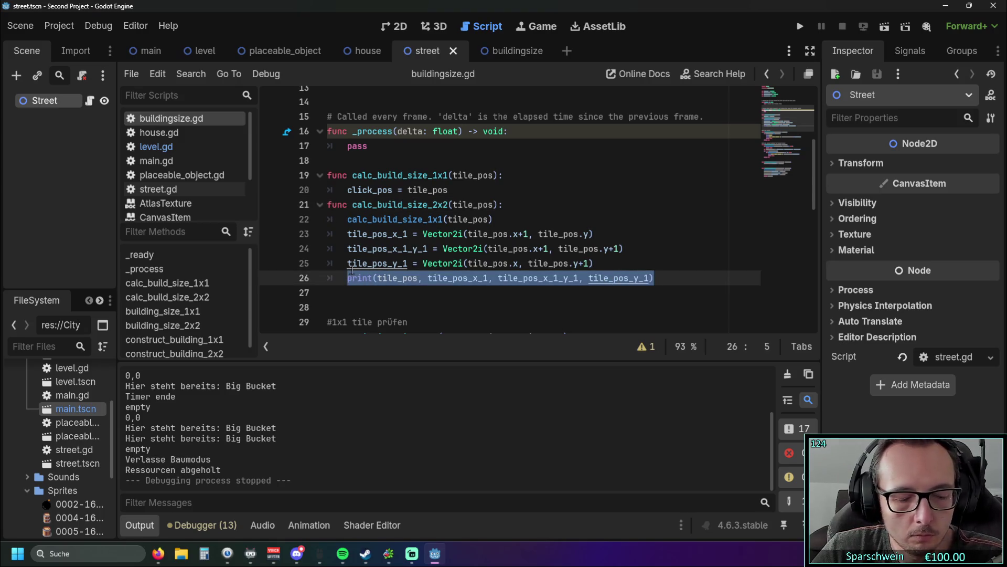
scroll(434, 253, "down", 7)
scroll(433, 252, "down", 3)
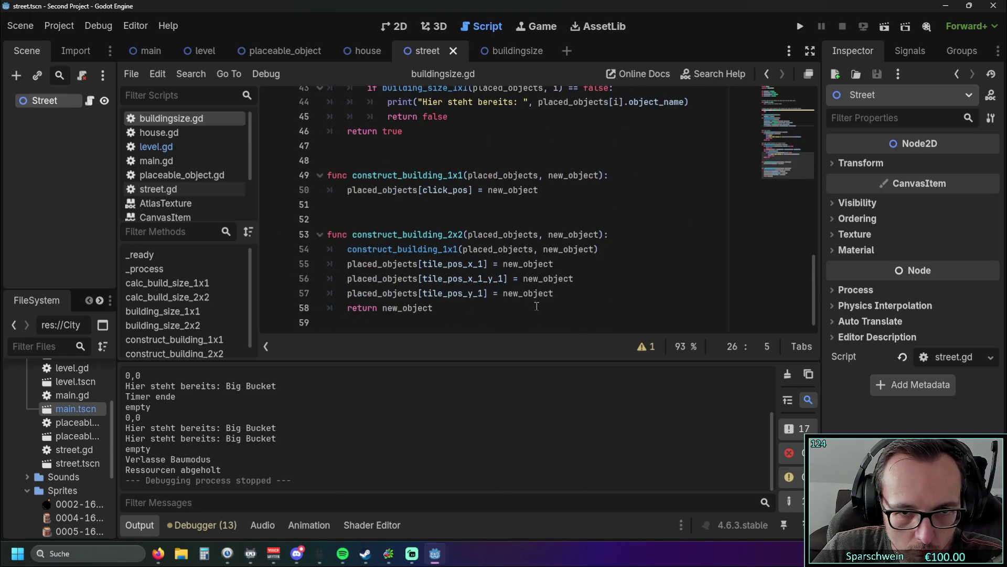
left_click(554, 292)
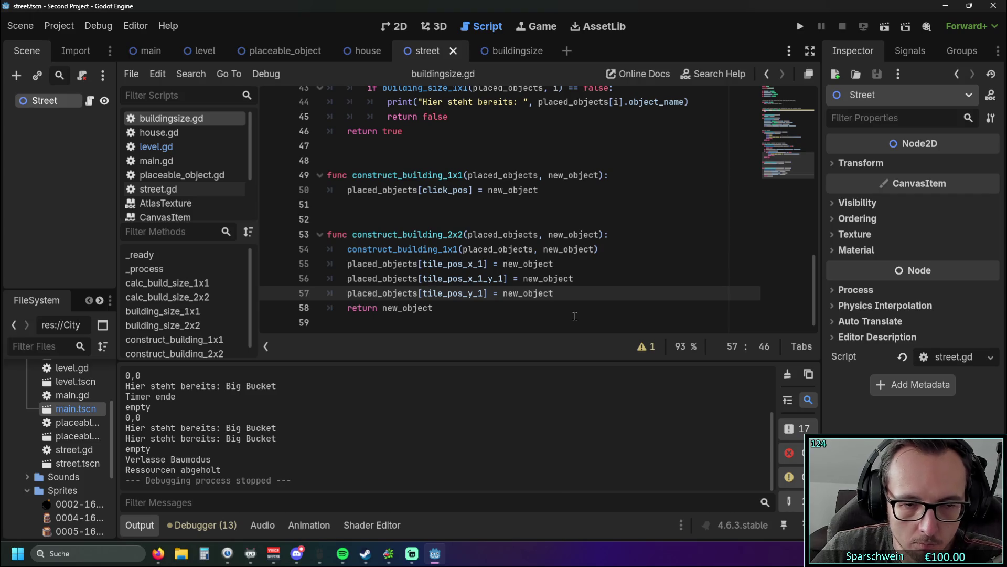
key("Return")
key("ctrl+v")
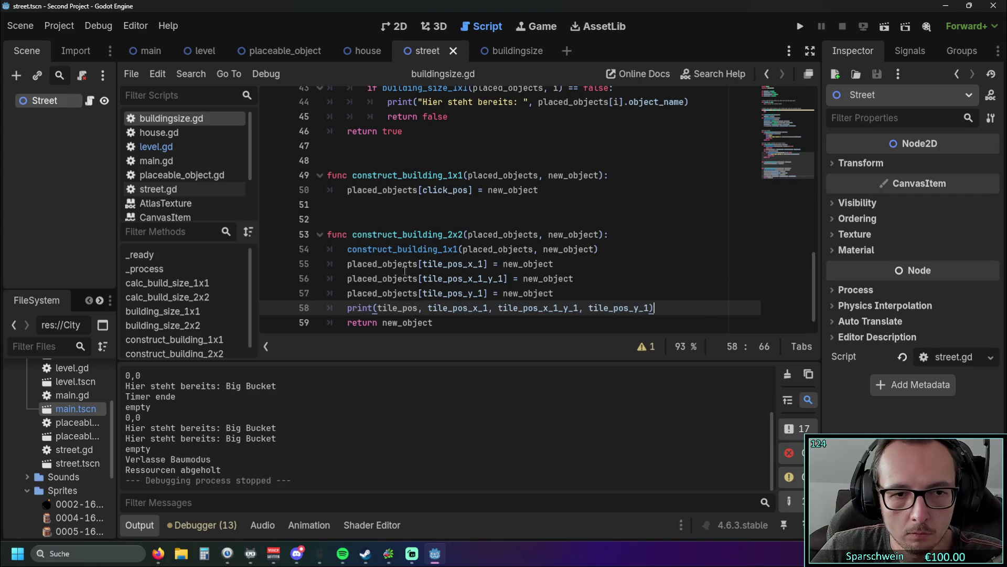
scroll(561, 177, "down", 1)
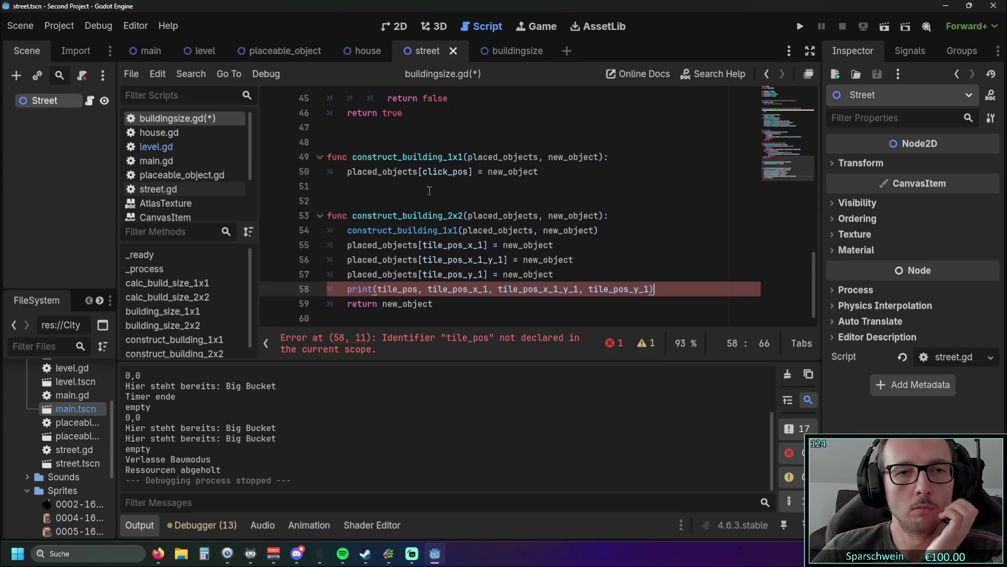
Delete the extra blank line before construct_building_2x2 in buildingsize.gd
left_click(335, 195)
key("BackSpace")
key("Left")
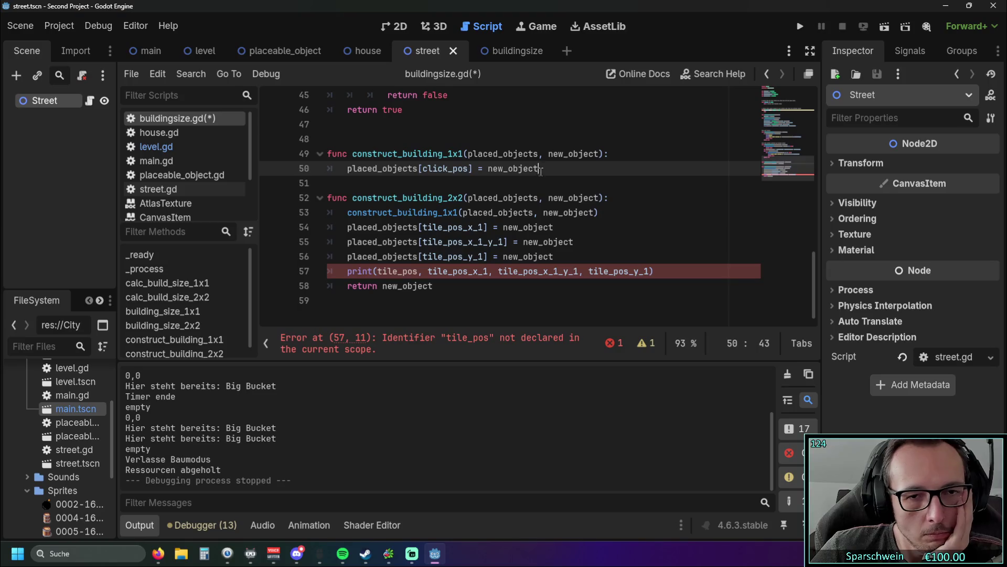
scroll(551, 210, "up", 2)
scroll(561, 220, "down", 1)
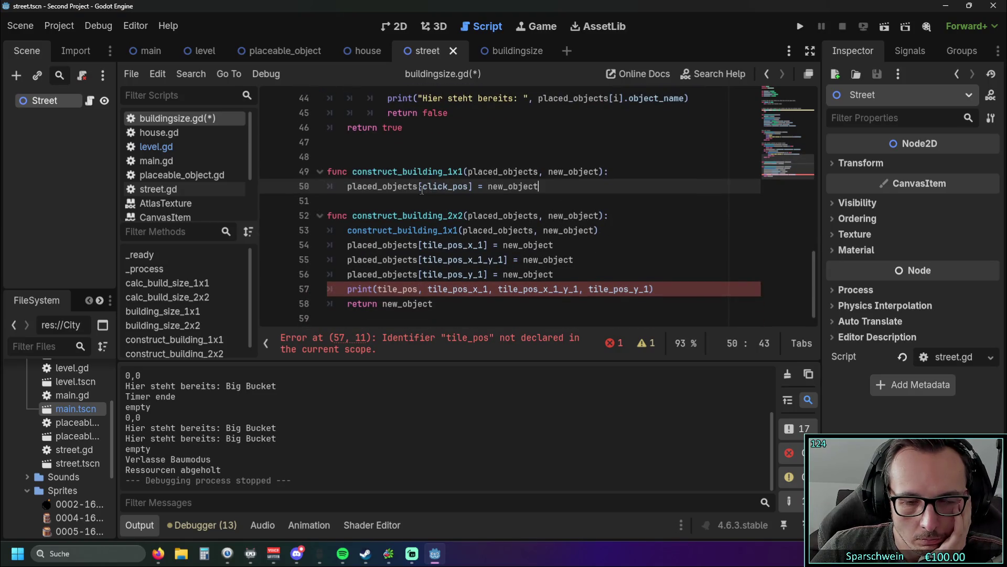
mouse_move(423, 190)
scroll(517, 179, "up", 8)
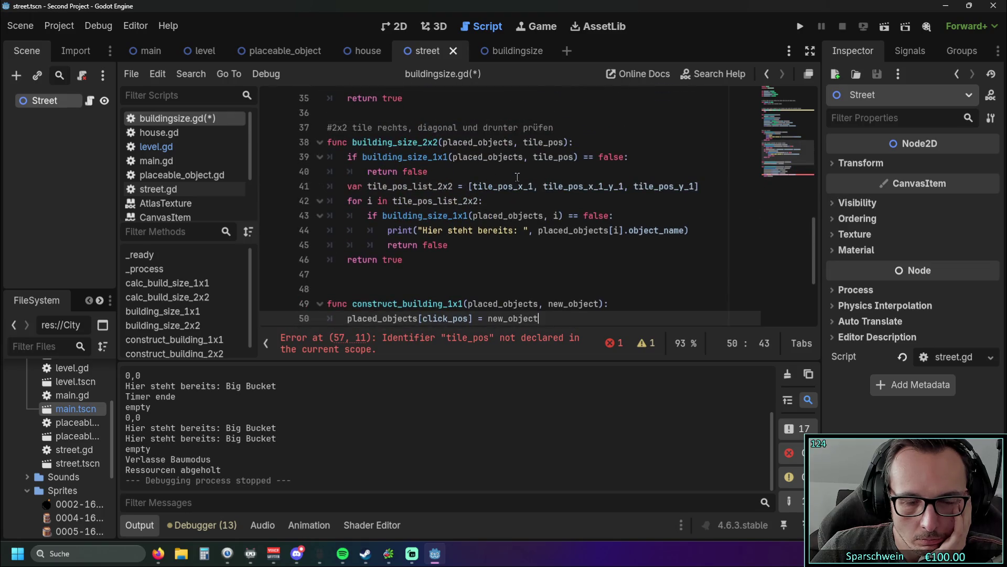
scroll(516, 178, "down", 8)
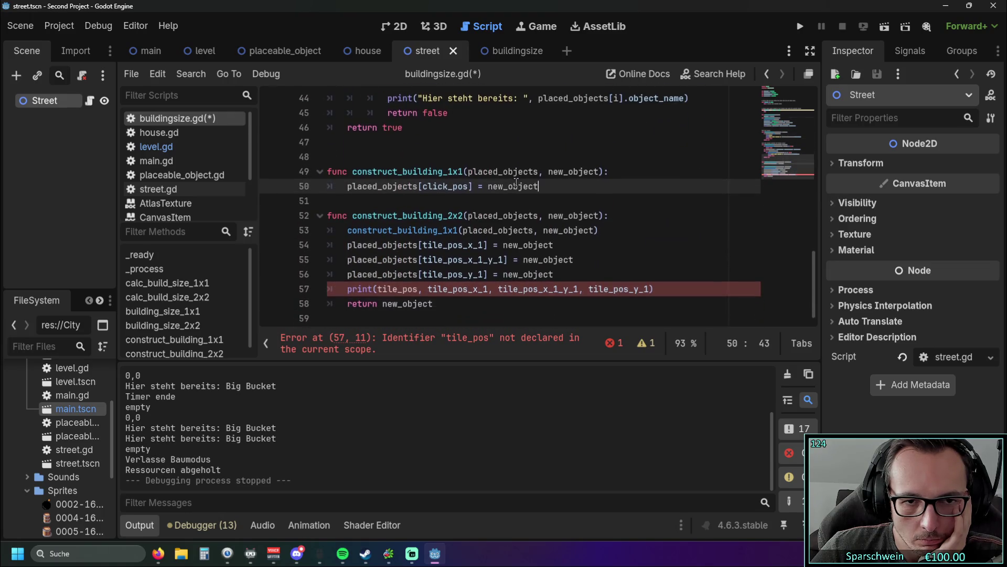
mouse_move(512, 182)
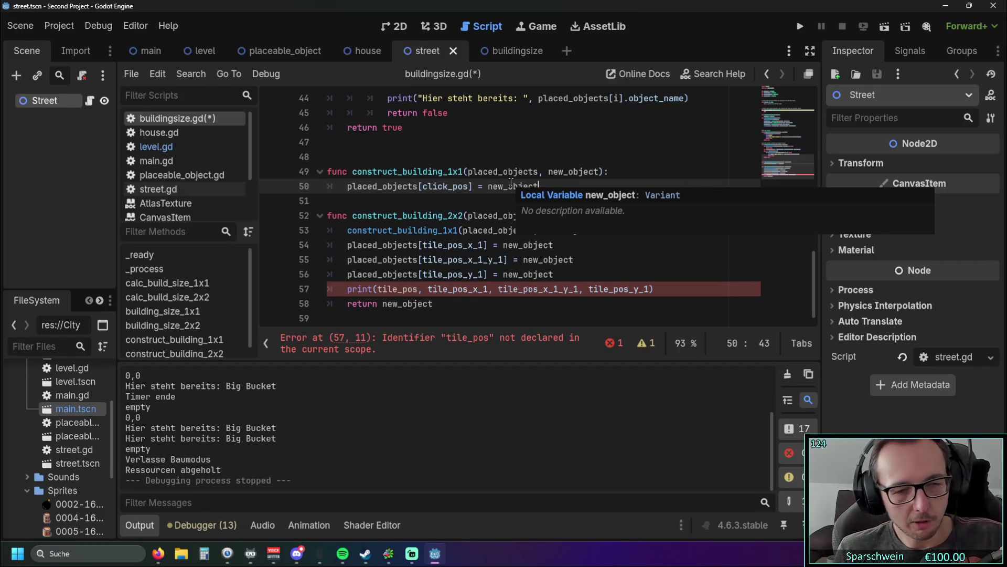
Review how click_pos and tile_pos are used on lines 19–21 of buildingsize.gd
left_click(454, 171)
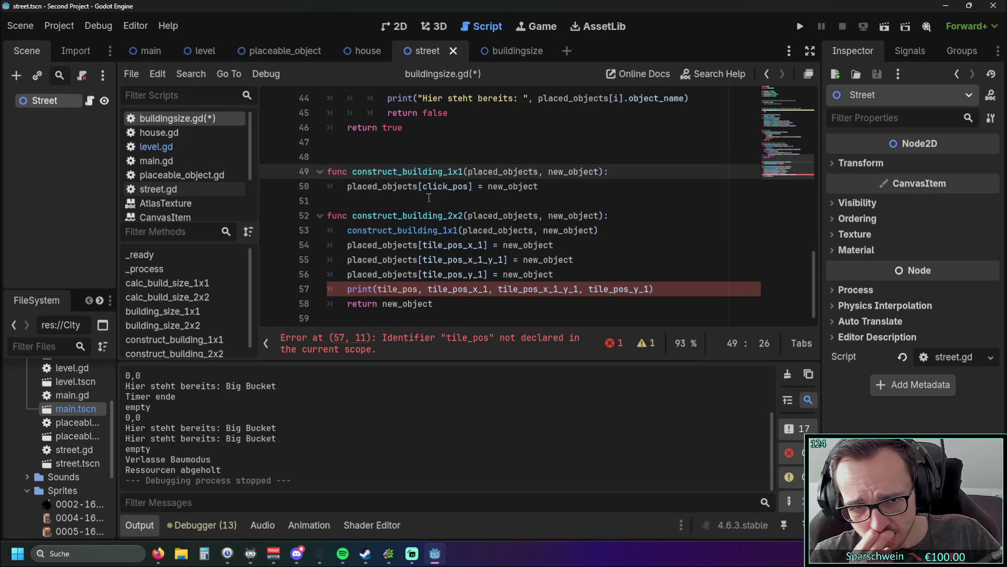
scroll(429, 198, "up", 1)
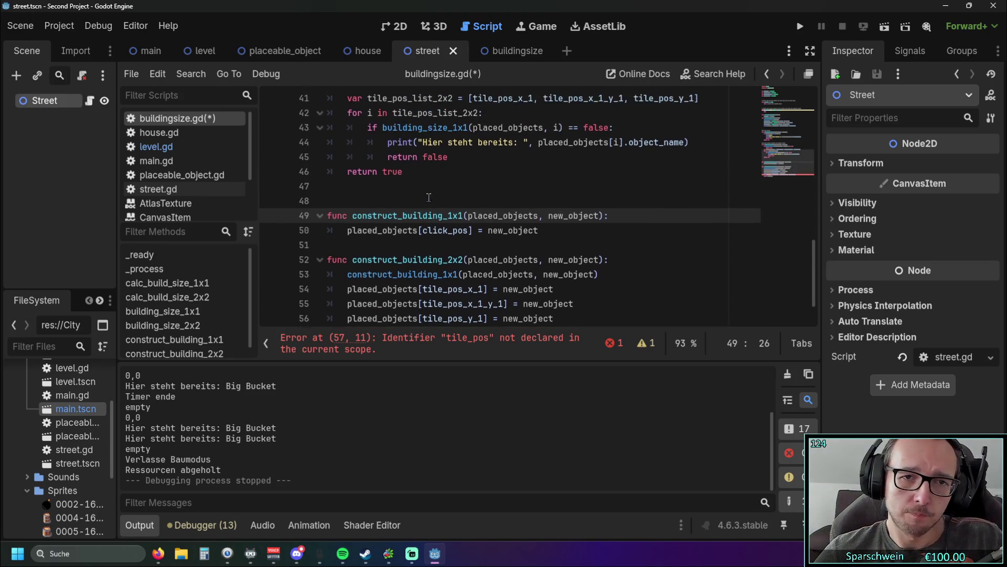
scroll(441, 217, "up", 1)
scroll(442, 216, "up", 7)
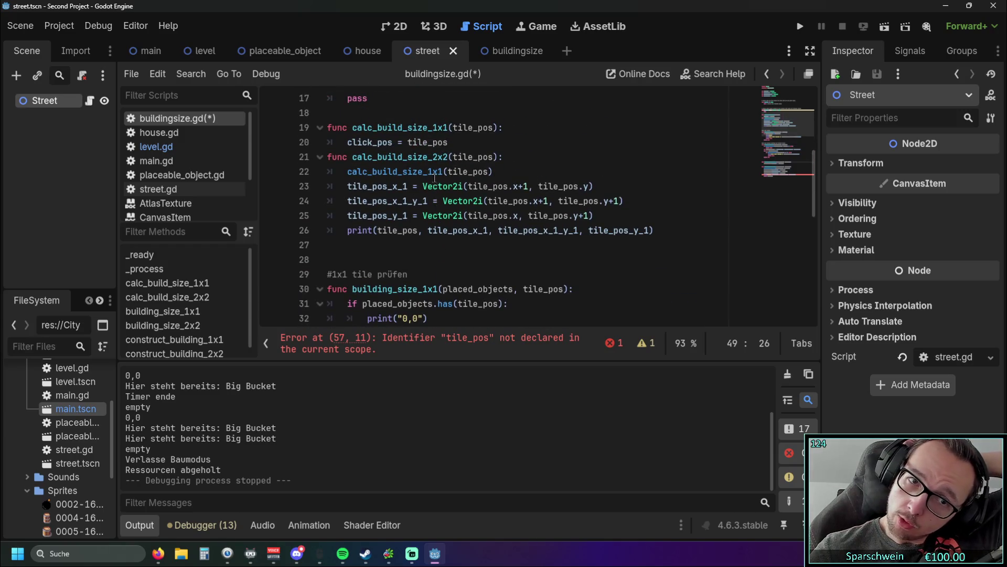
double_click(349, 142)
left_click_drag(408, 142, 439, 142)
left_click_drag(352, 128, 413, 127)
left_click(490, 157)
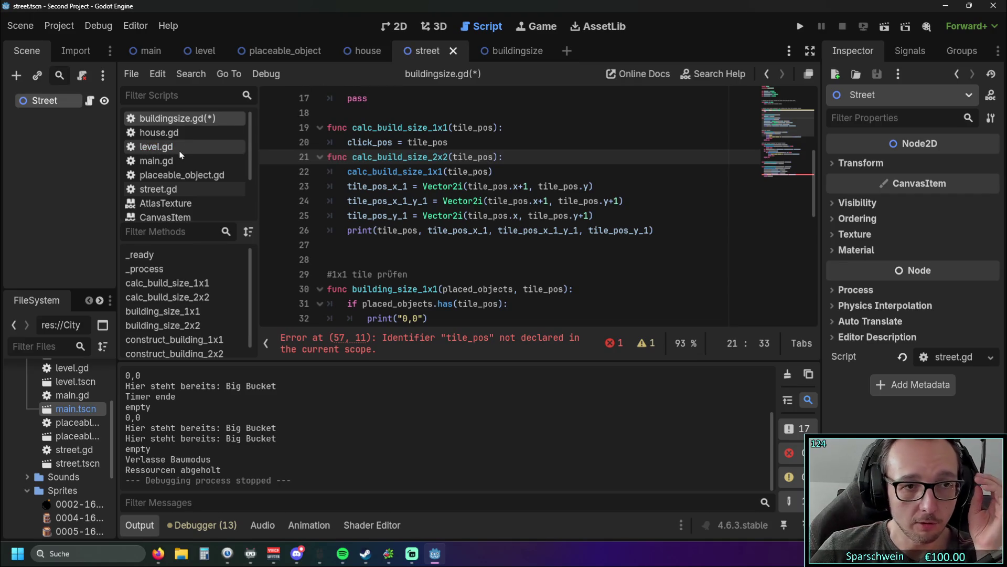
Inspect level.gd's calc_build_size_2x2 and construct_building_2x2 calls on lines 216–217, then return to buildingsize.gd
left_click(156, 146)
left_click_drag(580, 245, 347, 245)
left_click(540, 260)
mouse_move(582, 245)
left_mouse_down()
mouse_move(384, 245)
mouse_move(584, 260)
left_mouse_up()
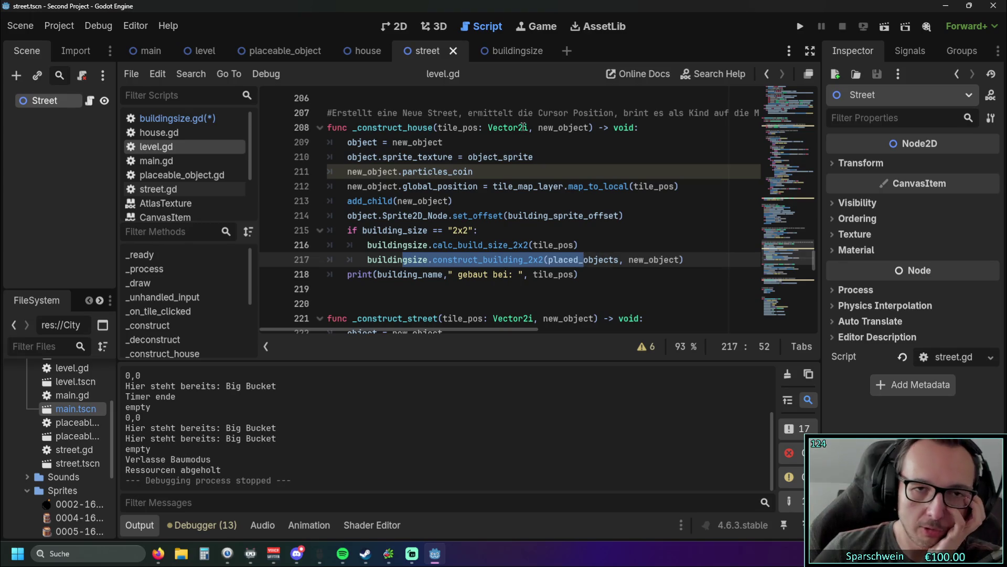
left_click(501, 53)
left_click(426, 51)
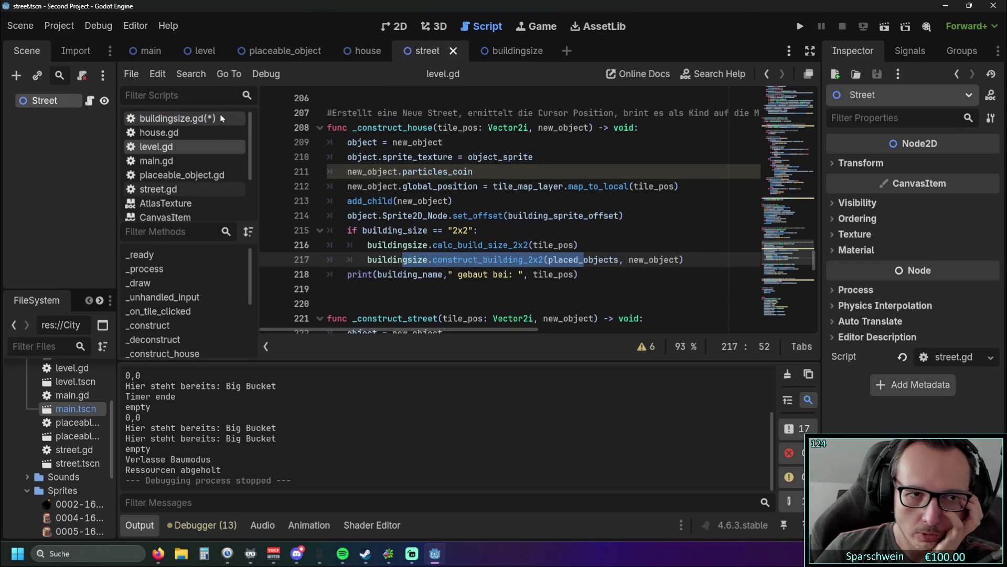
left_click(173, 118)
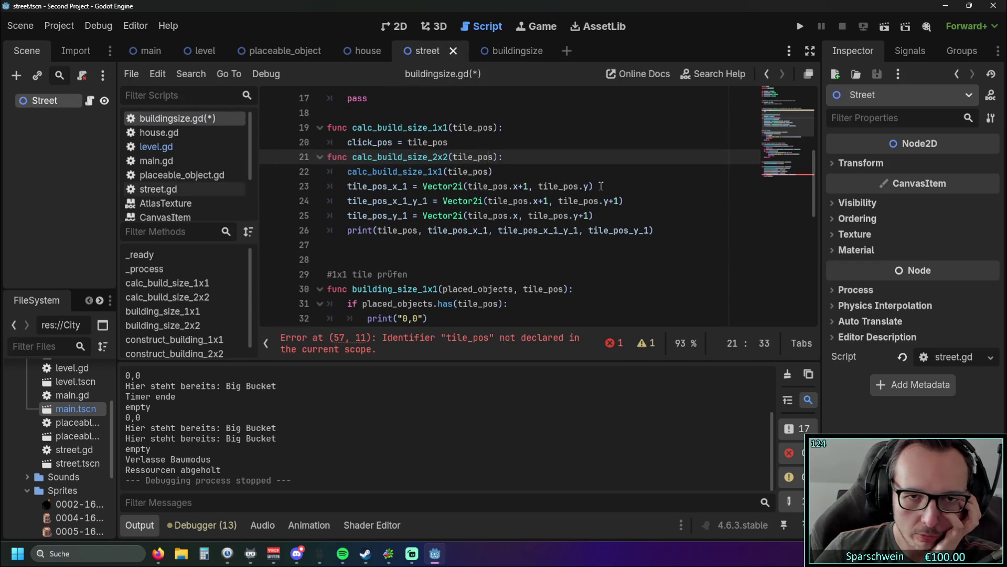
Select click_pos on line 50 and the undeclared tile_pos on line 57, undoing a stray edit
scroll(532, 191, "down", 5)
scroll(532, 191, "down", 5)
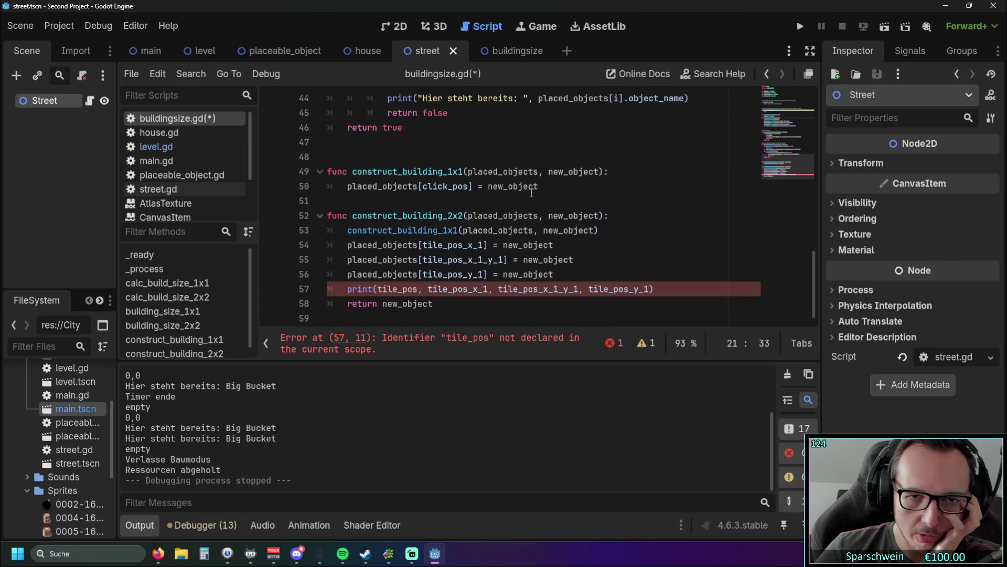
left_click_drag(422, 187, 474, 186)
left_click(487, 204)
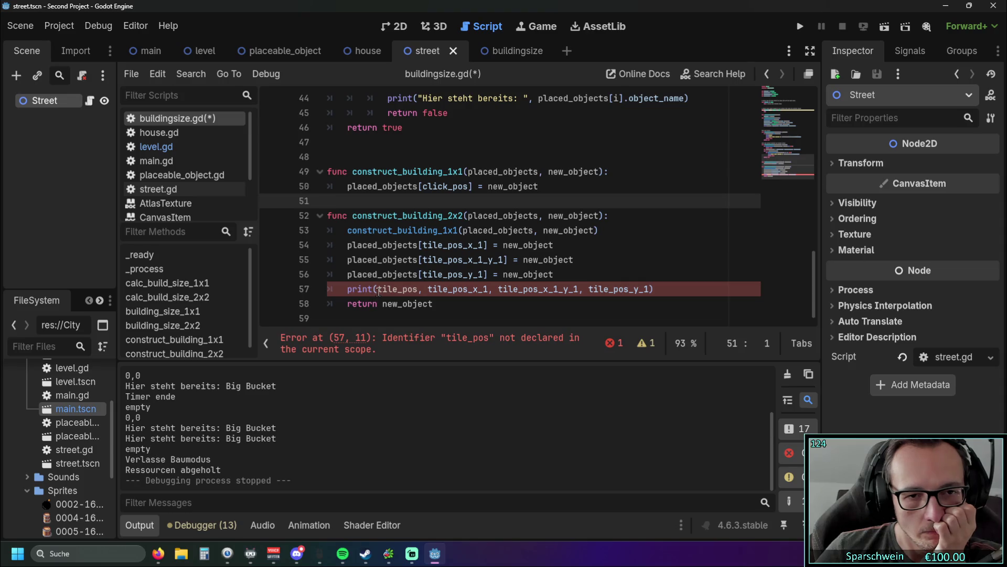
double_click(415, 289)
left_click(499, 216)
left_click(624, 235)
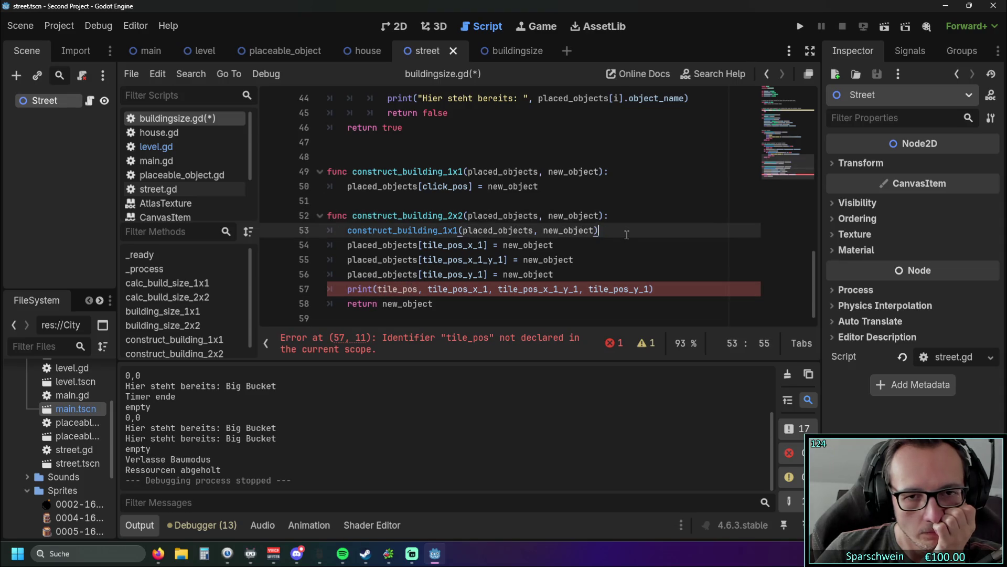
left_click_drag(423, 187, 469, 188)
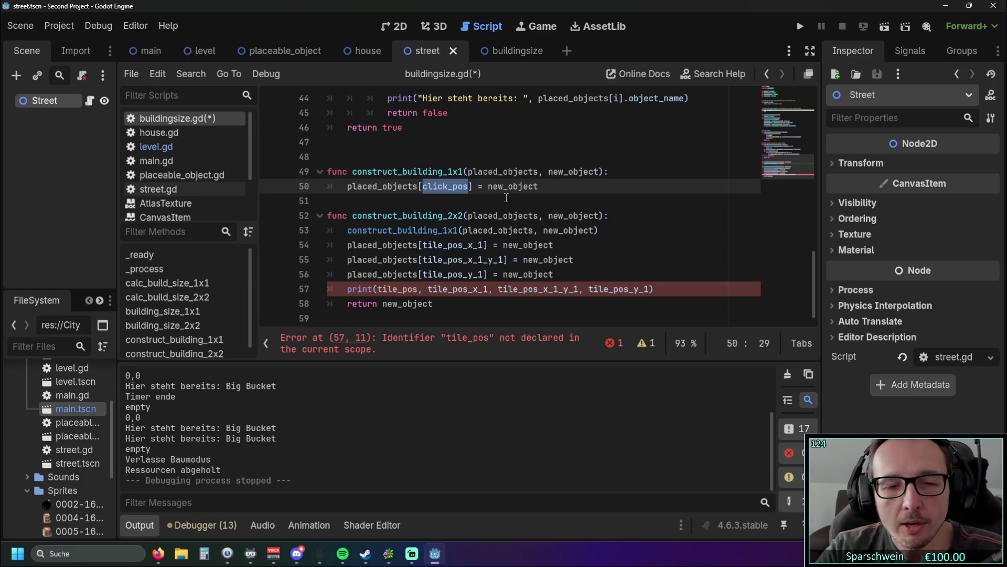
key("ctrl+z")
key("ctrl+z")
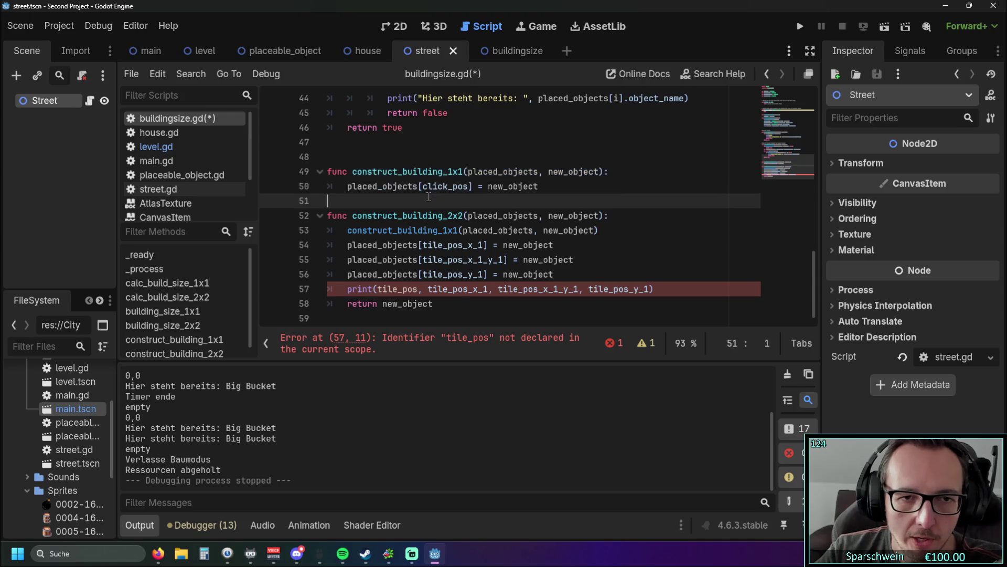
Replace tile_pos with click_pos in line 57's print and run the game
scroll(425, 197, "up", 5)
scroll(425, 198, "up", 5)
triple_click(437, 188)
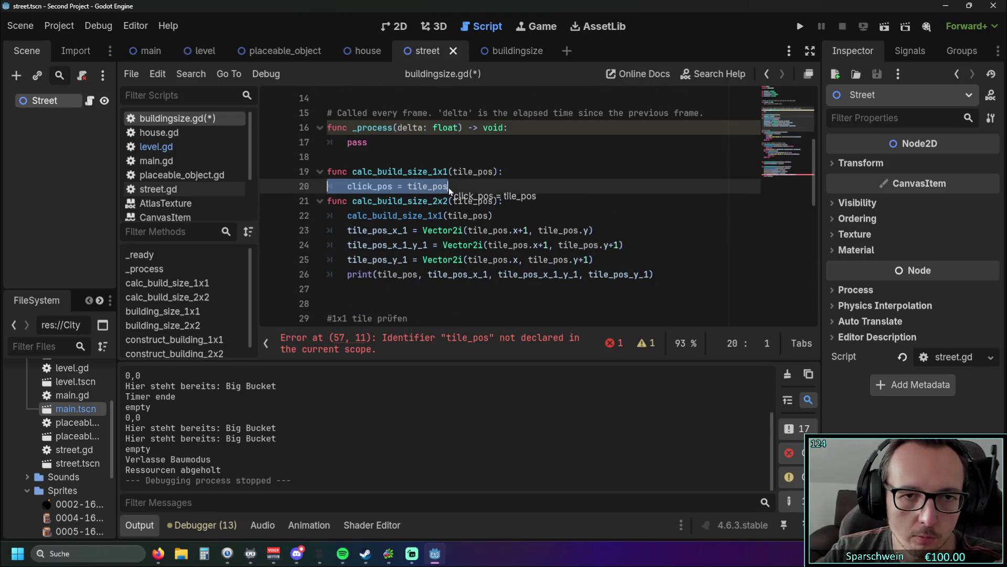
left_click_drag(448, 186, 332, 171)
scroll(481, 198, "down", 7)
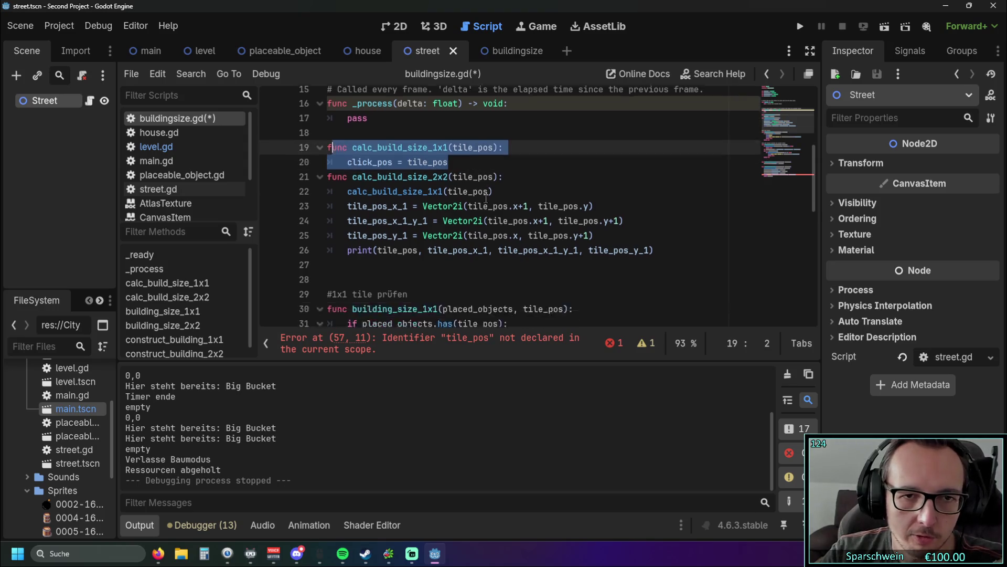
scroll(481, 199, "down", 3)
left_click(462, 202)
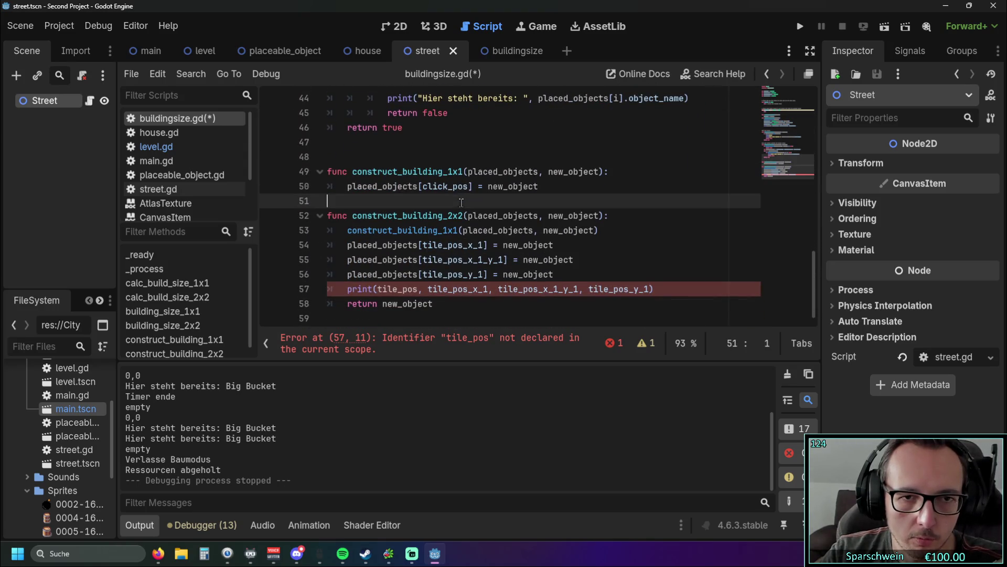
double_click(436, 187)
key("ctrl+c")
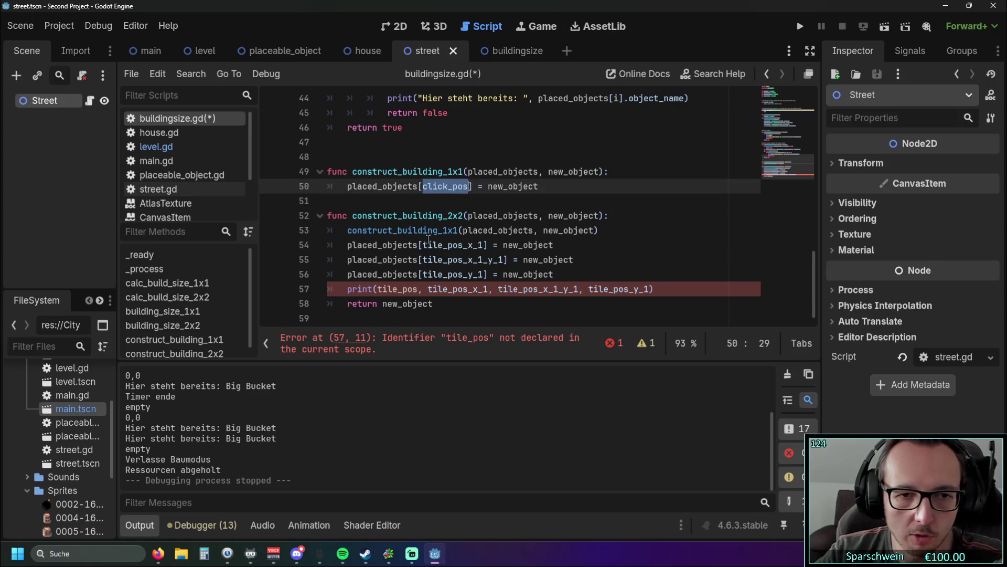
double_click(390, 292)
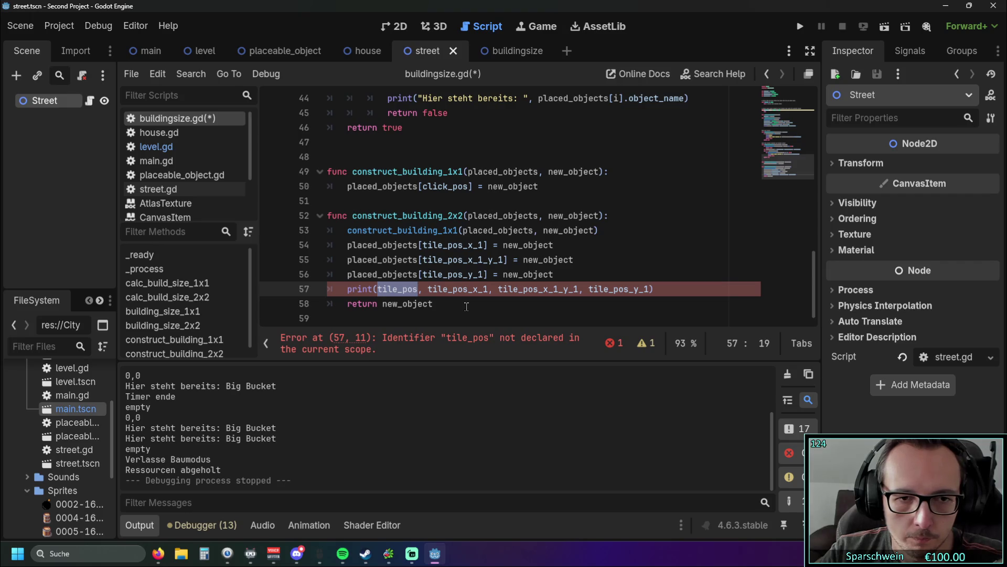
key("ctrl+v")
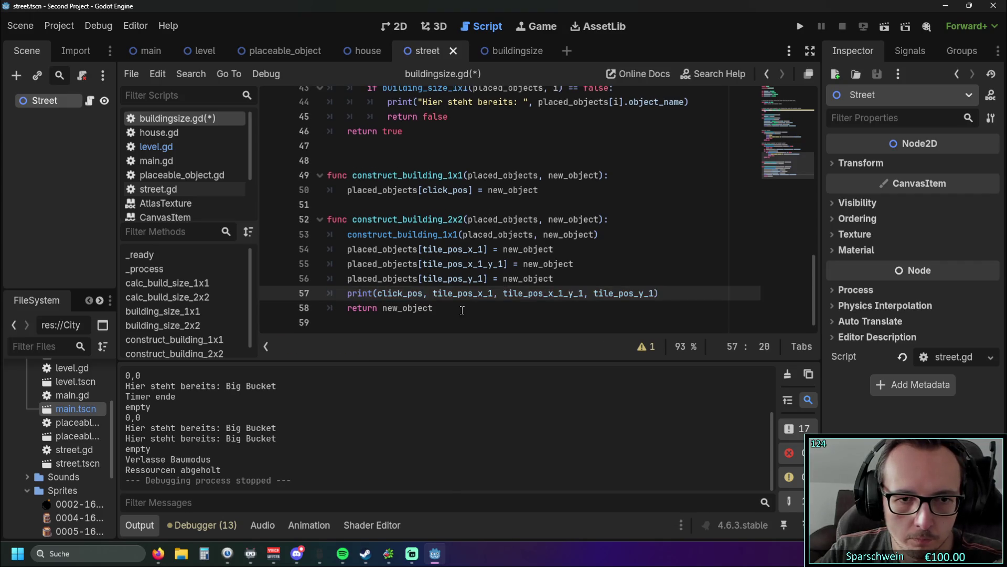
left_click(461, 310)
left_click(799, 26)
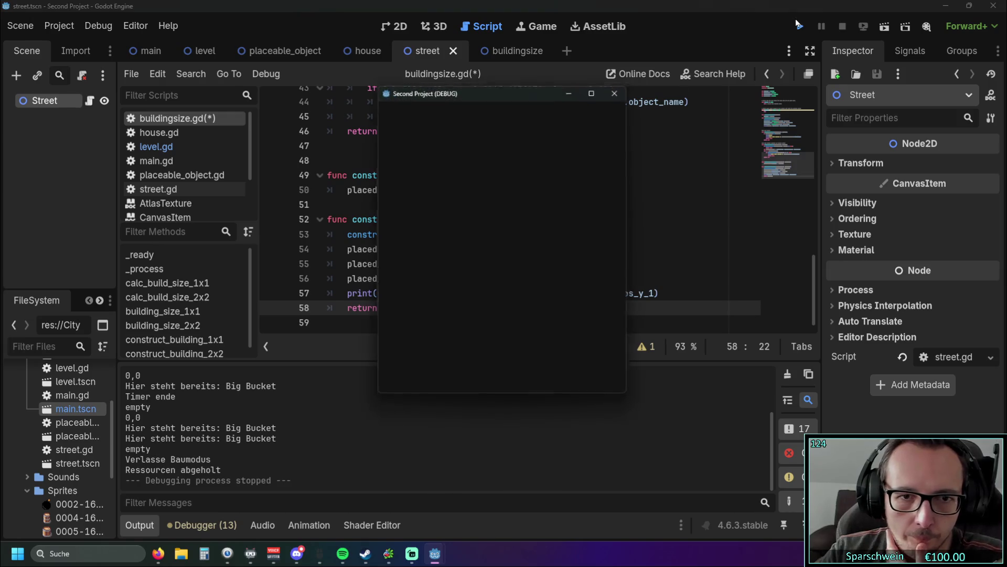
Place a Big Bucket on the top-left grass tile at (0, 0), then stop the game
left_click(441, 379)
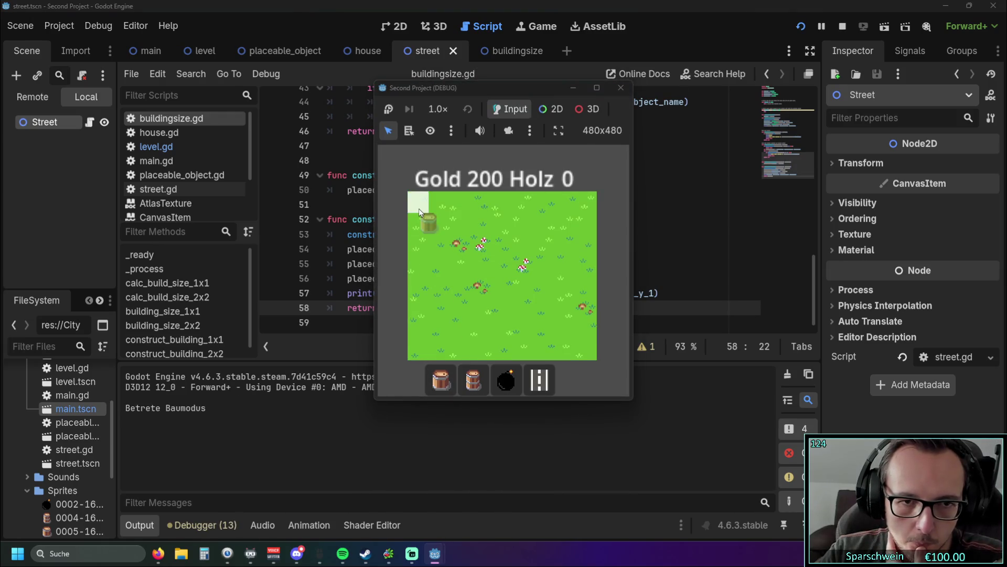
left_click(418, 209)
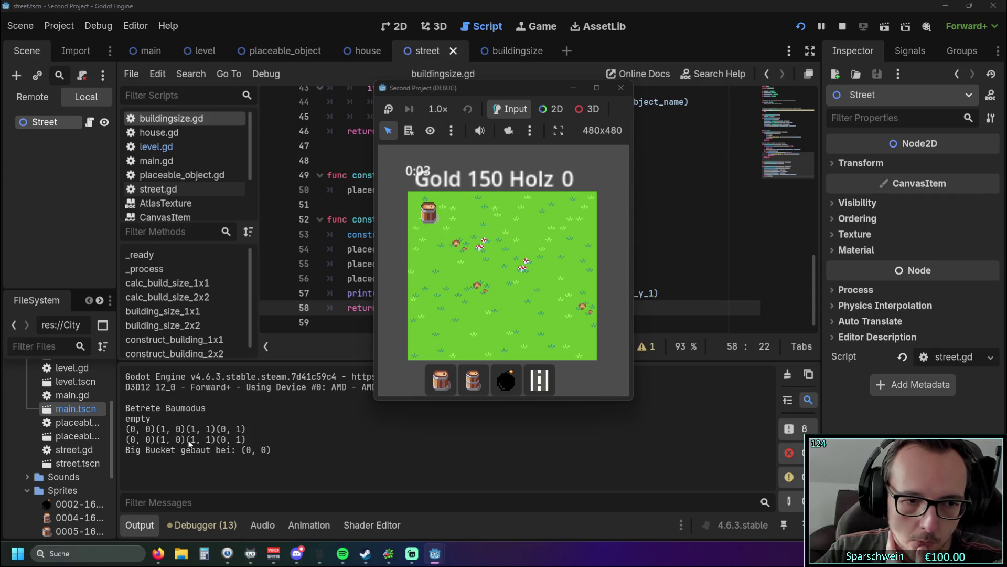
left_click(619, 90)
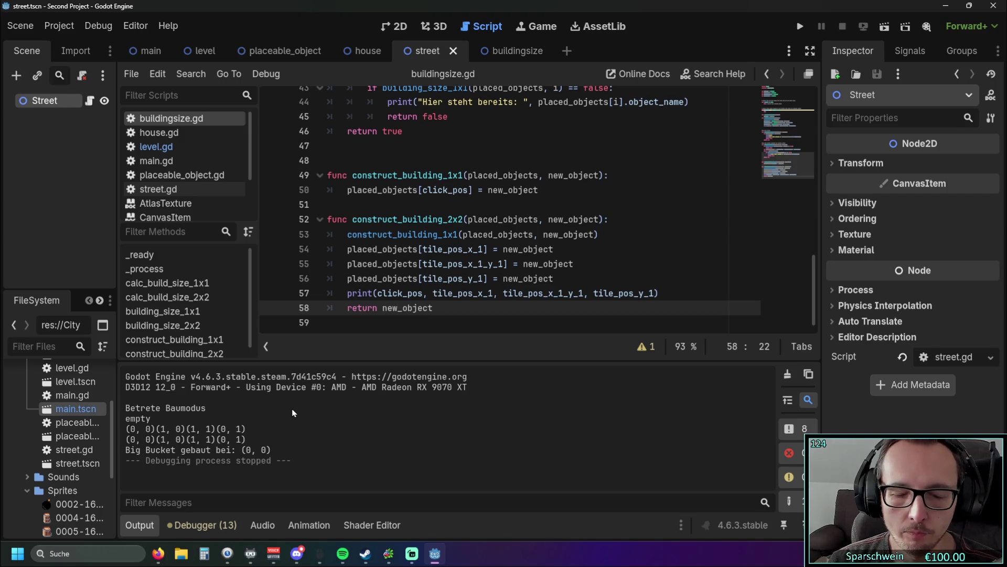
Select tile_pos_x_1 on line 54 and switch to the buildingsize scene
left_click_drag(423, 249, 487, 249)
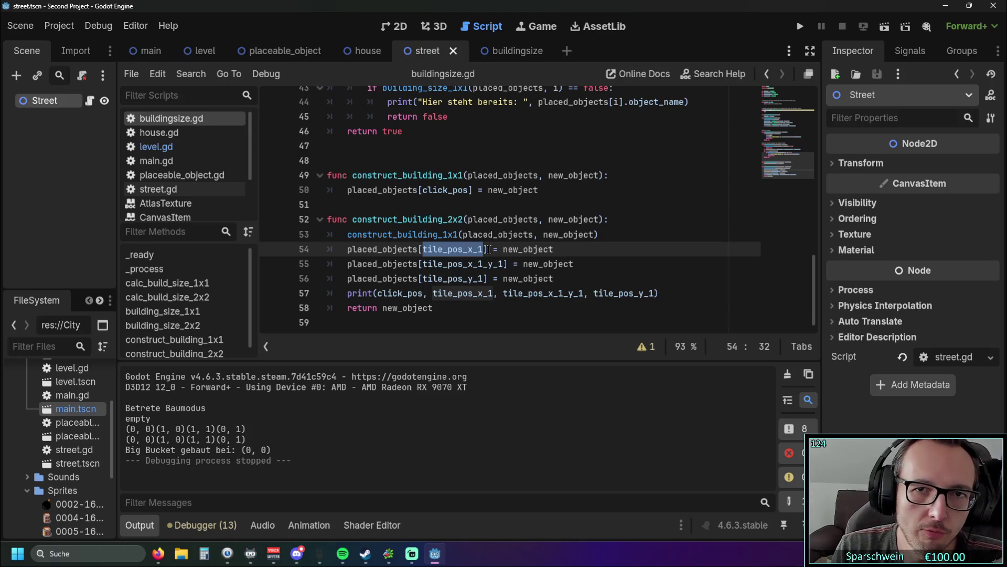
left_click(511, 51)
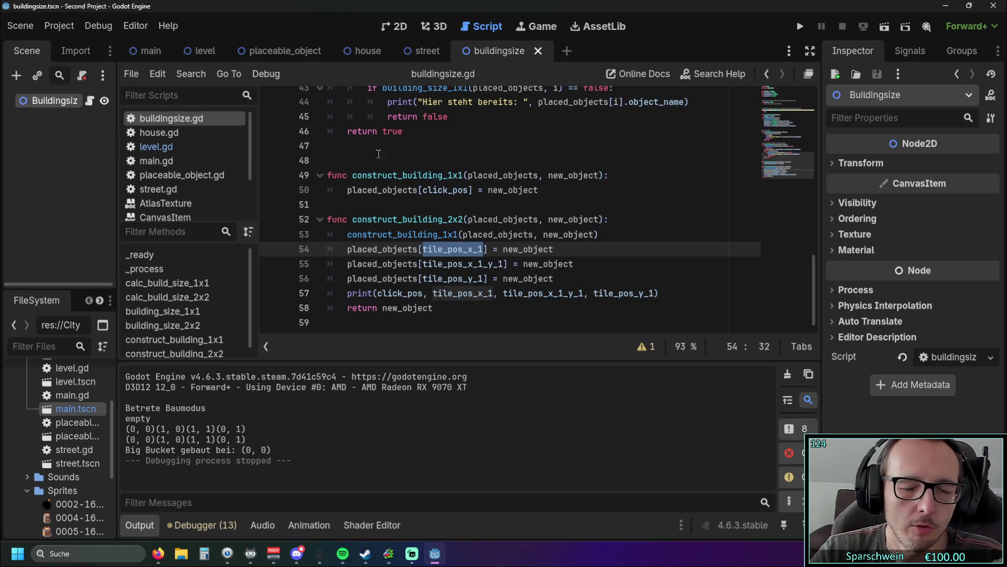
Select the four tile position variables and the calc functions in buildingsize.gd to review them
scroll(400, 156, "up", 14)
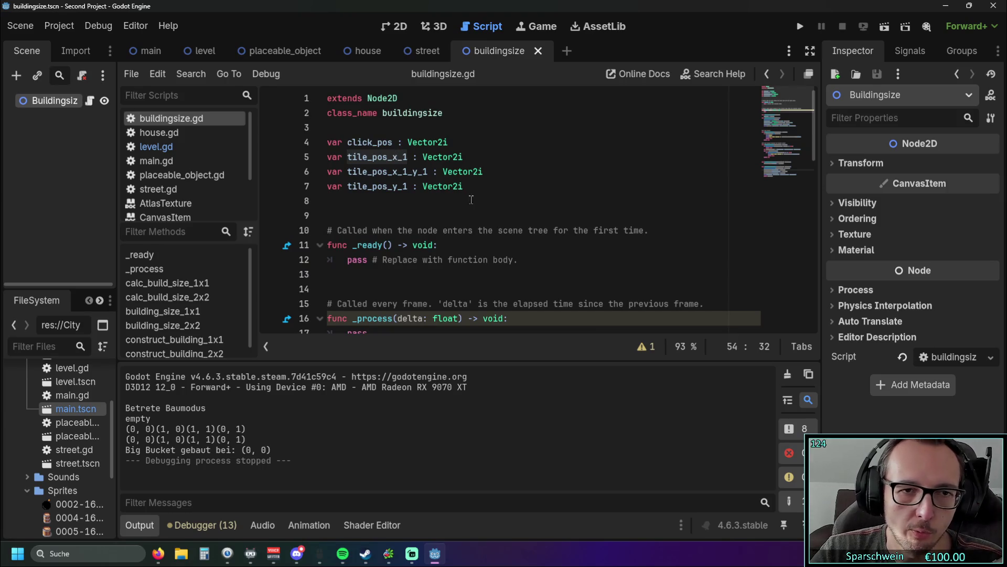
left_click_drag(471, 189, 326, 127)
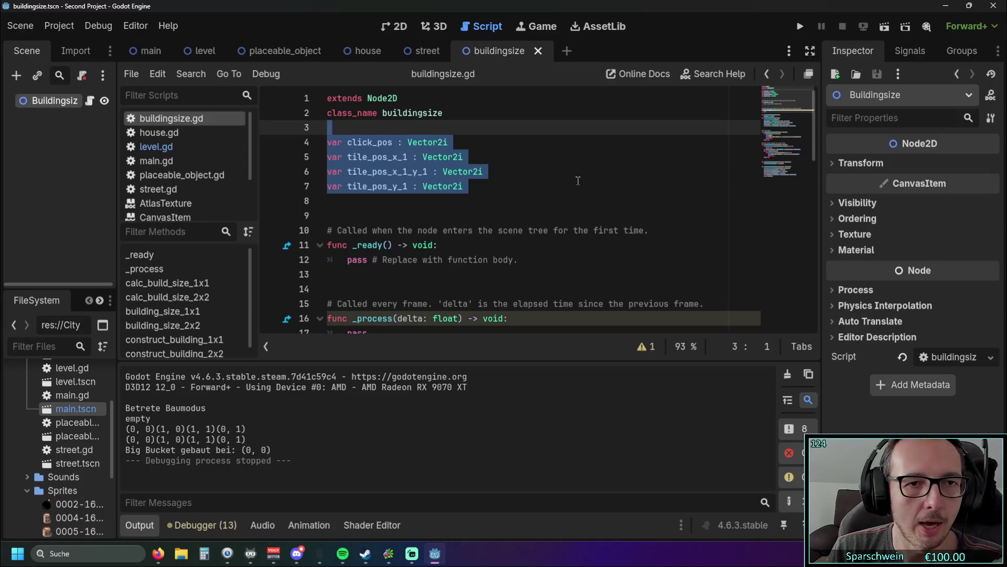
scroll(571, 178, "down", 6)
scroll(440, 183, "up", 1)
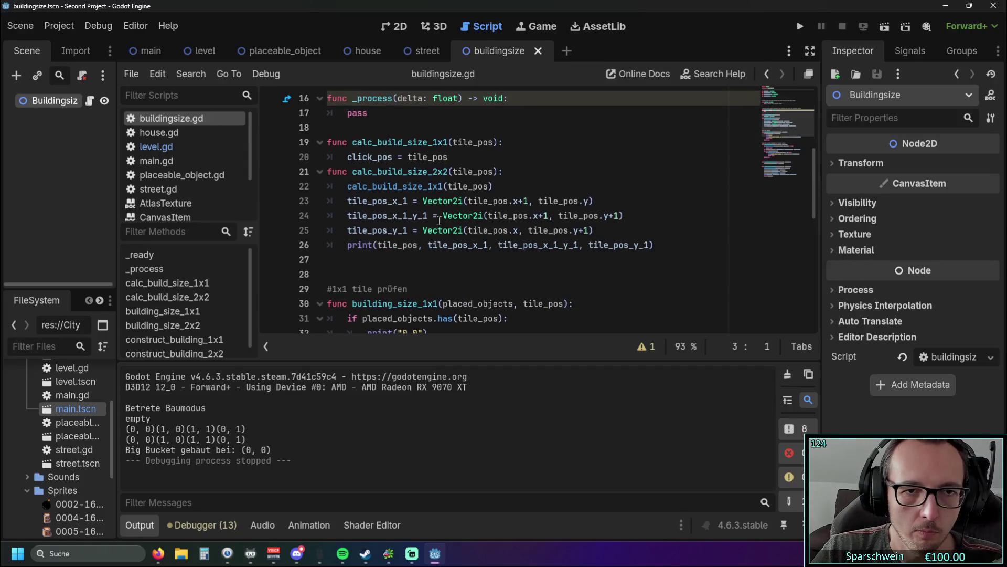
left_click_drag(320, 274, 307, 153)
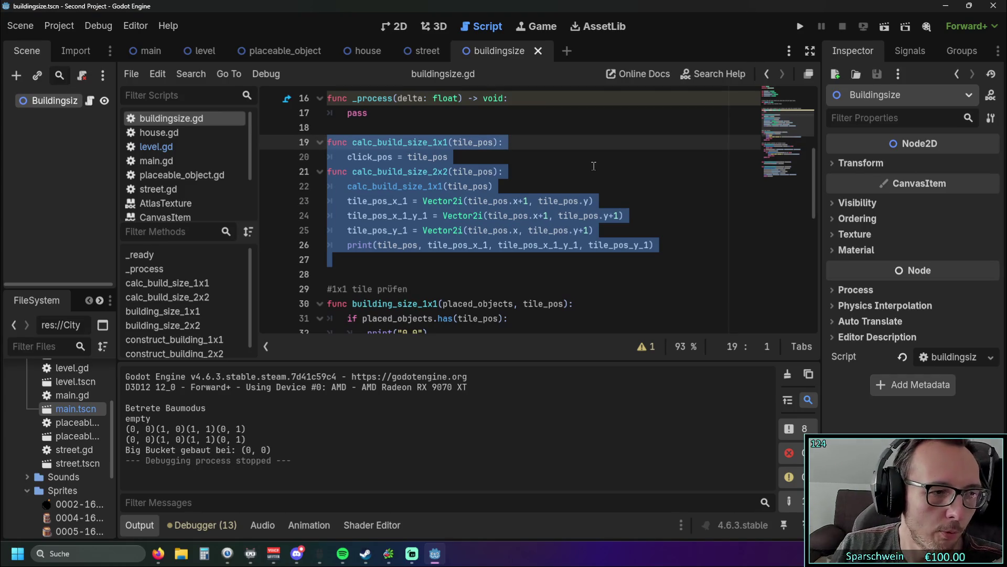
Run the game again and choose the Big Bucket building
left_click(562, 172)
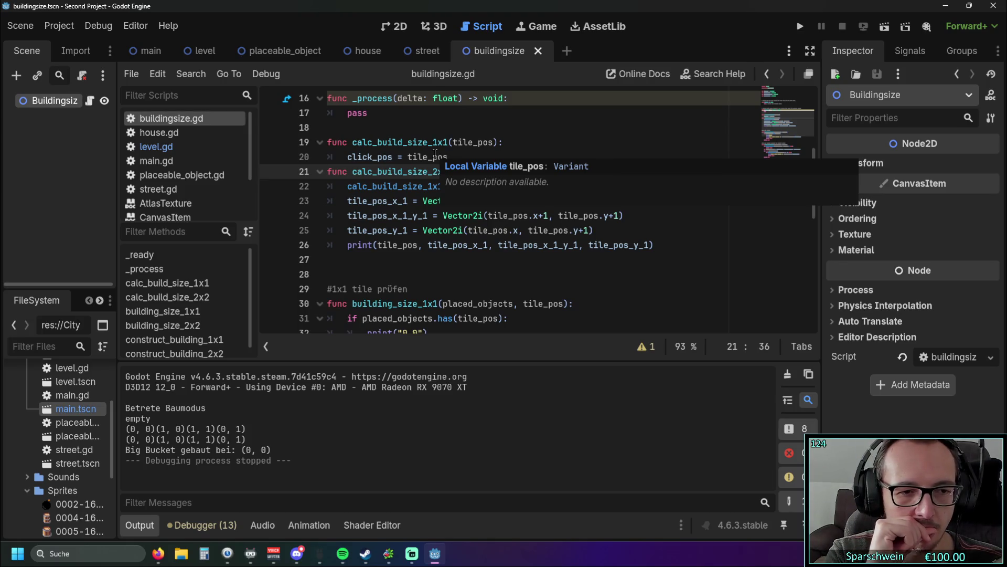
left_click(800, 27)
left_click(473, 380)
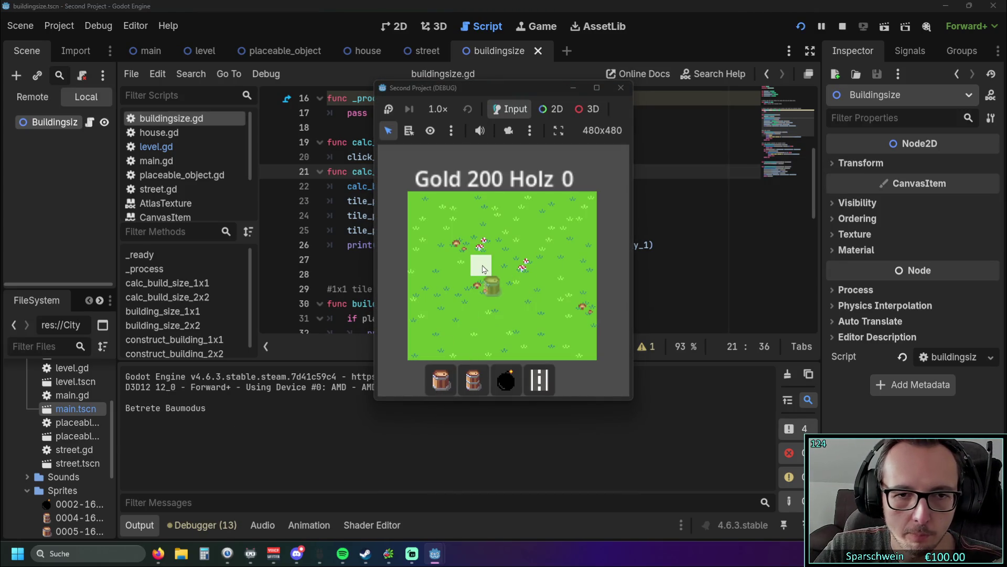
Place a Big Bucket mid-field at (3, 3), then stop the game
left_click(488, 277)
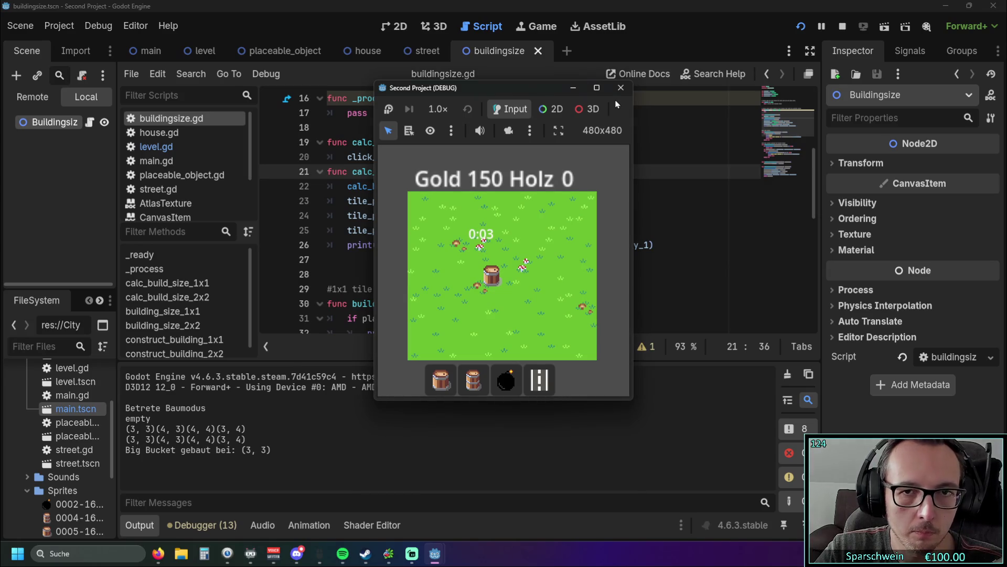
left_click(621, 88)
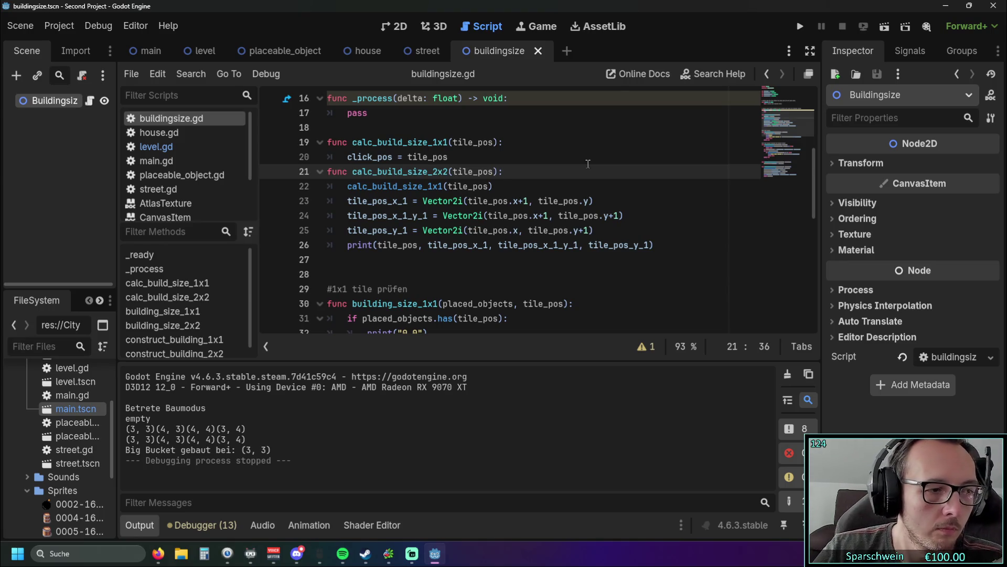
scroll(517, 182, "up", 1)
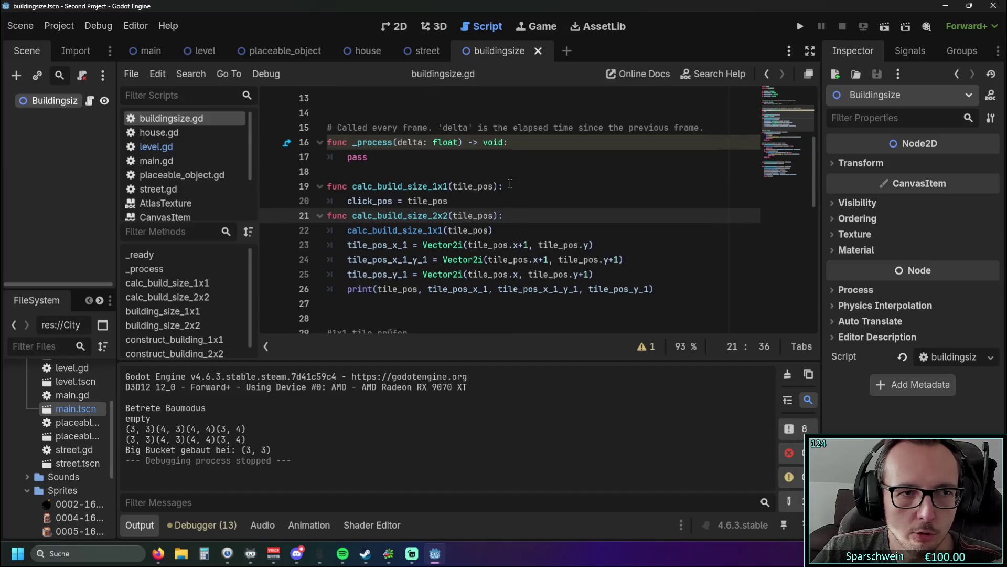
scroll(509, 185, "down", 3)
Open level.gd at the _construct_house function around line 217
scroll(491, 194, "up", 4)
scroll(492, 193, "down", 3)
left_click(473, 230)
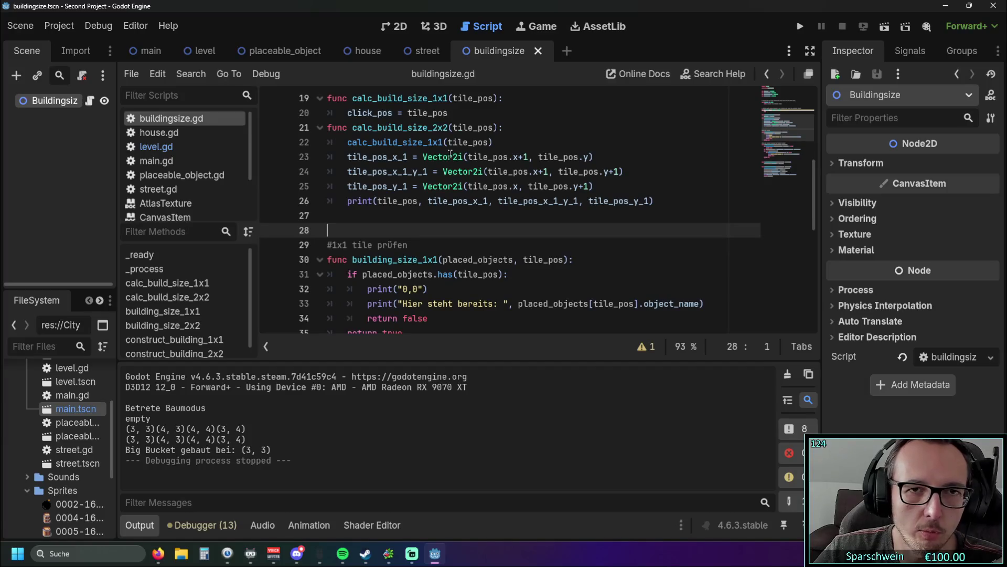
scroll(462, 131, "down", 5)
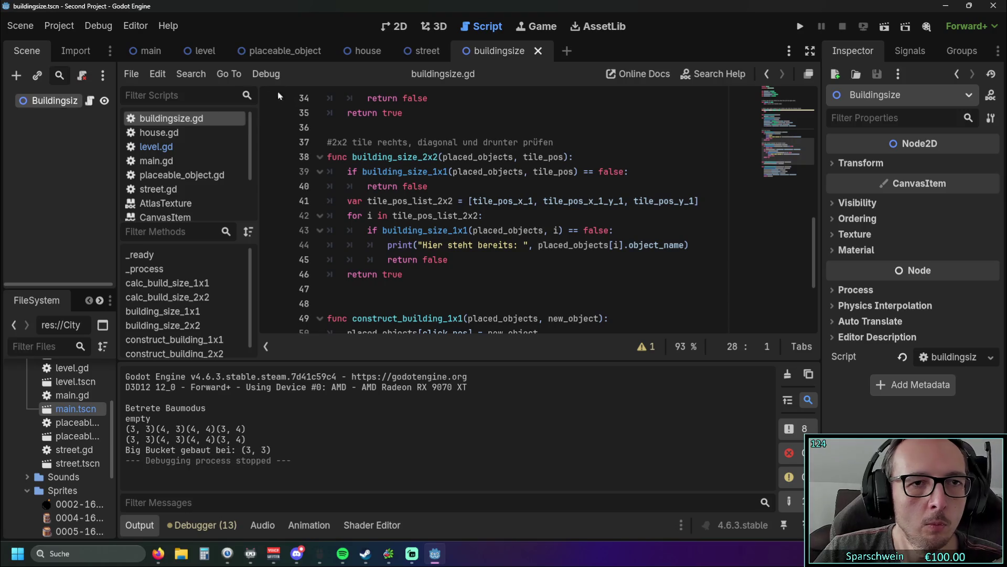
left_click(155, 147)
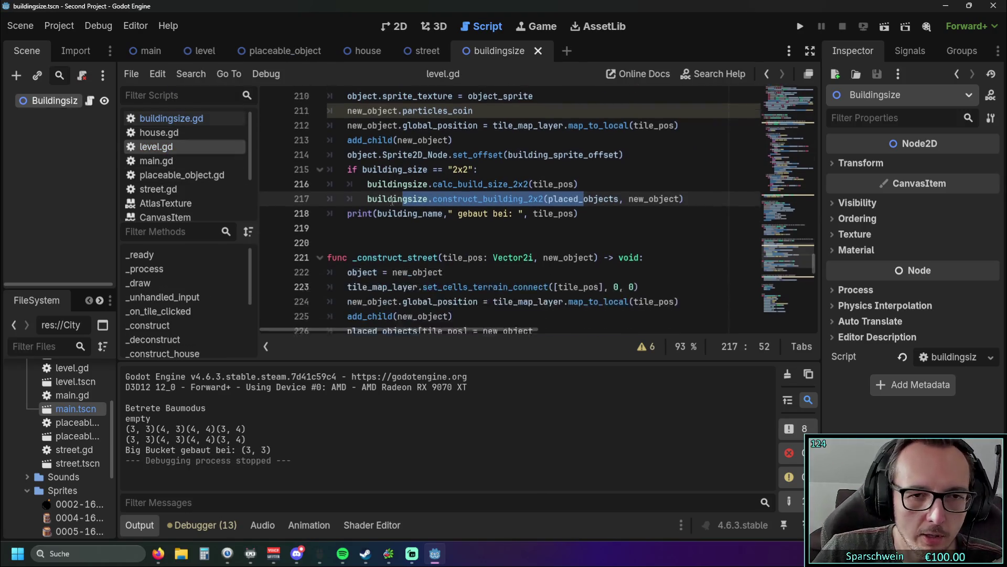
Review the calc_build_size_2x2 call on line 216 of level.gd
left_click(551, 246)
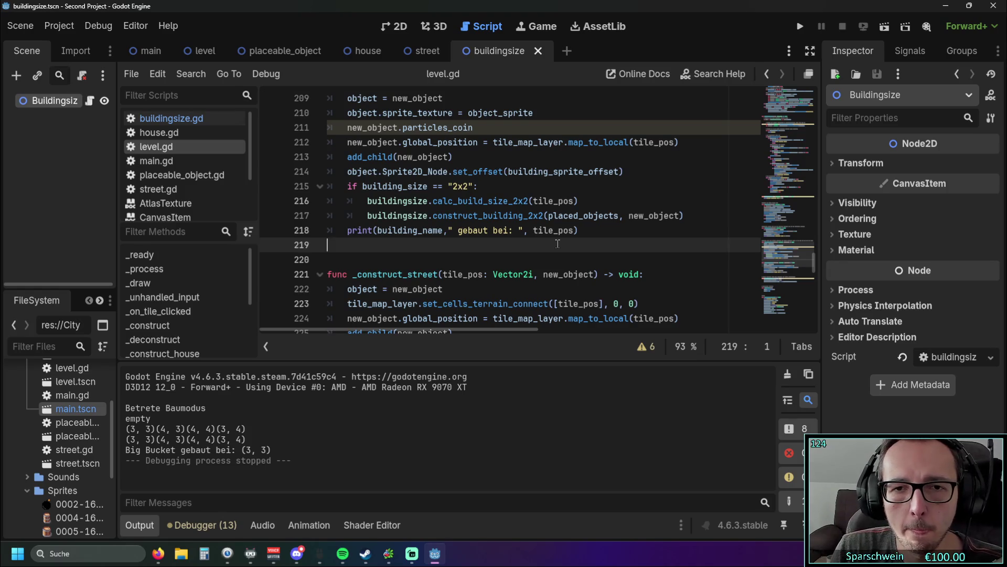
scroll(473, 246, "up", 1)
left_click_drag(438, 250, 533, 247)
key("Right")
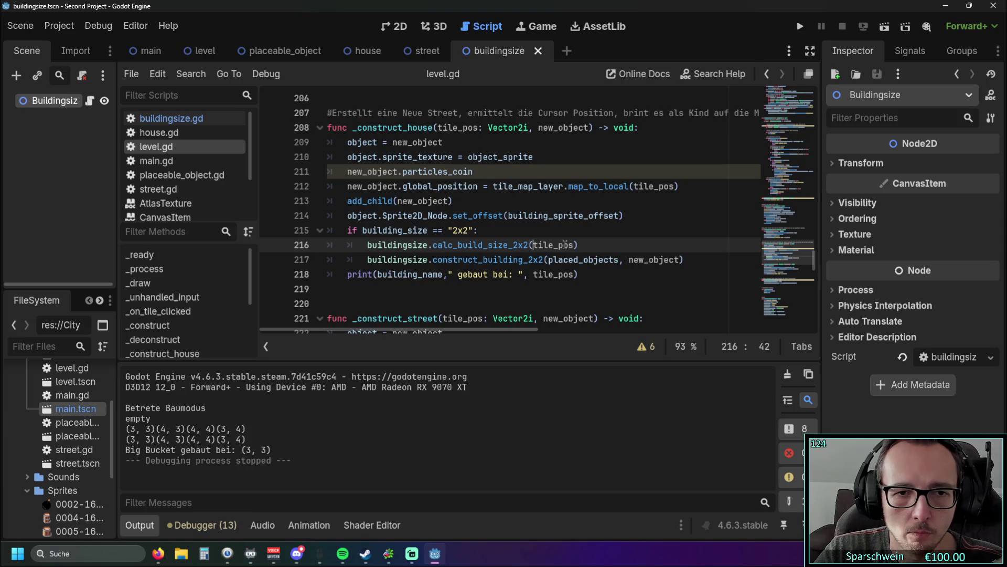
scroll(514, 252, "down", 1)
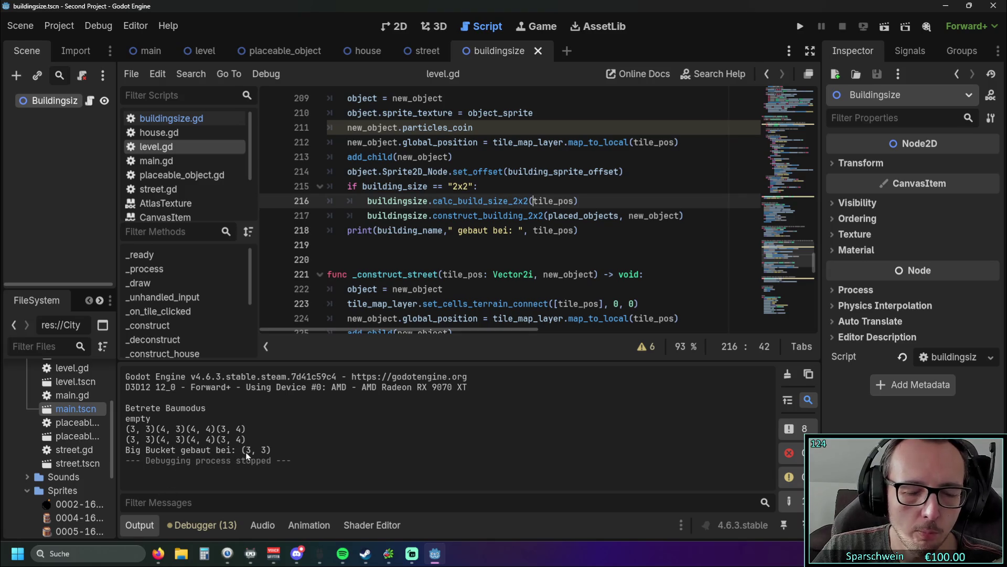
scroll(539, 216, "up", 1)
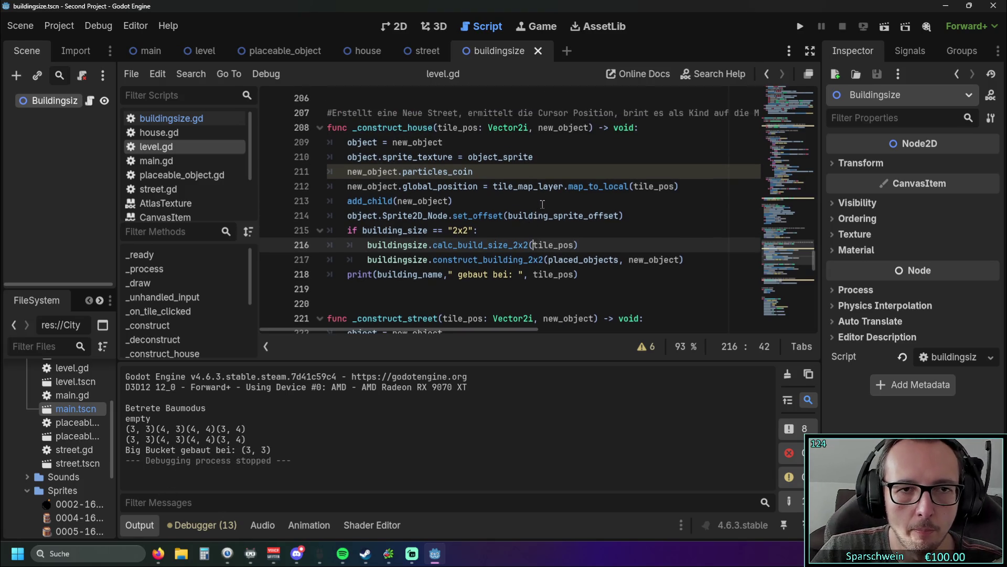
scroll(543, 204, "down", 1)
scroll(543, 202, "down", 5)
scroll(546, 201, "up", 5)
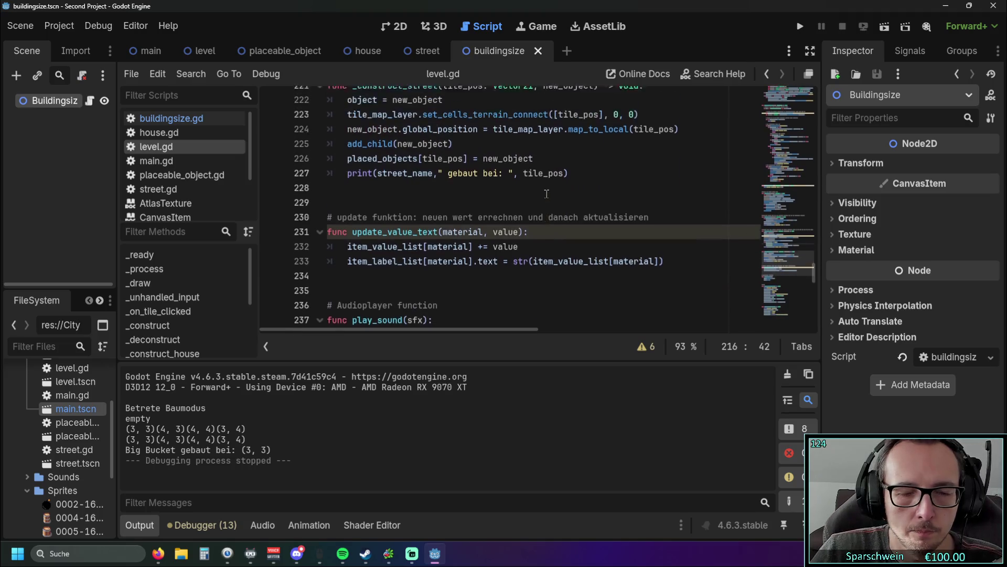
scroll(550, 200, "up", 1)
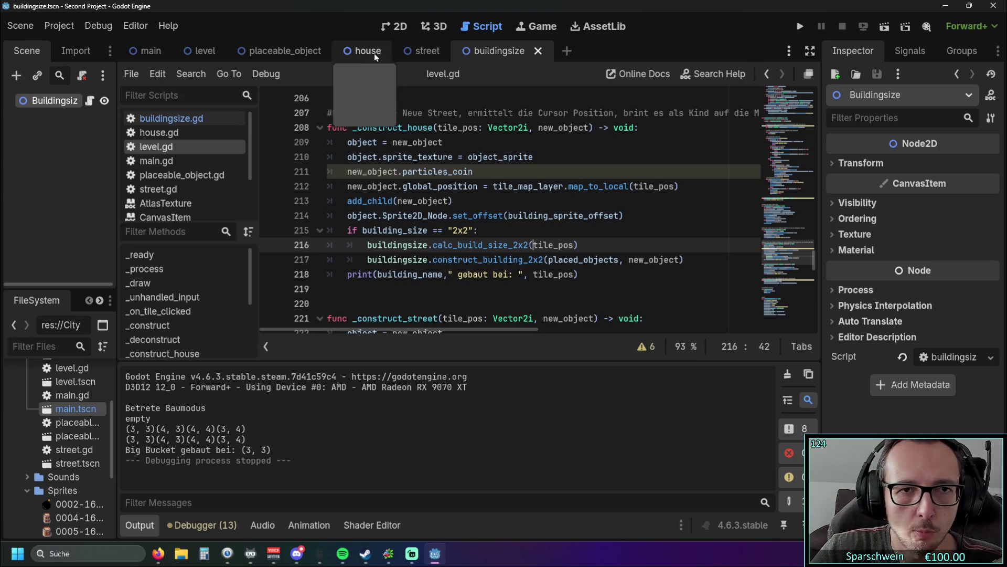
Highlight the construct_building_2x2 call and the new_object occurrences in level.gd
left_click_drag(674, 260, 541, 260)
left_click(619, 274)
double_click(631, 259)
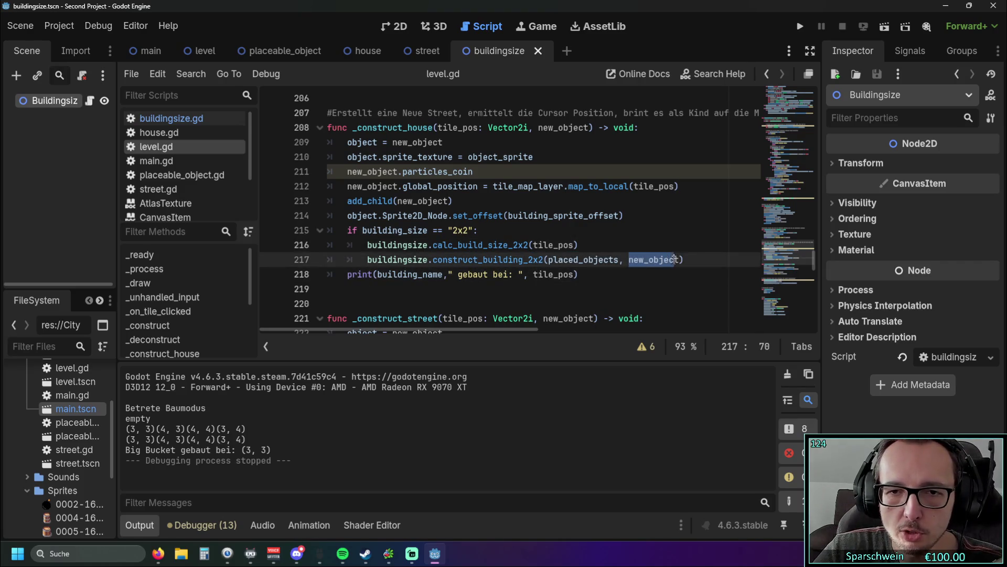
key("Up")
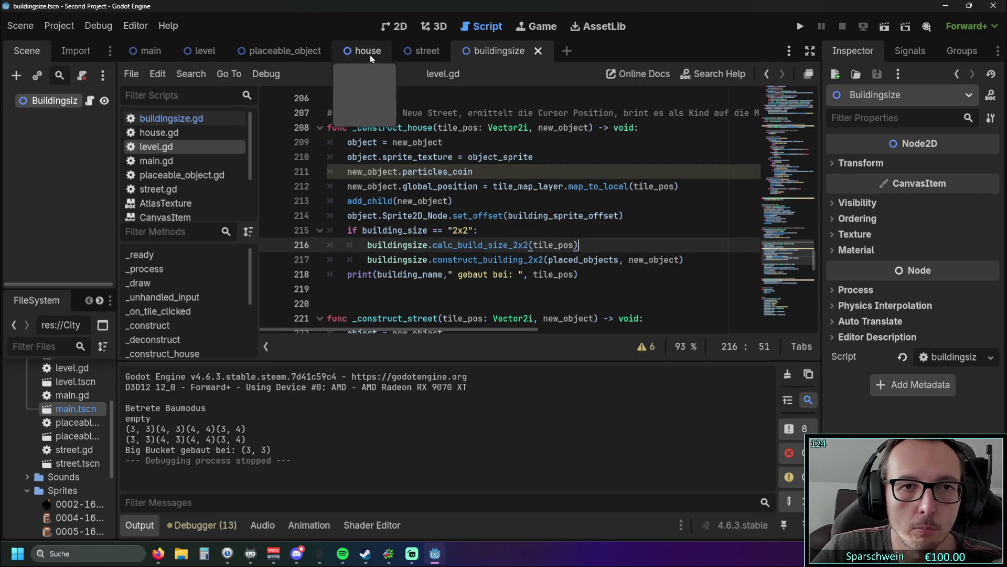
Return to buildingsize.gd via the buildingsize scene and scroll to the construct functions
left_click(423, 51)
left_click(499, 51)
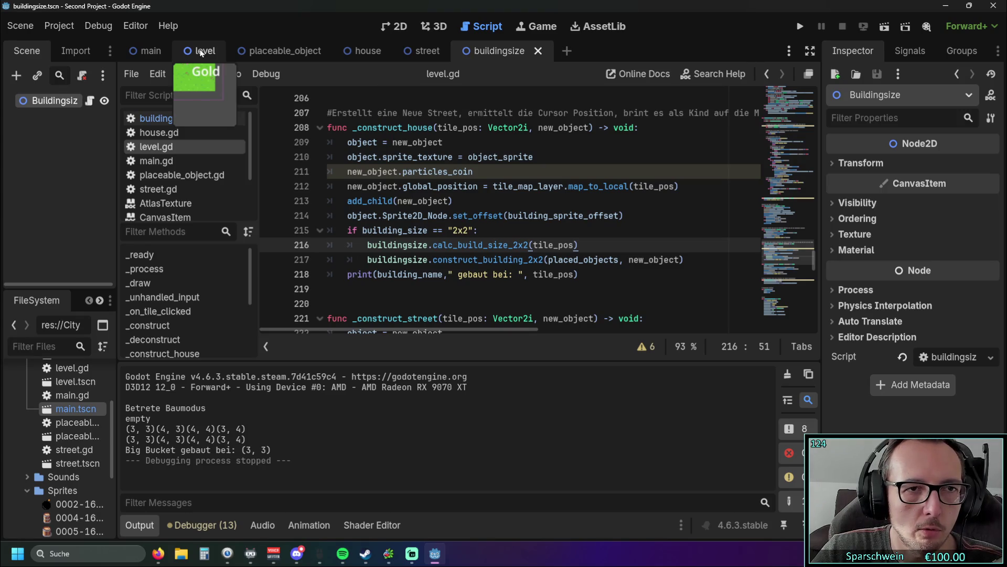
left_click(168, 118)
scroll(444, 177, "down", 4)
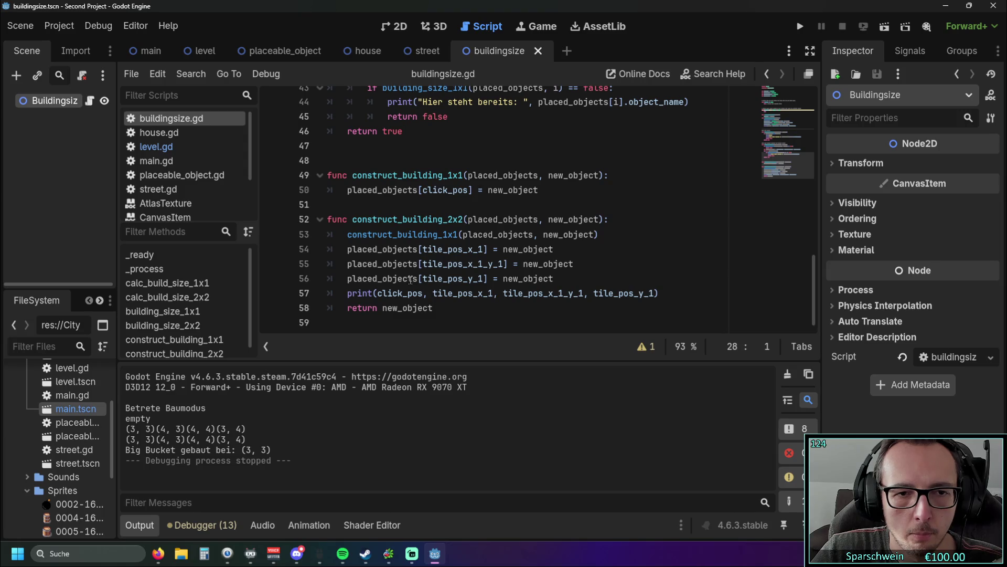
Delete 'return new_object' from line 58 of construct_building_2x2 and run the project
left_click_drag(418, 279, 344, 279)
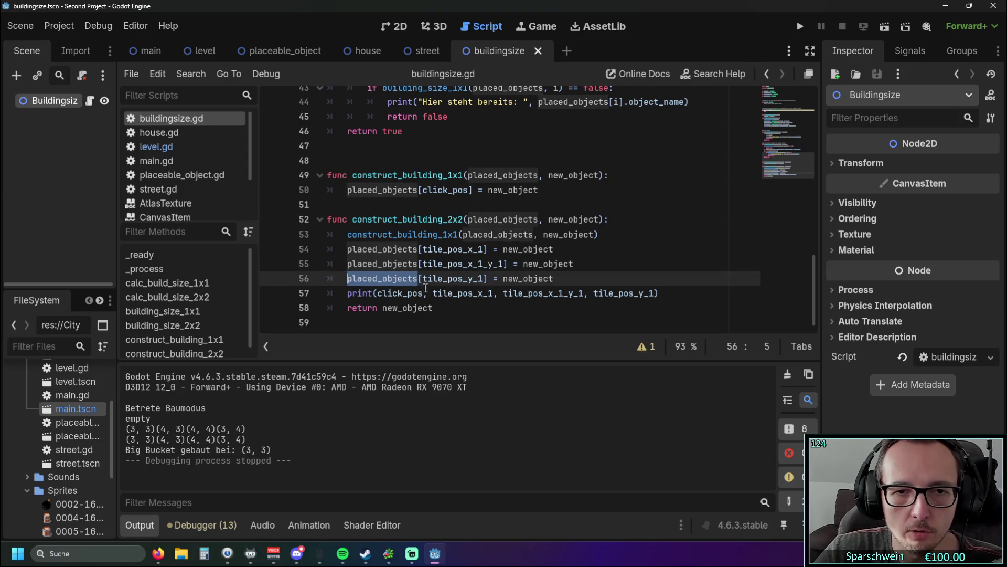
left_click(441, 308)
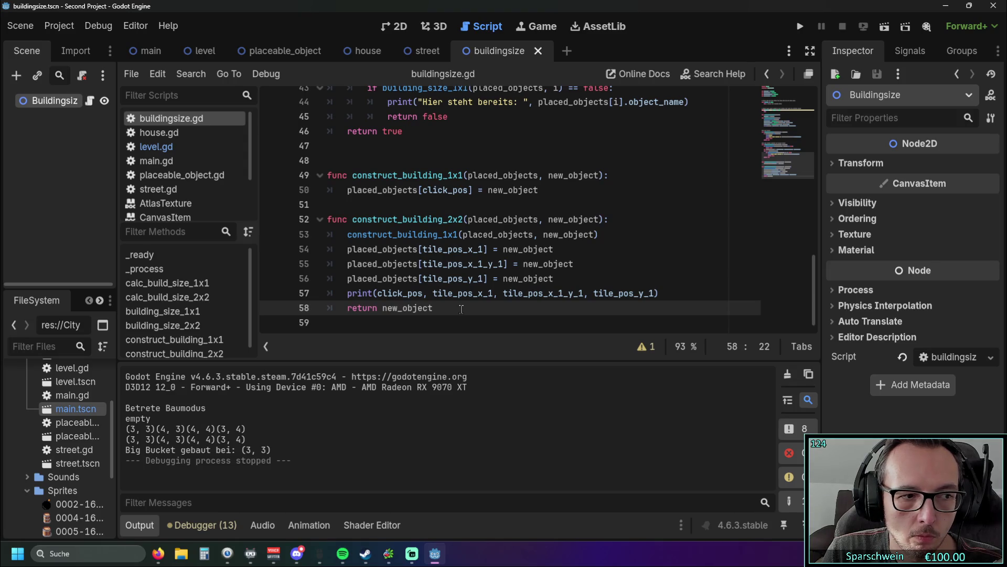
triple_click(442, 308)
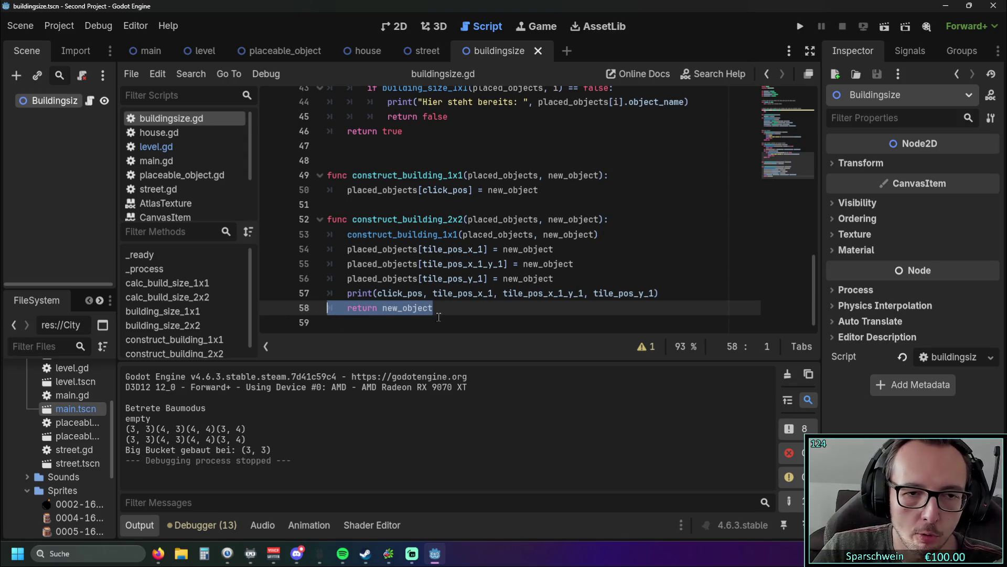
key("BackSpace")
key("BackSpace")
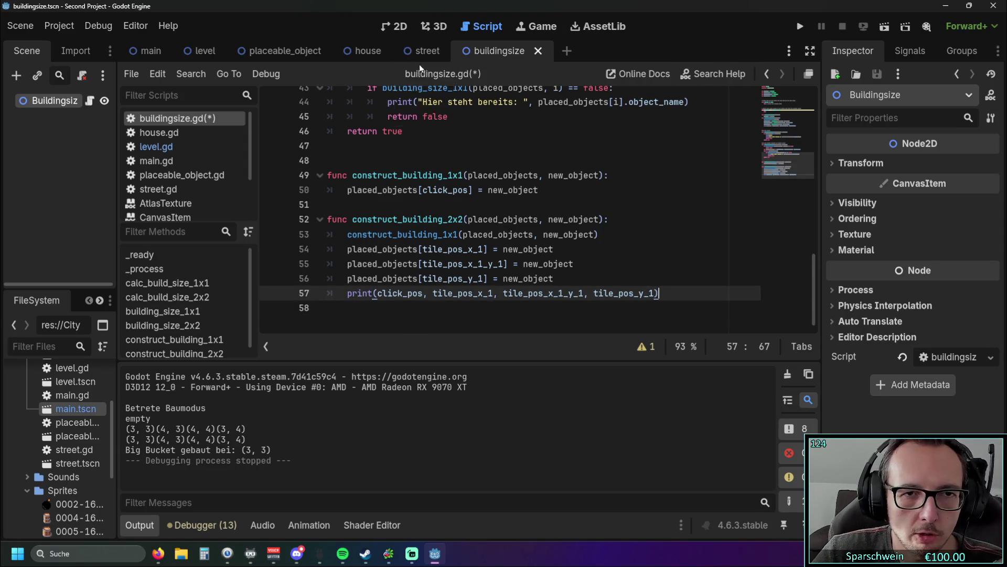
left_click(800, 26)
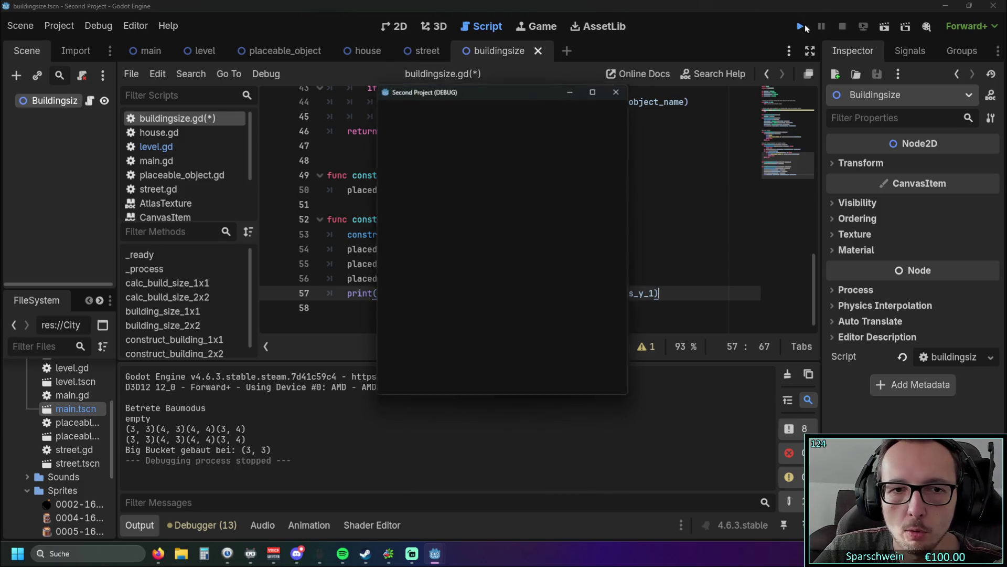
Build a Big Bucket at (0, 0), retry on the occupied tile, then close the game
left_click(441, 380)
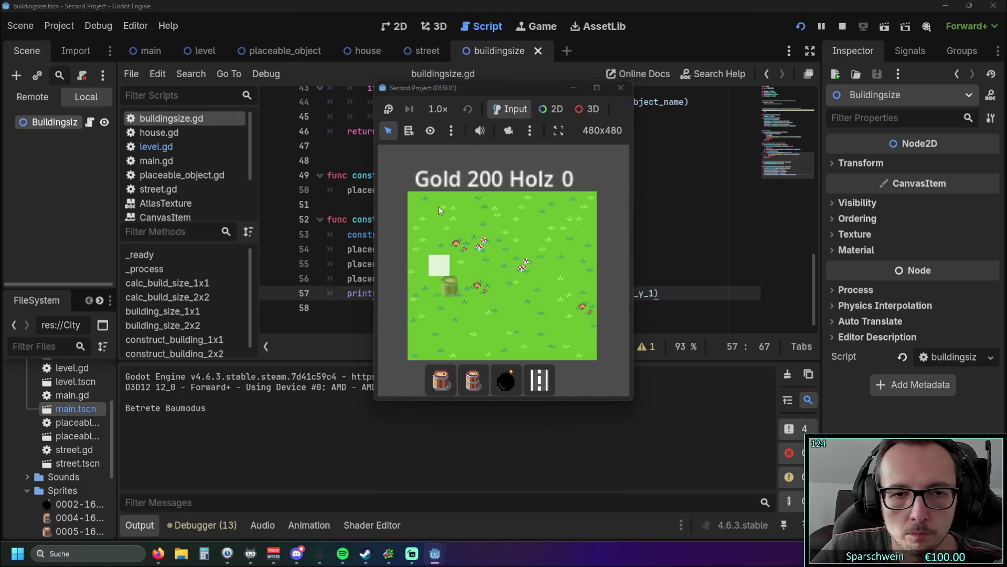
left_click(429, 209)
left_click(464, 209)
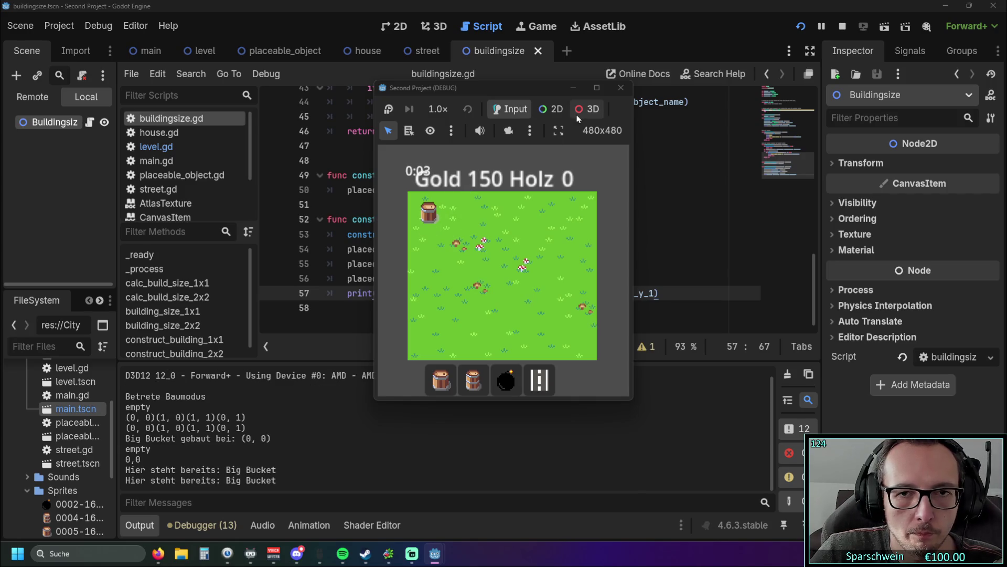
left_click(620, 88)
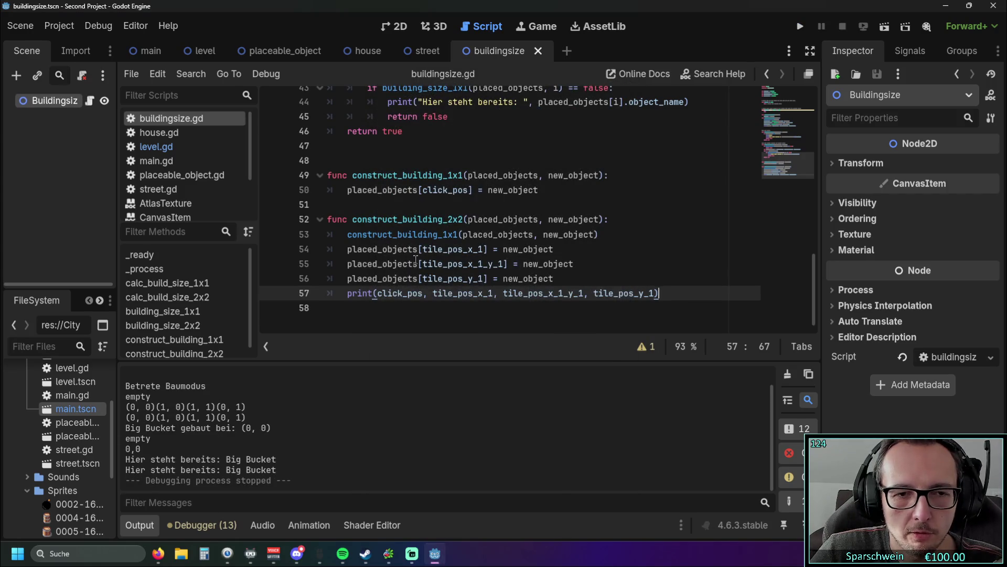
Check level.gd, return to the buildingsize scene, and select placed_objects on line 54
left_click(164, 147)
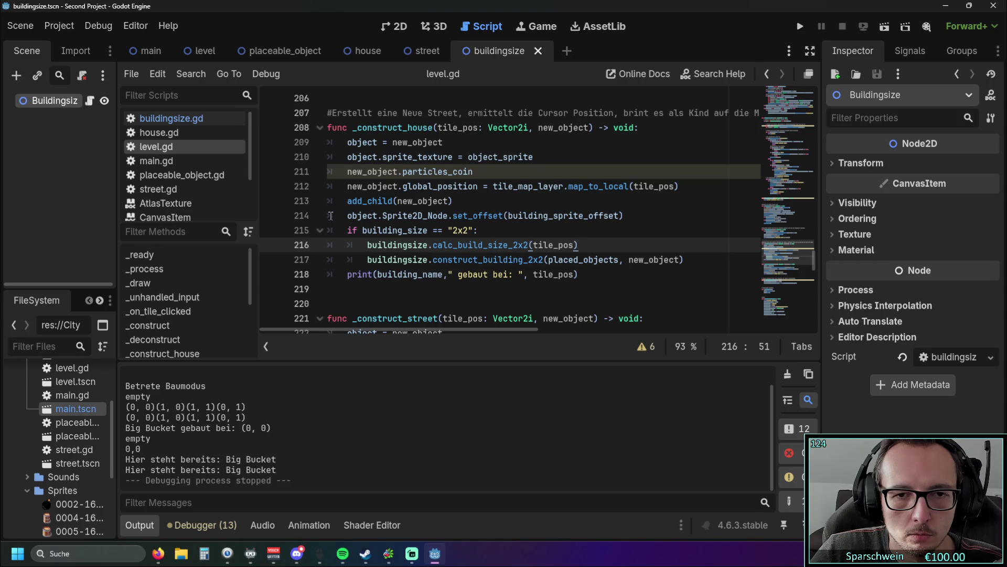
left_click(419, 52)
left_click(511, 53)
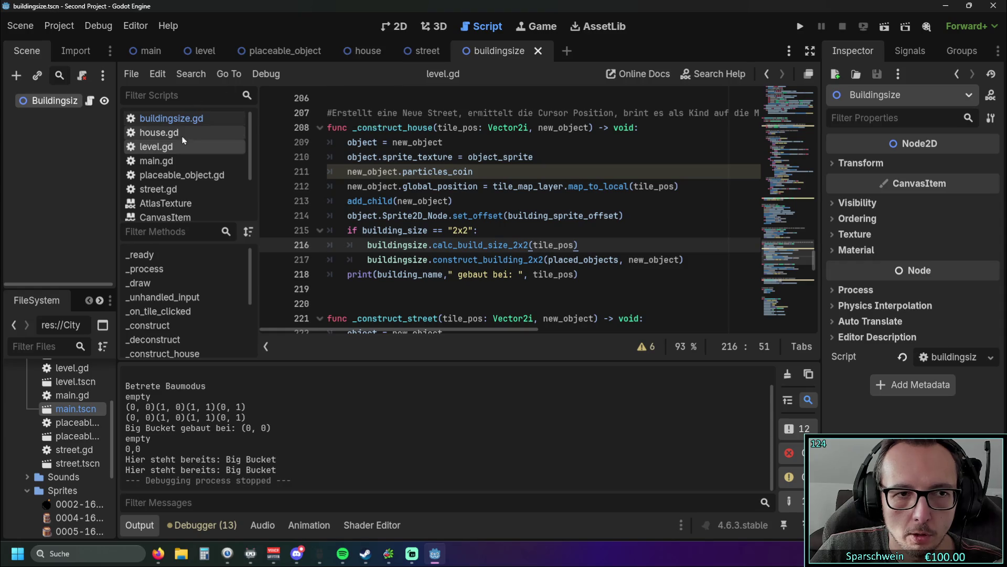
double_click(419, 264)
key("ctrl+c")
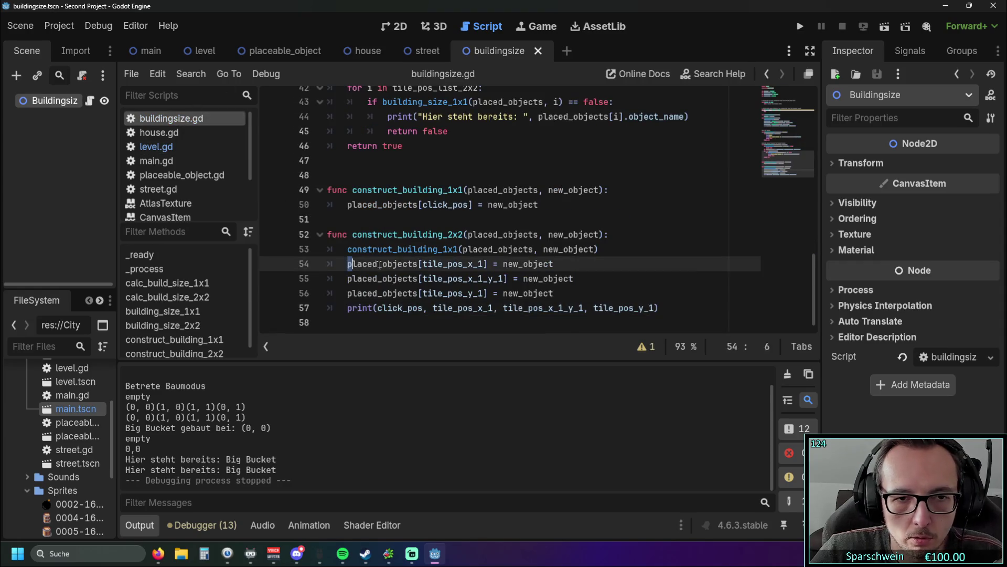
Replace the print arguments on line 57 with placed_objects
left_click_drag(377, 308, 652, 310)
key("ctrl+v")
left_click(598, 292)
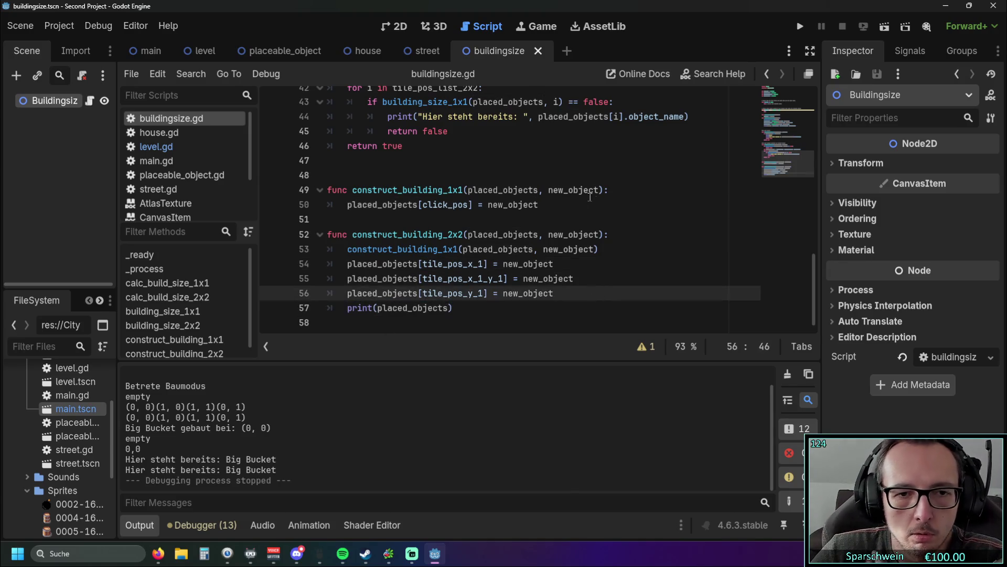
Run the game, place a Big Bucket top-left, retry occupied tiles, then close and relaunch
left_click(800, 27)
left_click(440, 382)
left_click(423, 211)
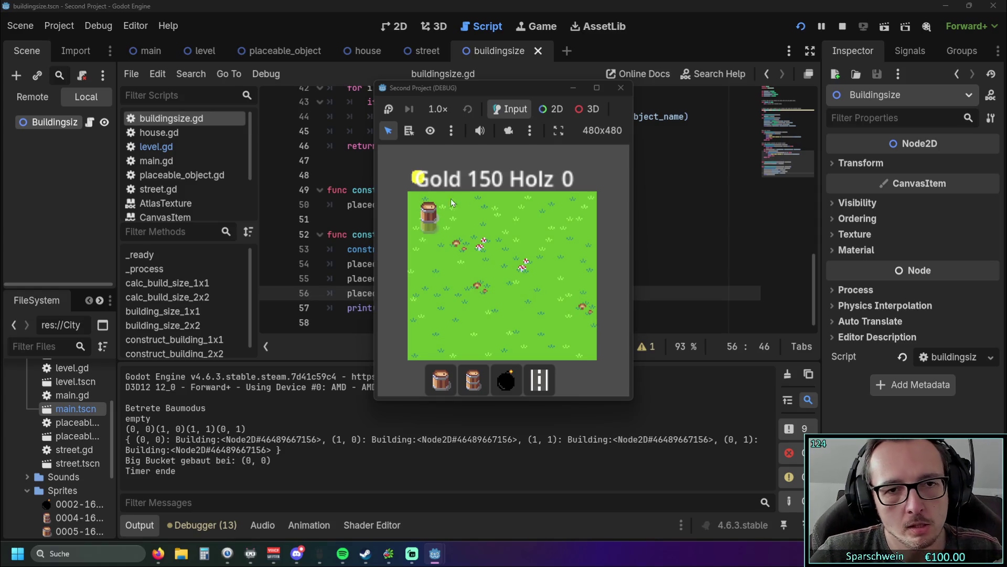
left_click(422, 209)
double_click(486, 209)
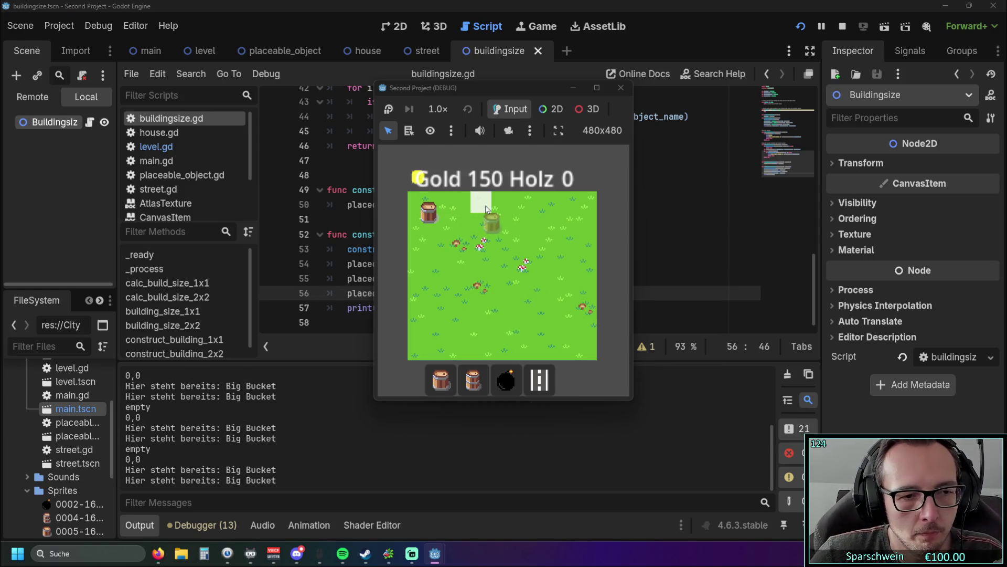
left_click(481, 204)
left_click(621, 89)
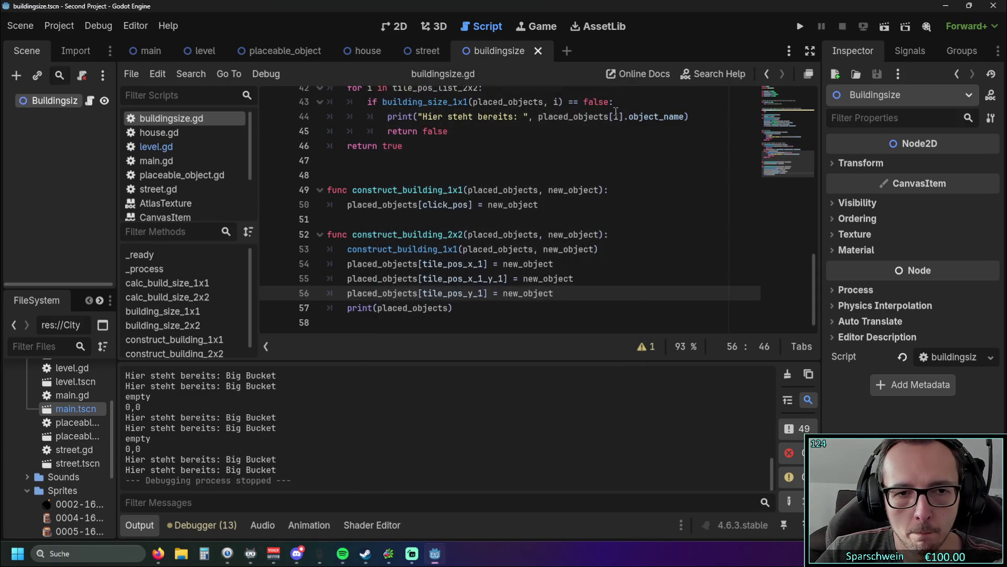
left_click(801, 26)
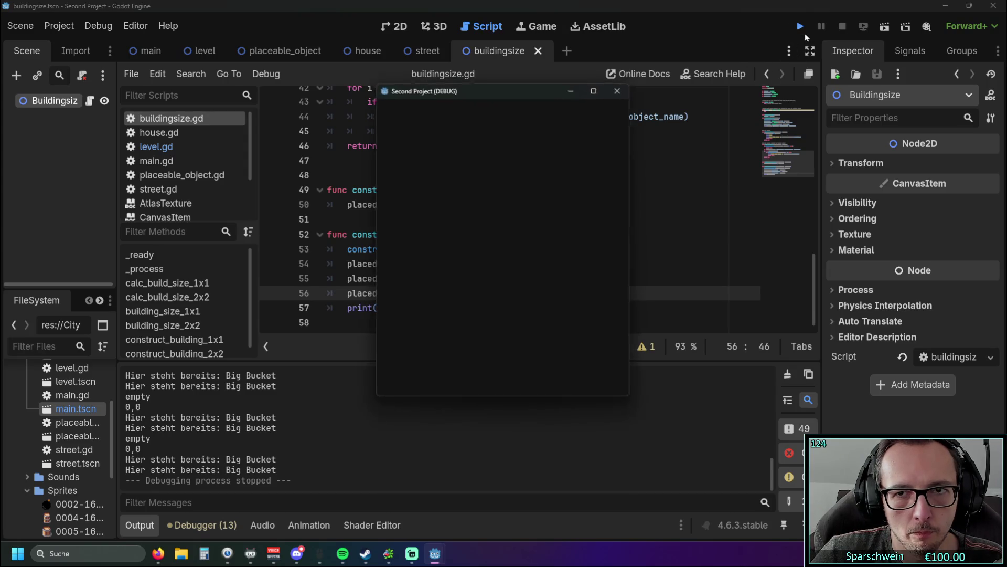
Place a Big Bucket on the top-left tiles and stop the game
left_click(441, 379)
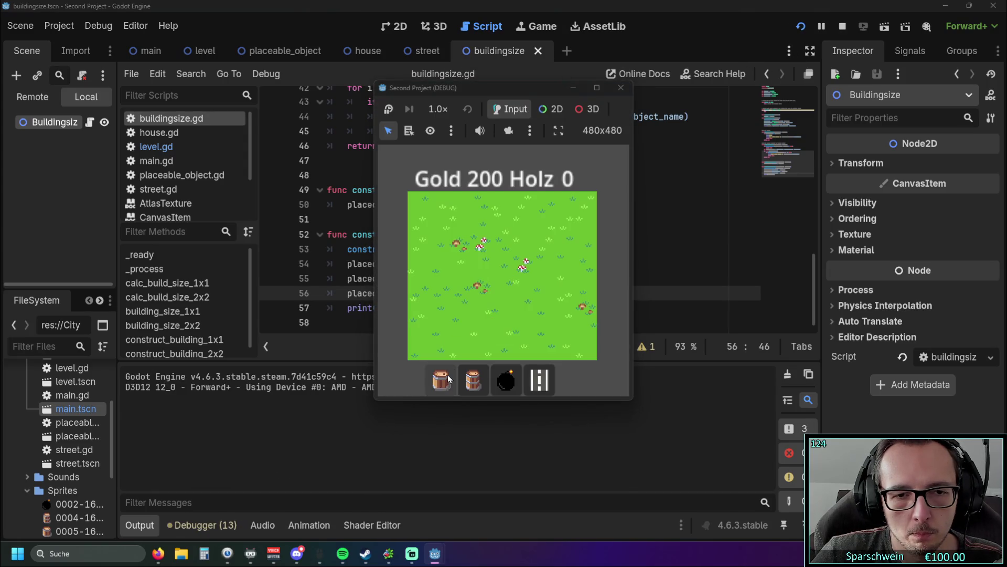
left_click(437, 227)
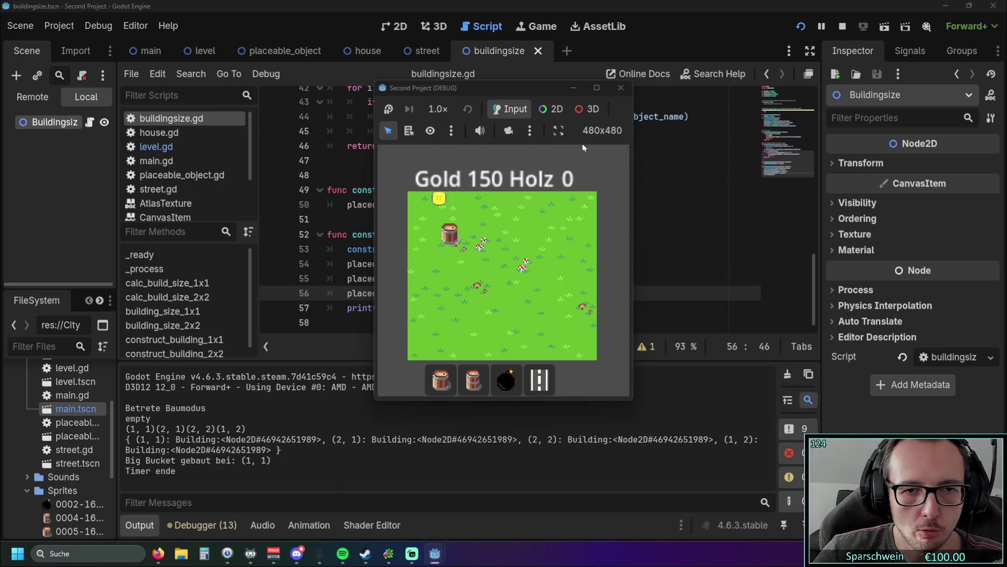
left_click(621, 88)
Review construct_building_2x2 around the placed_objects print in buildingsize.gd
left_click(485, 295)
left_click(484, 307)
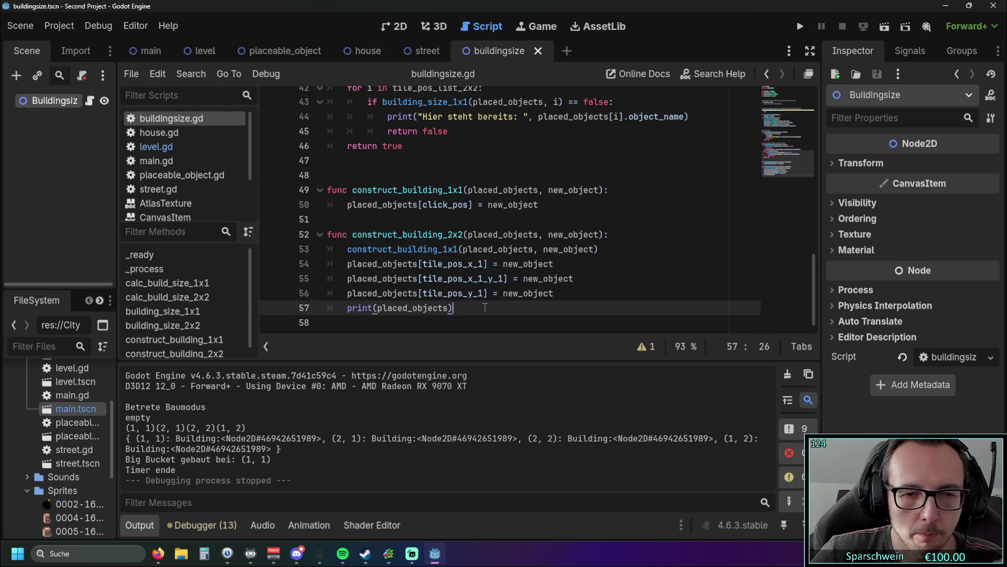
scroll(484, 307, "up", 3)
scroll(497, 279, "up", 3)
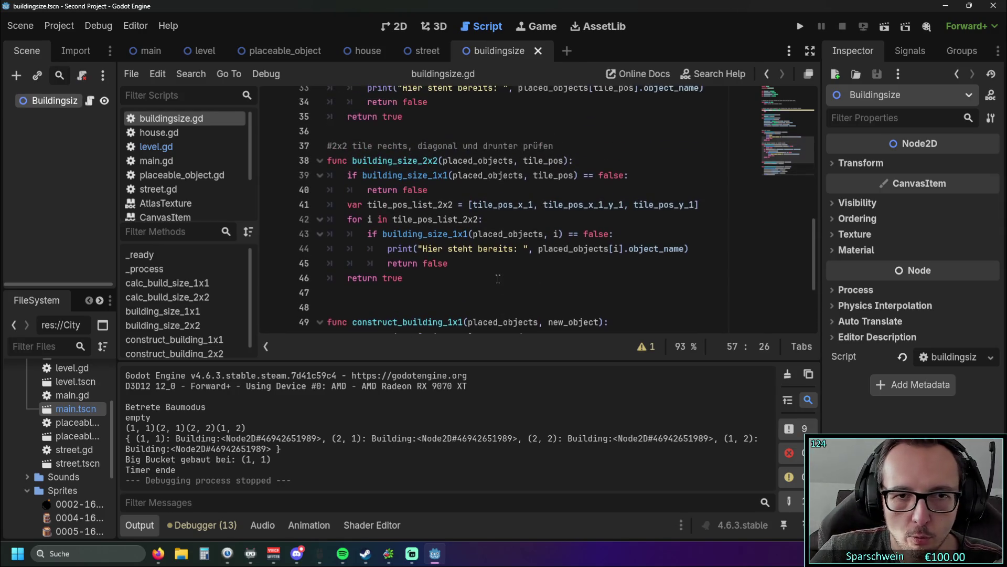
scroll(497, 269, "down", 3)
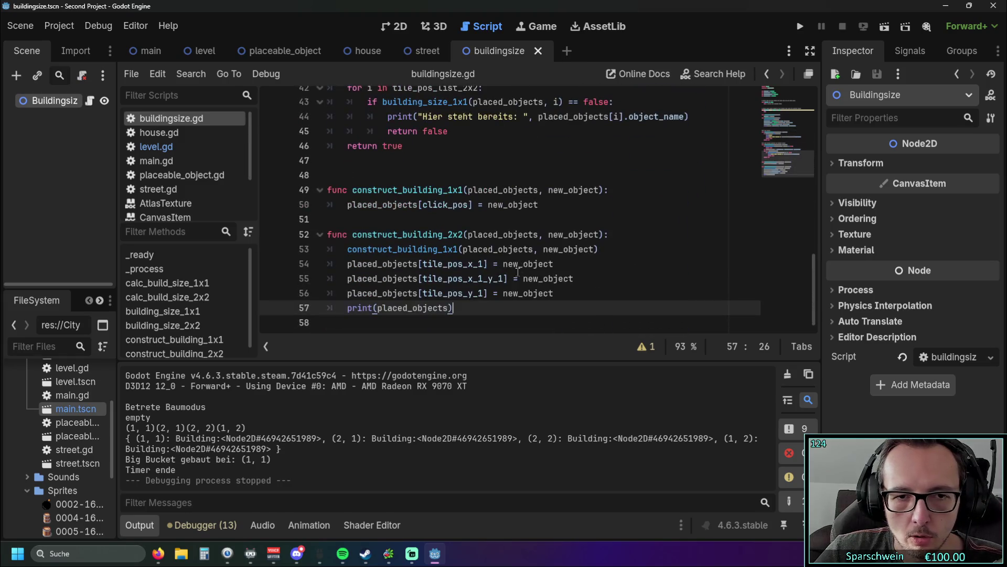
scroll(525, 258, "up", 4)
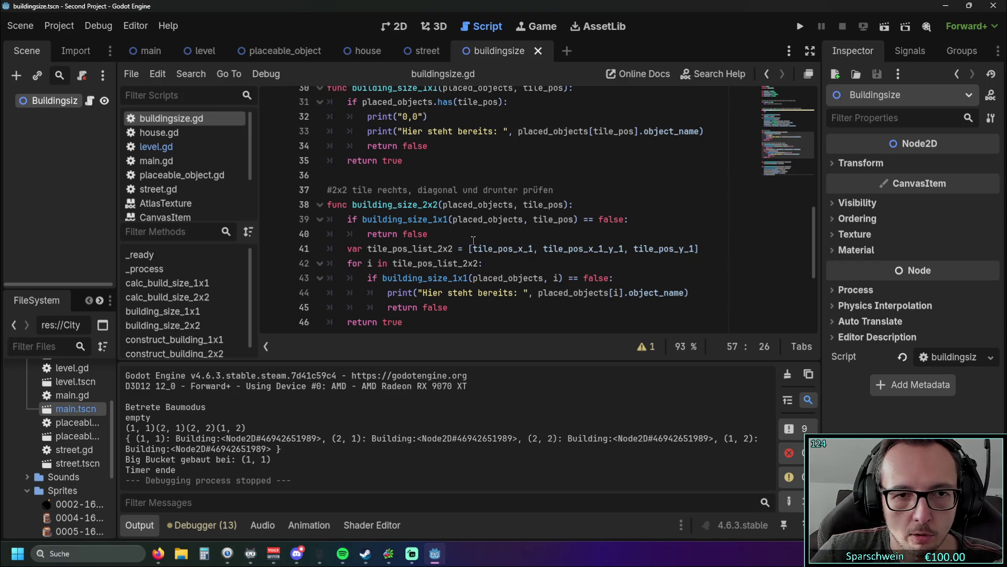
scroll(473, 244, "up", 4)
scroll(473, 244, "up", 1)
scroll(473, 244, "down", 3)
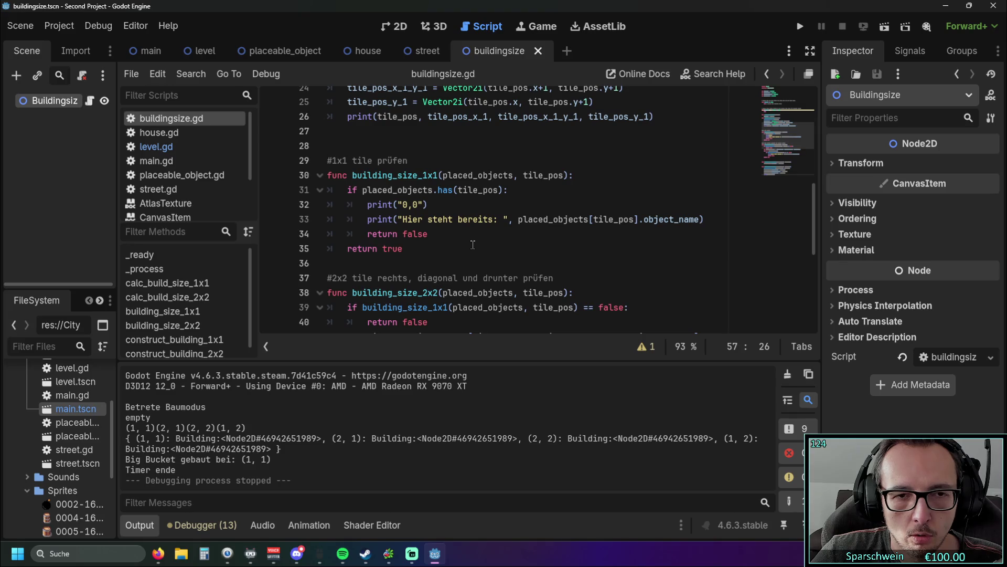
Rerun the game, place a Big Bucket near the lower middle, retry occupied tiles, then close
key("F5")
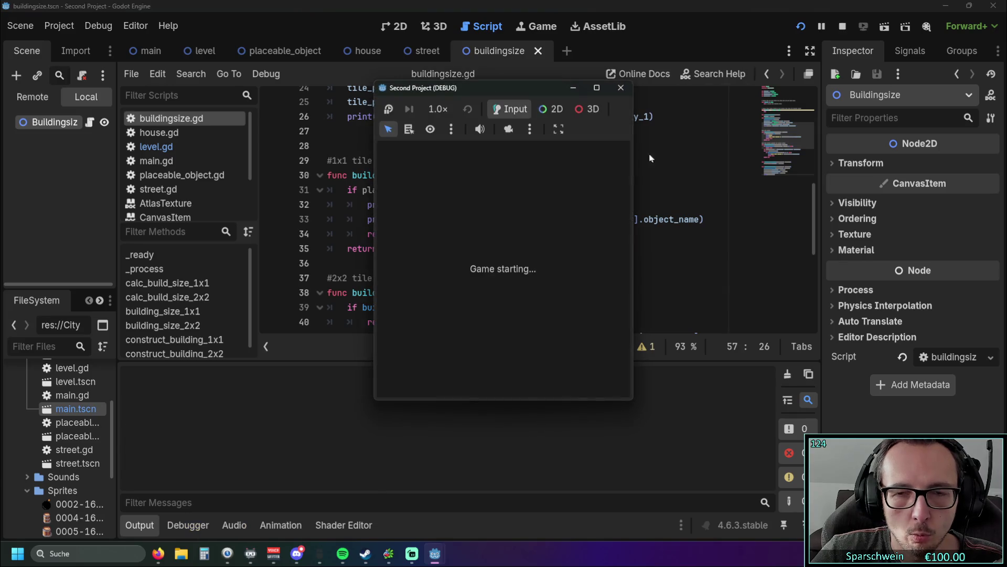
left_click(475, 380)
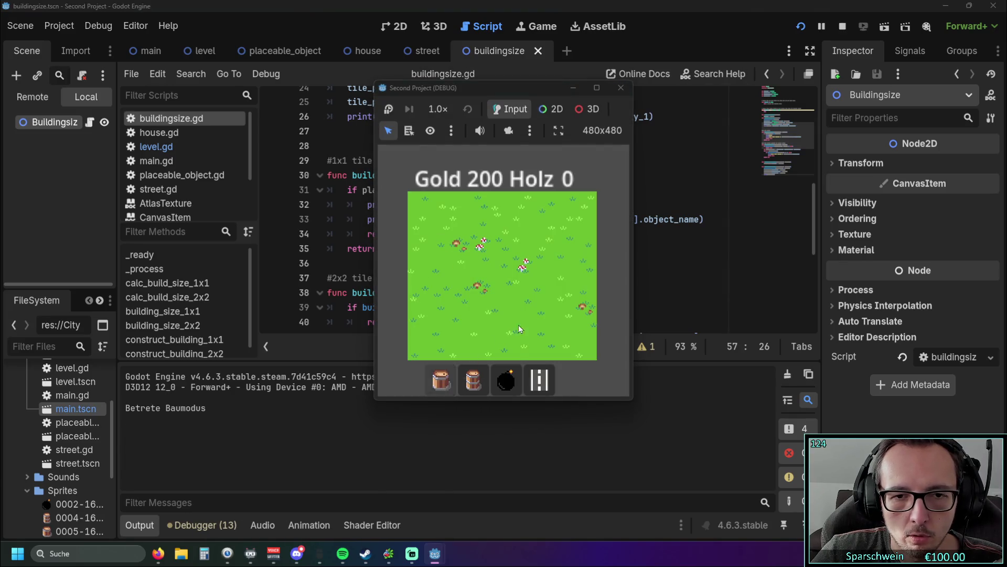
left_click(557, 325)
left_click(527, 295)
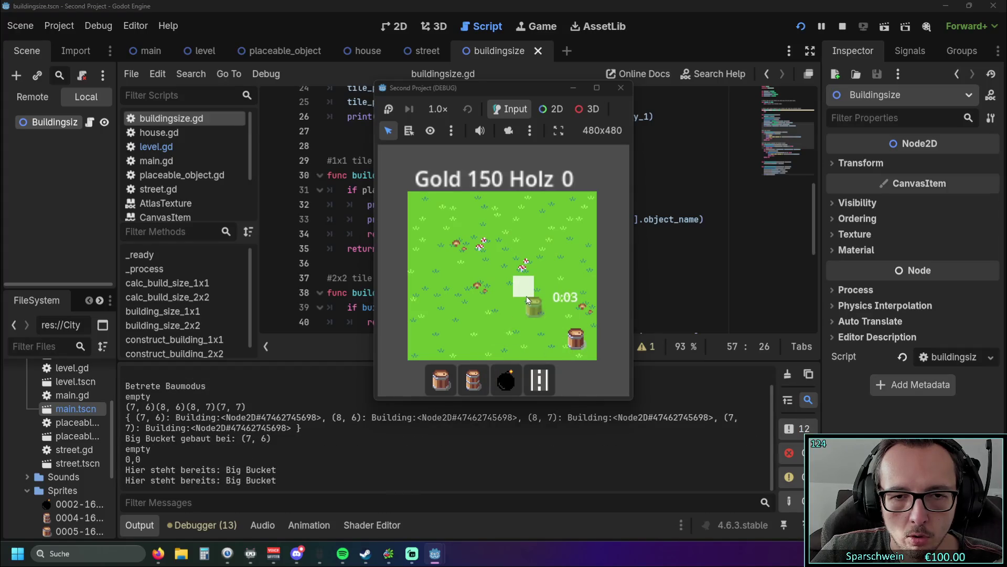
left_click(458, 296)
left_click(620, 87)
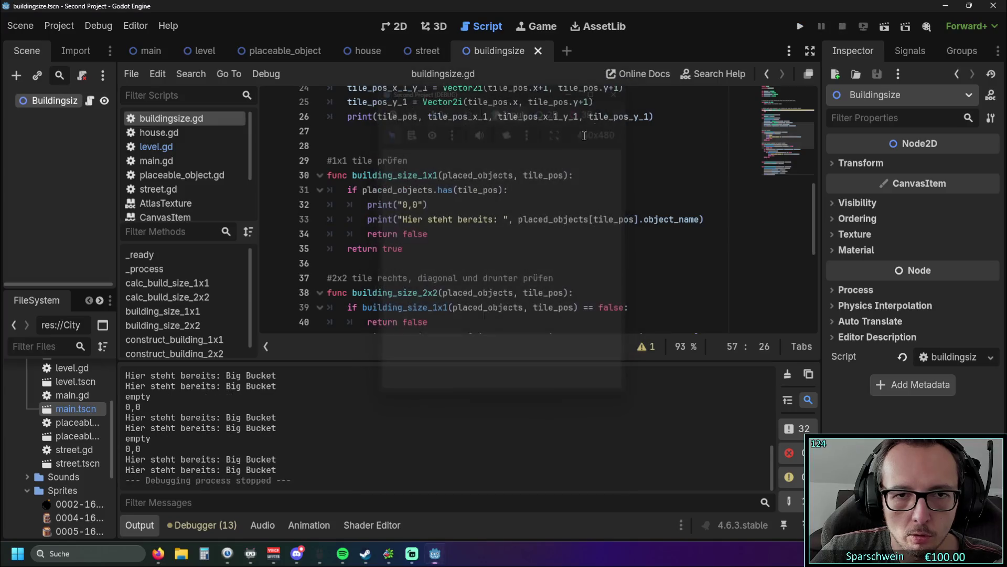
Review lines 33–35 with return false and lines 39–45, then open level.gd
left_click(508, 234)
scroll(508, 248, "down", 2)
scroll(472, 221, "up", 1)
left_click_drag(403, 204, 378, 176)
left_click(511, 217)
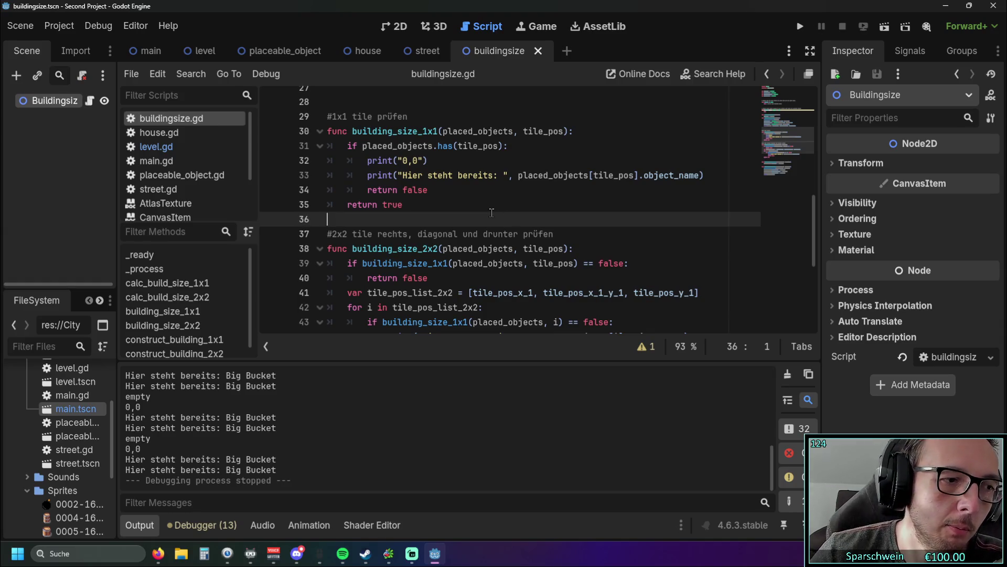
scroll(472, 236, "down", 2)
scroll(444, 275, "up", 1)
mouse_move(451, 315)
left_mouse_down()
mouse_move(368, 292)
mouse_move(368, 219)
left_mouse_up()
left_click(367, 175)
scroll(367, 174, "up", 1)
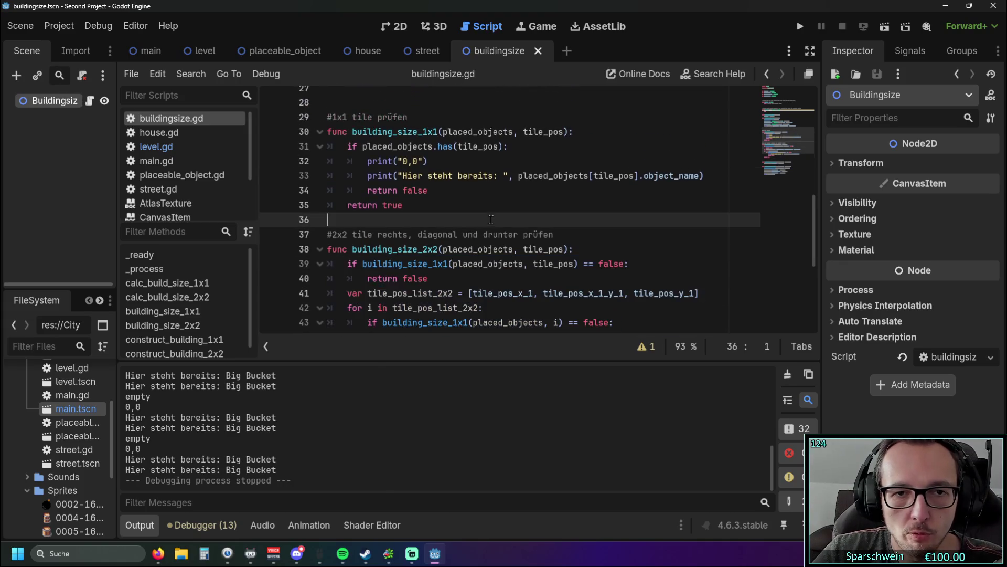
left_click(155, 146)
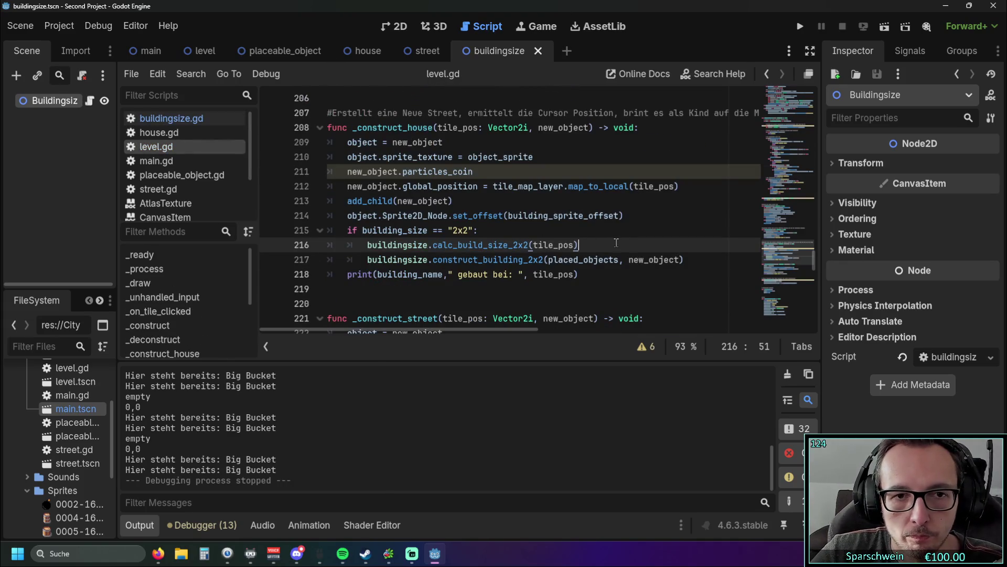
Inspect level.gd's 2x2 building-size check near line 150, then return to buildingsize.gd
scroll(628, 239, "up", 2)
scroll(628, 238, "up", 13)
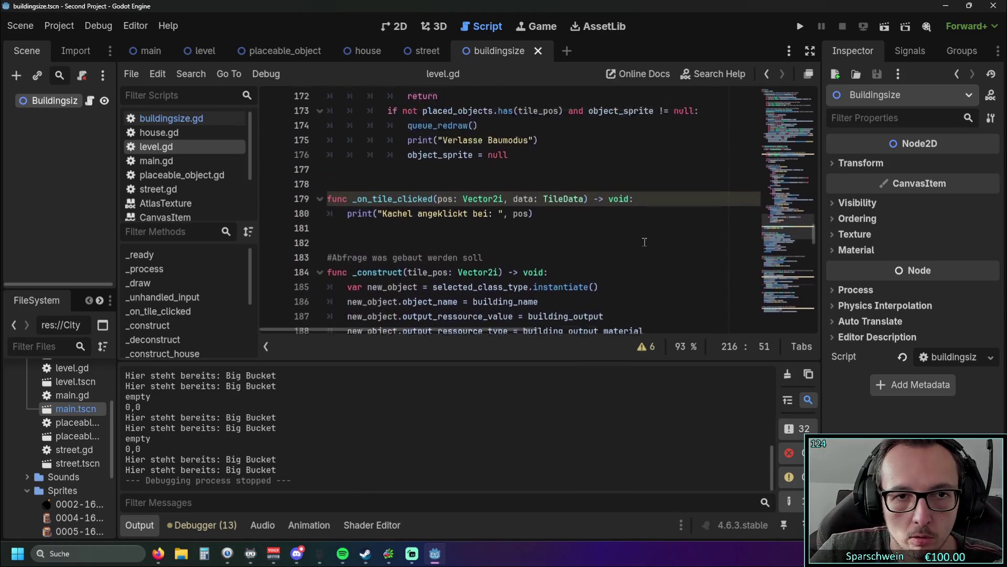
scroll(646, 243, "up", 7)
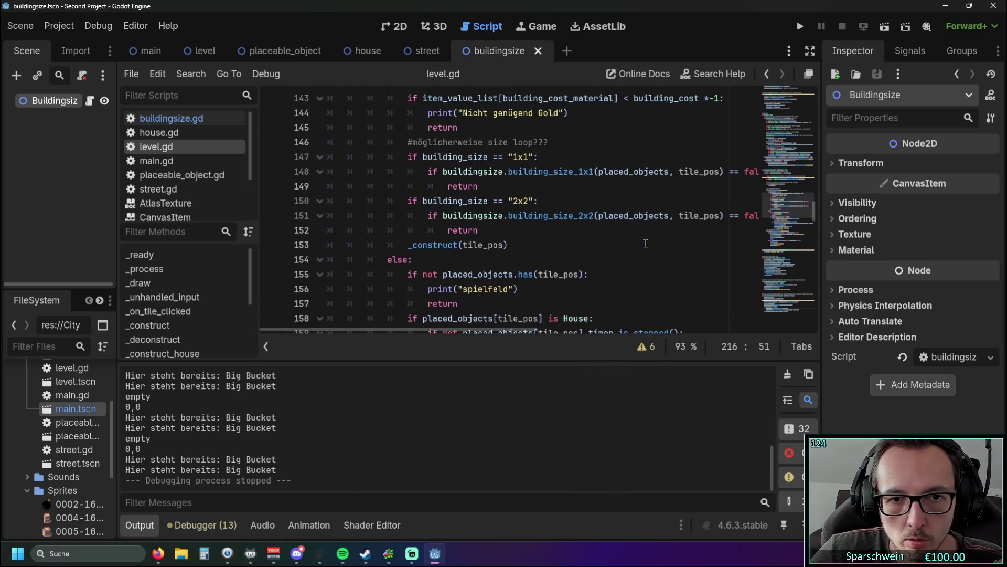
scroll(646, 245, "down", 1)
left_click(630, 243)
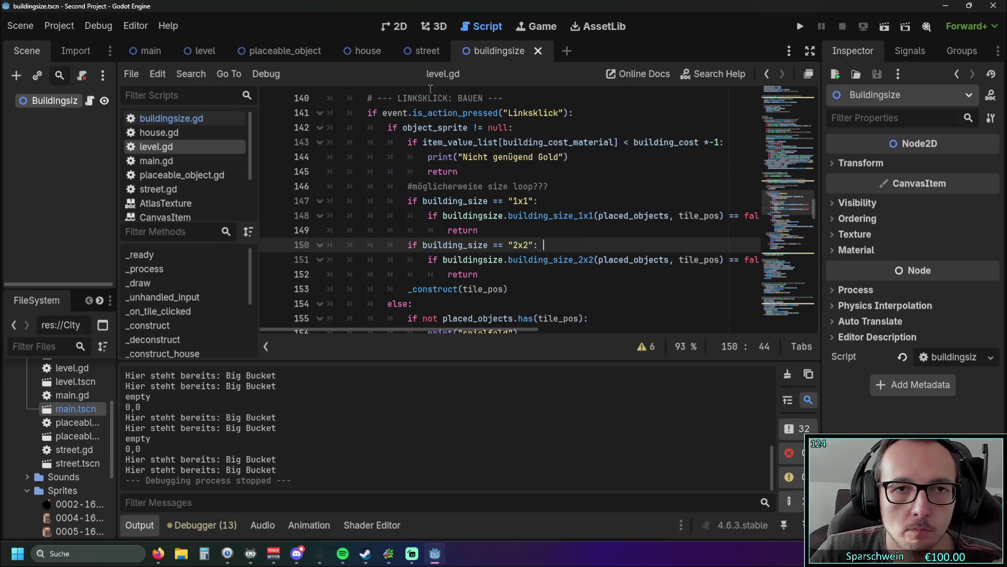
left_click(171, 119)
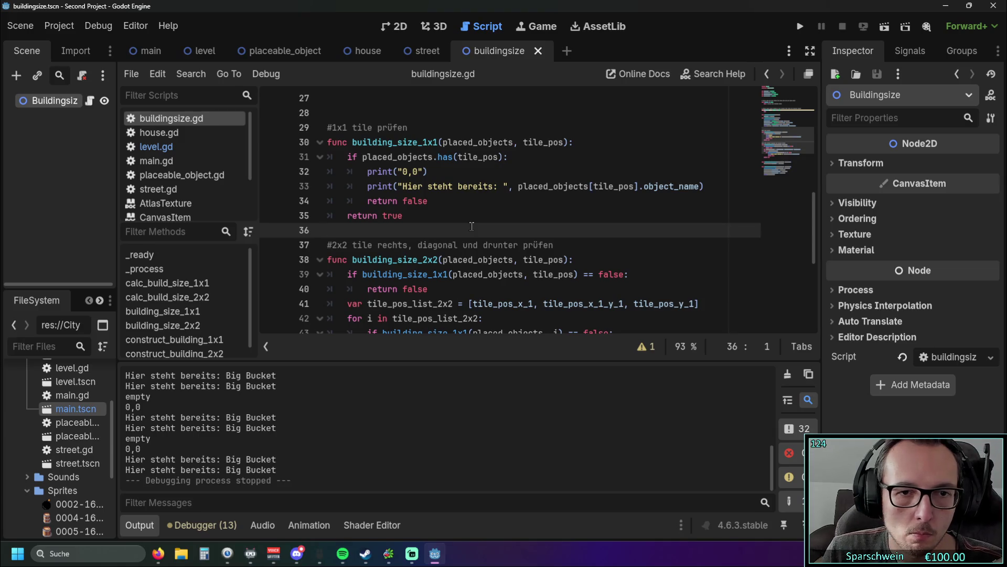
scroll(440, 208, "down", 2)
scroll(440, 208, "down", 2)
scroll(420, 158, "up", 2)
double_click(408, 127)
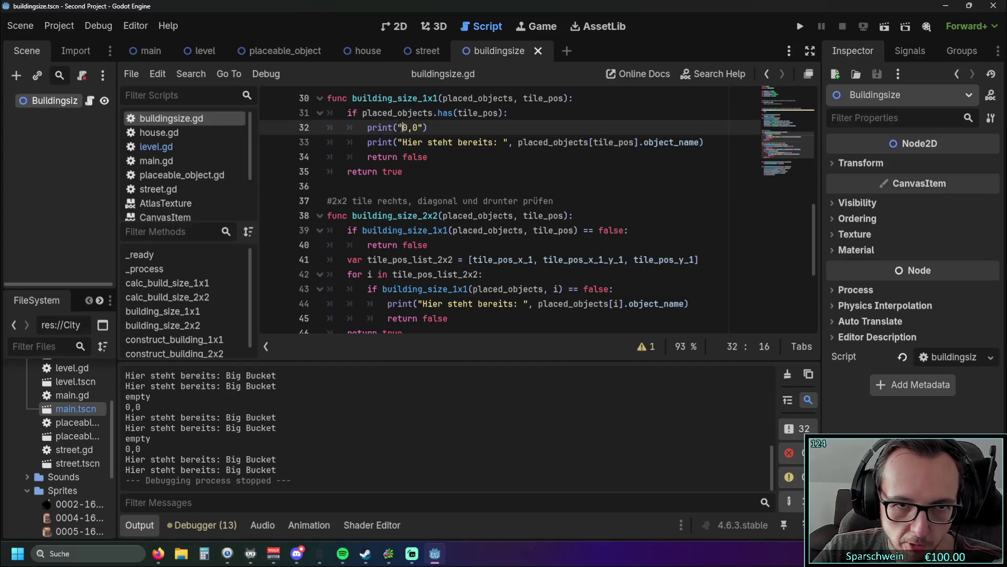
left_click(447, 153)
left_click(403, 128)
left_click(481, 141)
scroll(472, 150, "up", 2)
double_click(460, 157)
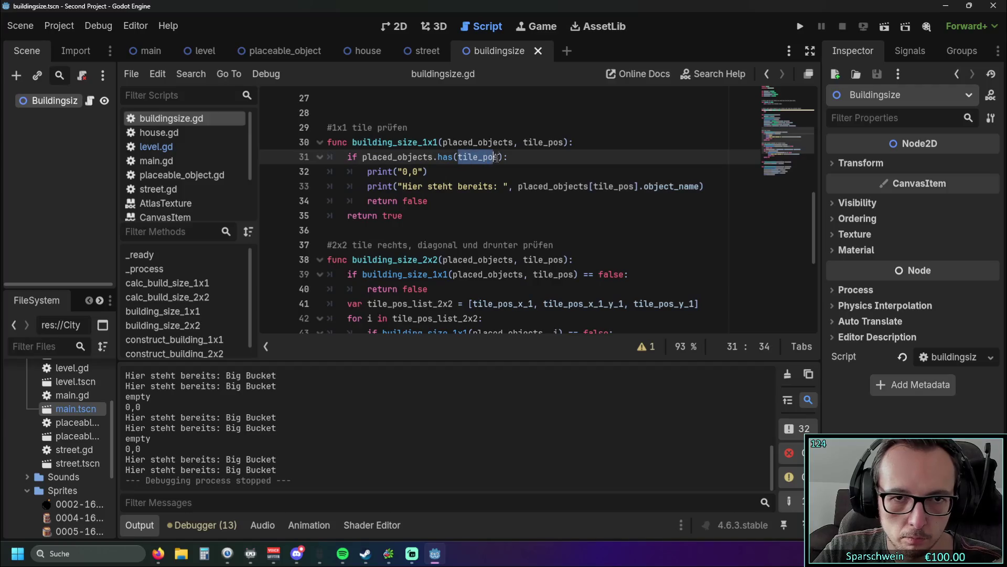
left_click(465, 201)
scroll(464, 204, "down", 1)
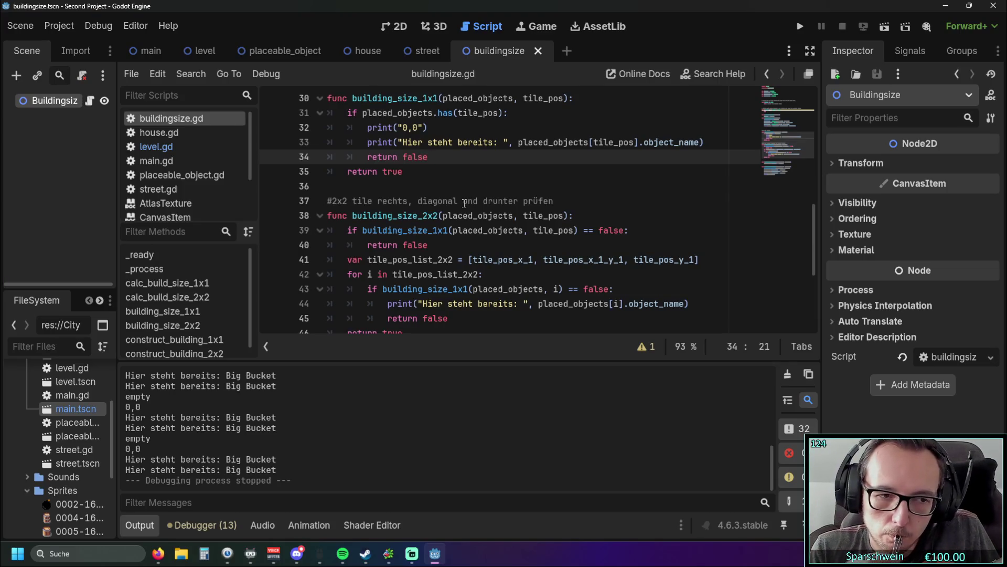
scroll(464, 202, "down", 1)
left_click_drag(451, 274, 328, 229)
left_click(456, 274)
scroll(375, 236, "up", 1)
double_click(375, 232)
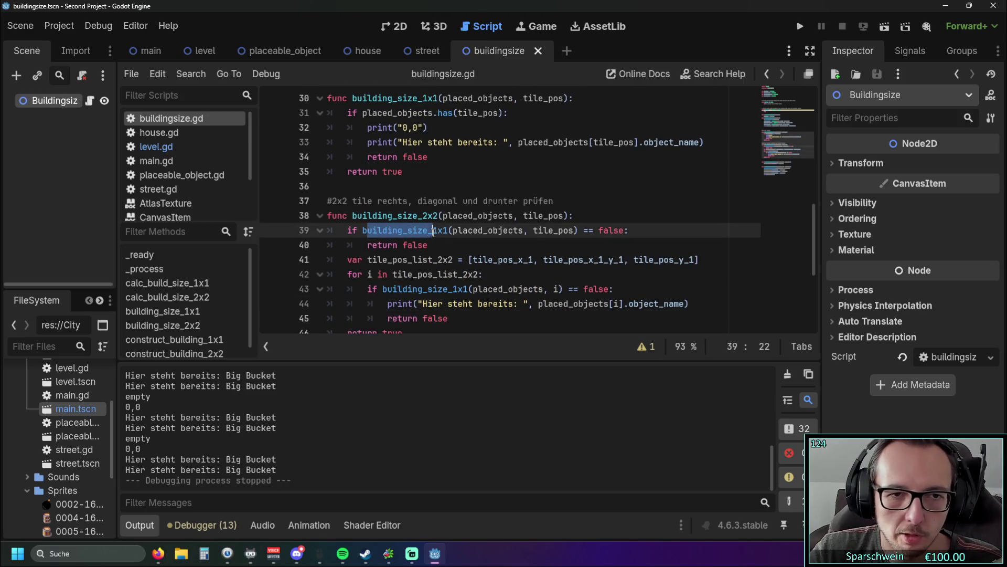
scroll(375, 236, "down", 3)
left_click_drag(450, 273, 351, 220)
left_click(483, 278)
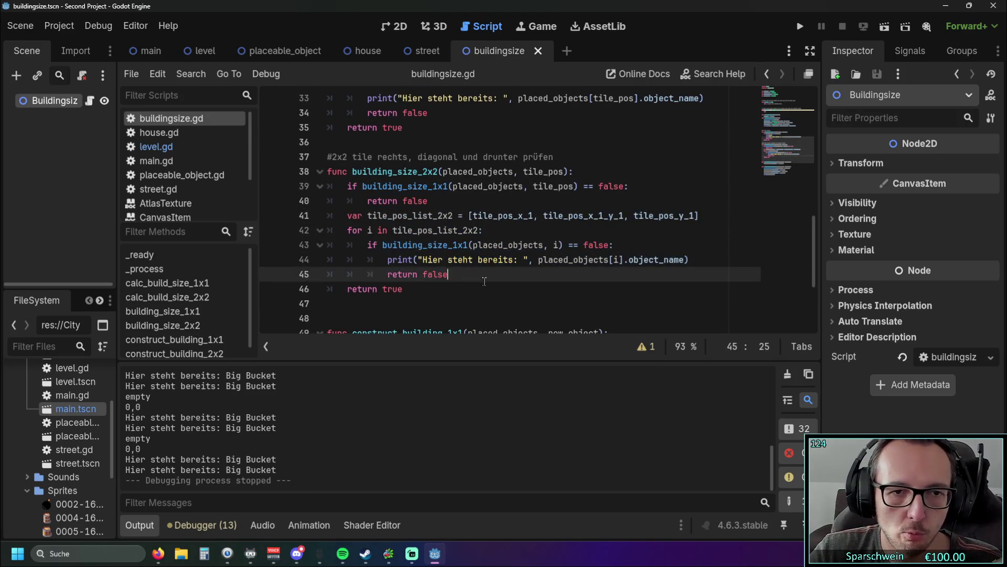
scroll(480, 280, "up", 1)
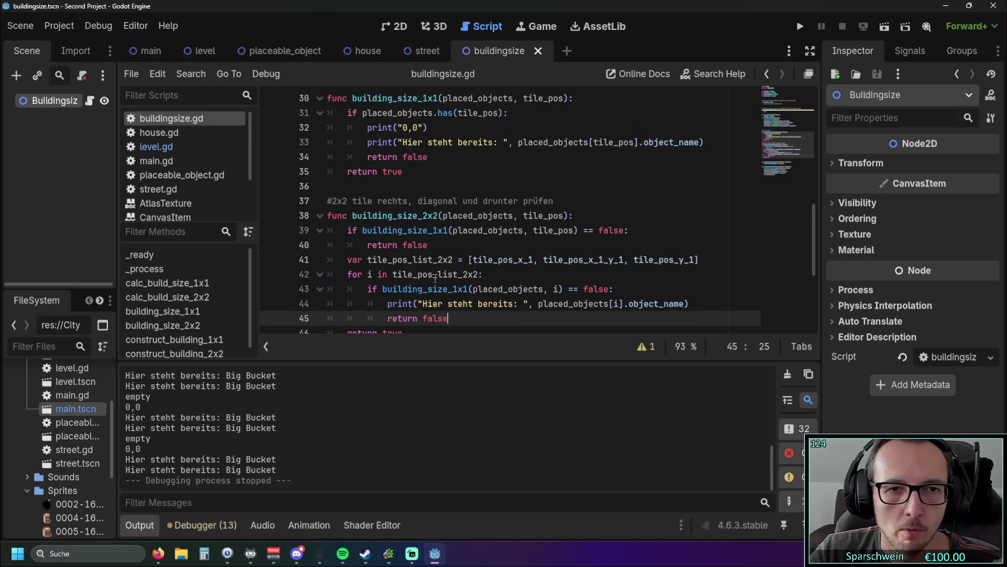
scroll(426, 270, "up", 1)
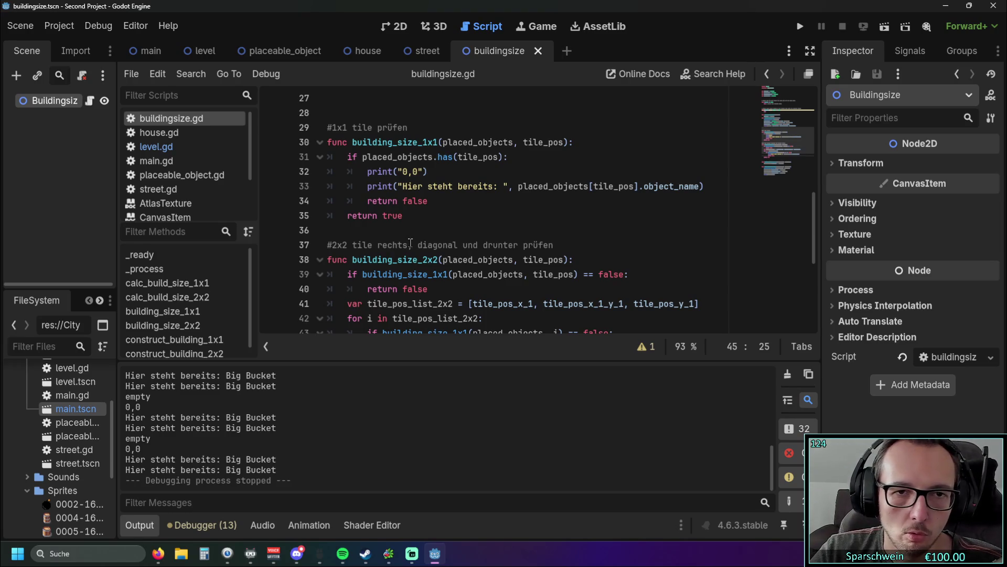
scroll(409, 237, "down", 1)
mouse_move(408, 237)
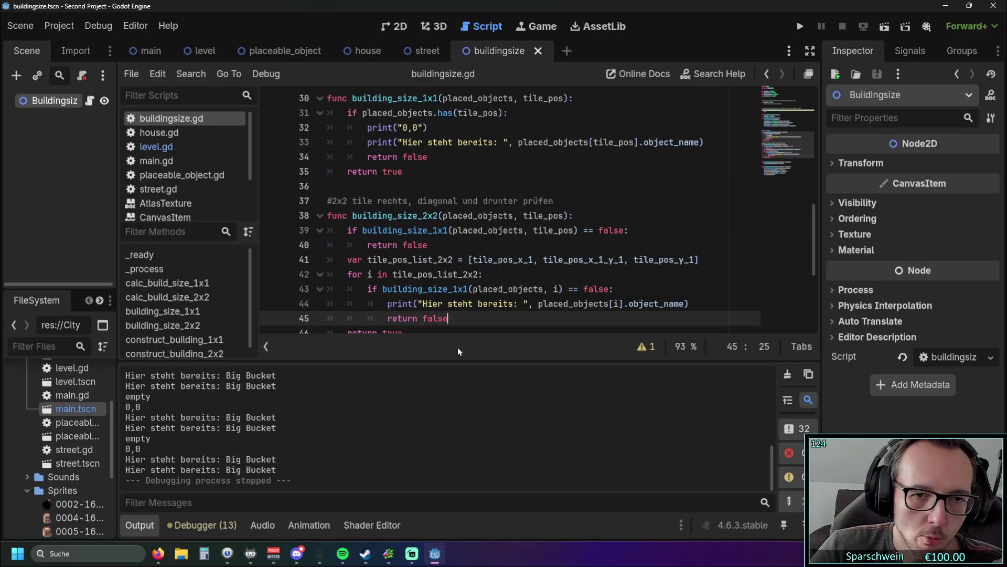
left_click_drag(690, 303, 367, 303)
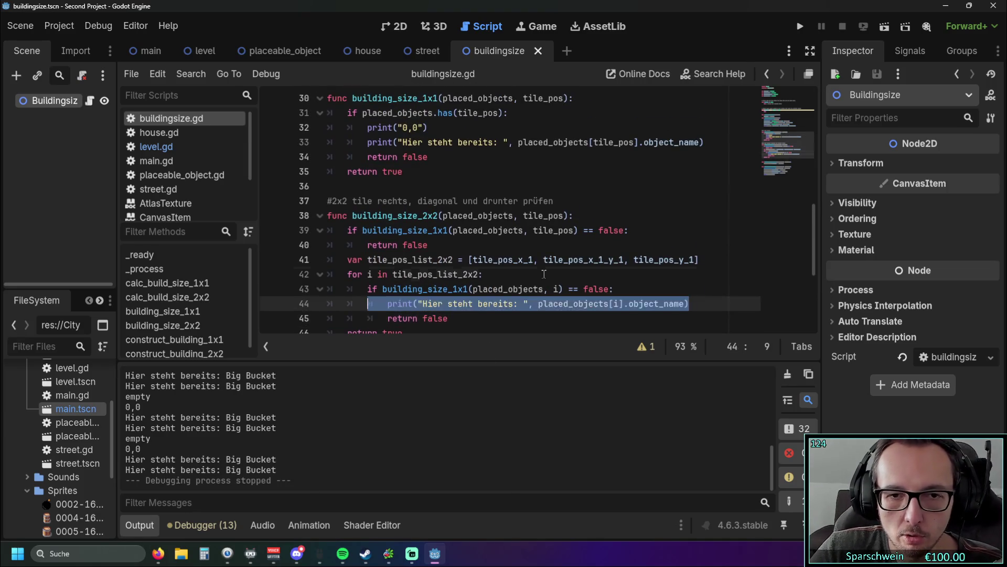
left_click(545, 273)
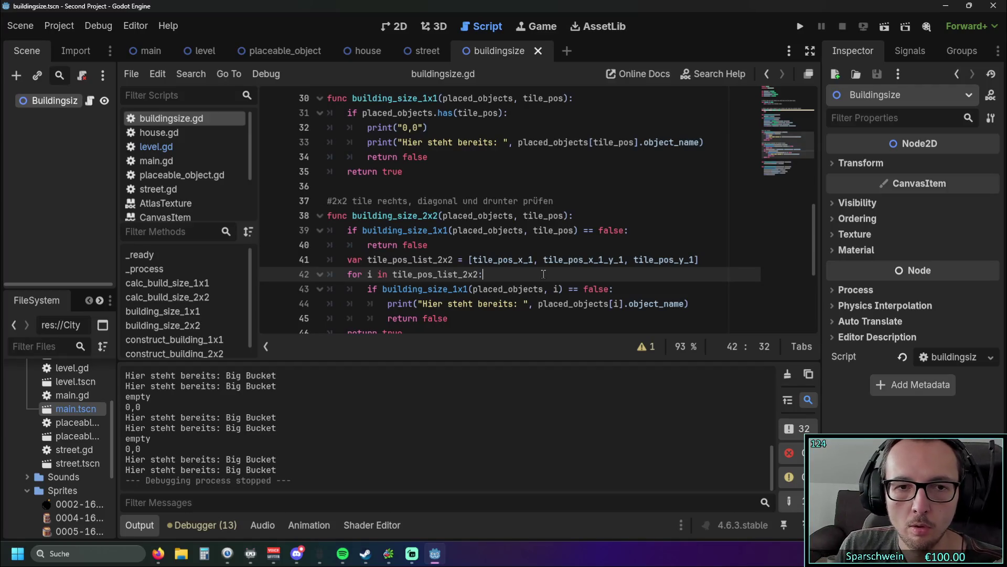
scroll(520, 277, "down", 1)
scroll(504, 278, "up", 1)
scroll(505, 280, "down", 1)
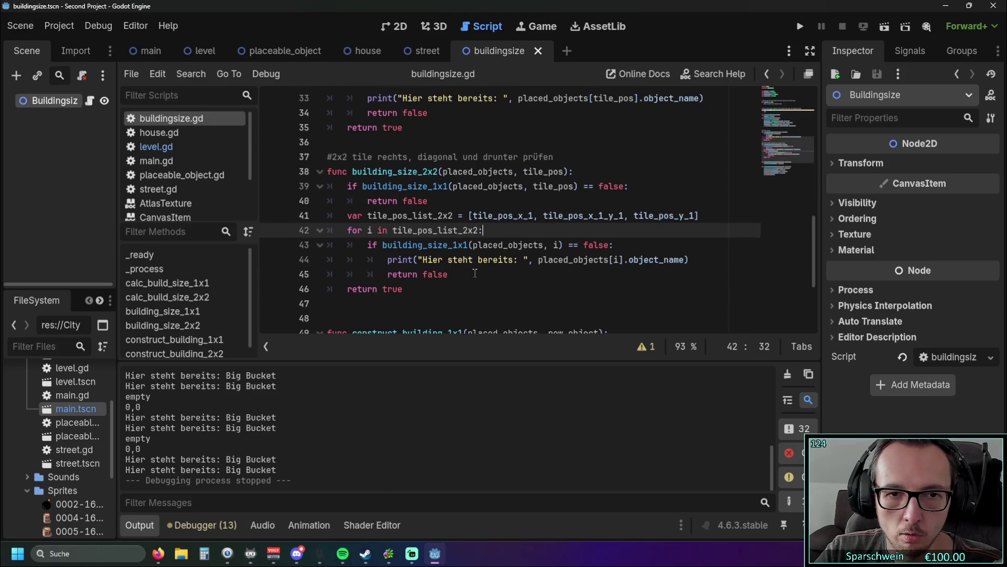
double_click(403, 245)
left_click(498, 275)
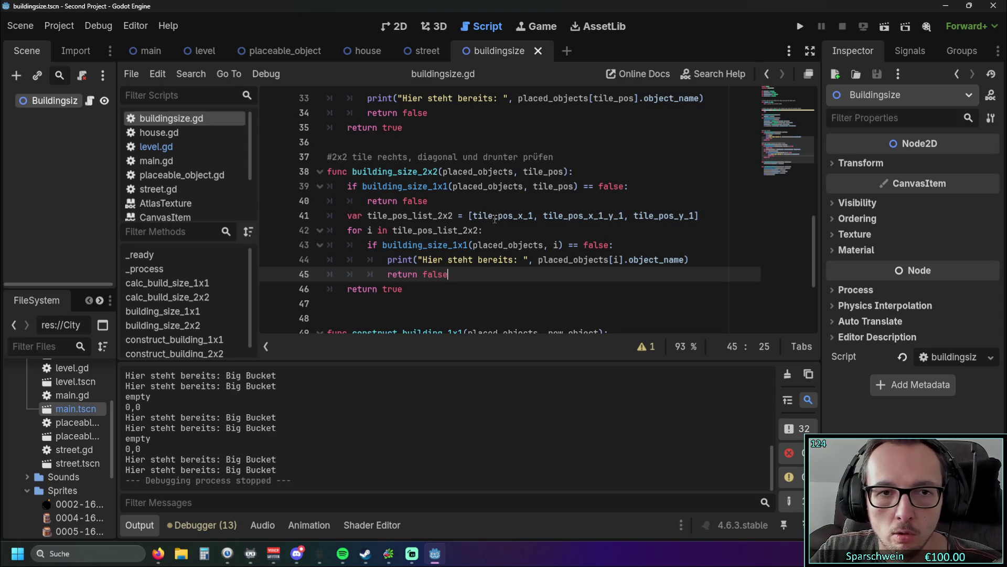
scroll(496, 247, "up", 1)
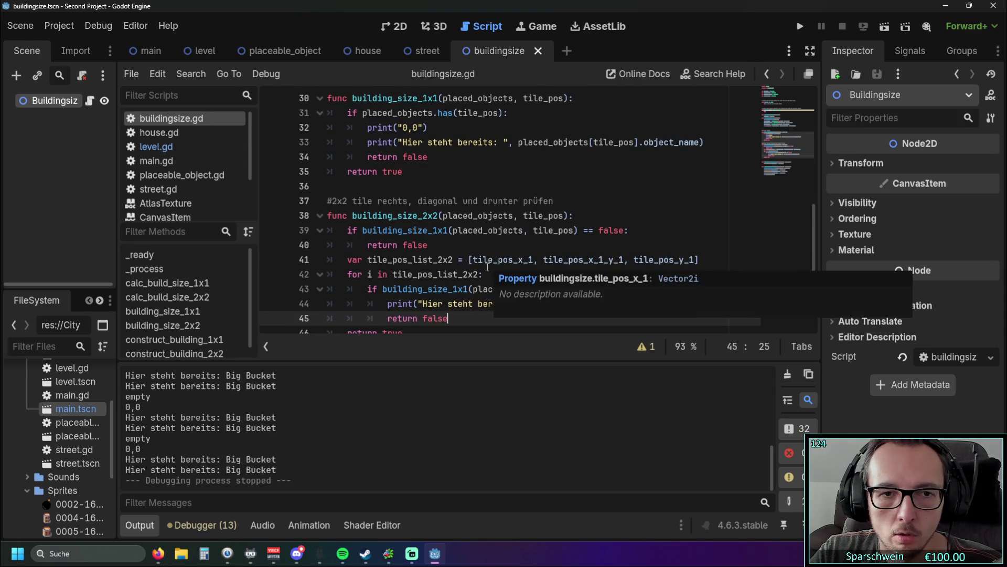
left_click_drag(368, 259, 454, 259)
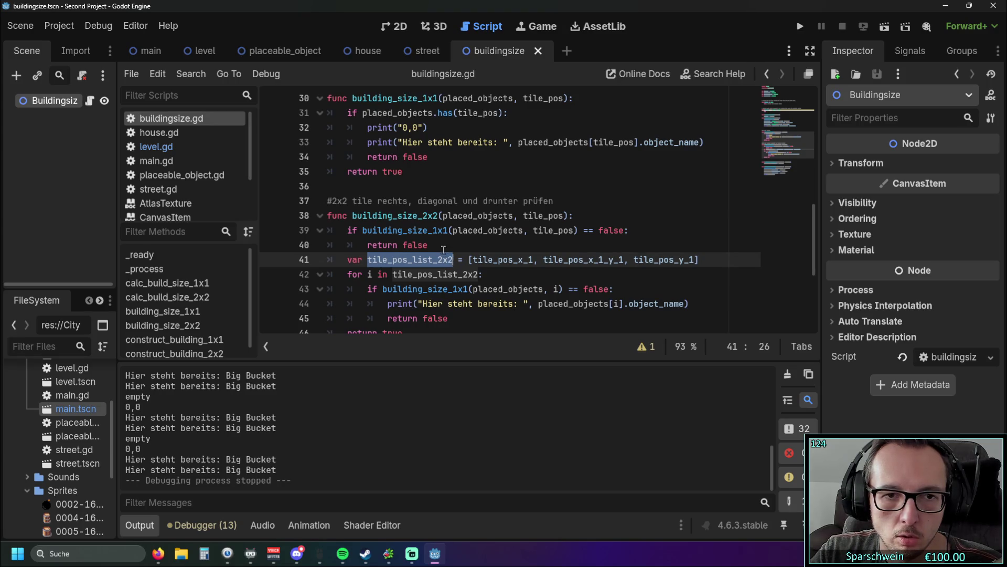
left_click(443, 248)
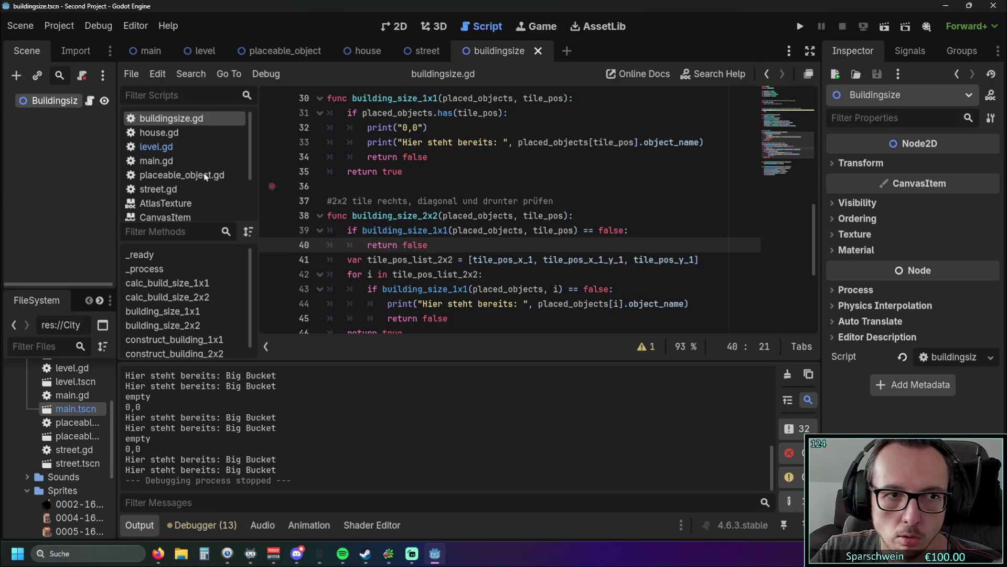
left_click(187, 147)
scroll(531, 219, "up", 15)
scroll(531, 219, "up", 3)
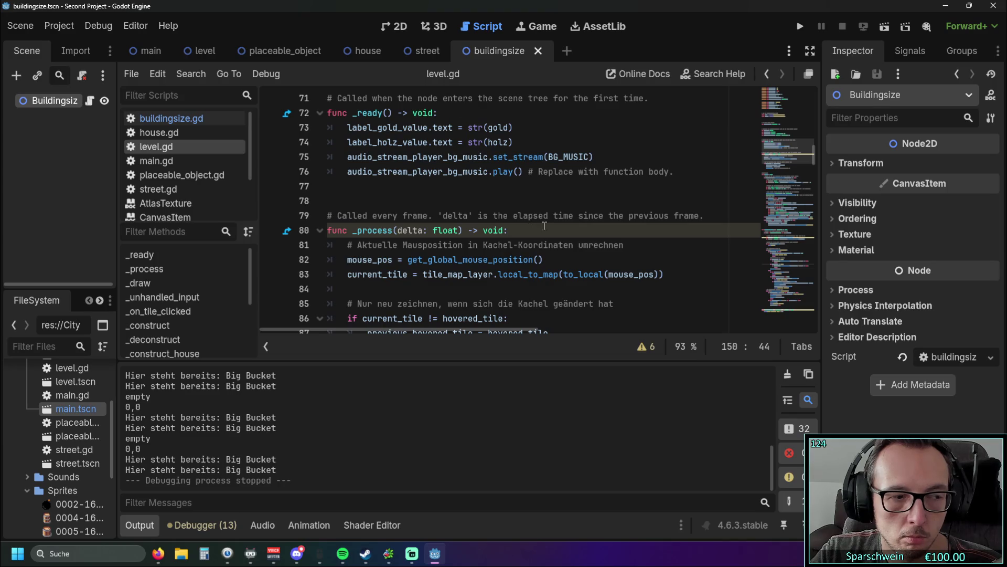
scroll(536, 223, "up", 7)
scroll(544, 226, "up", 11)
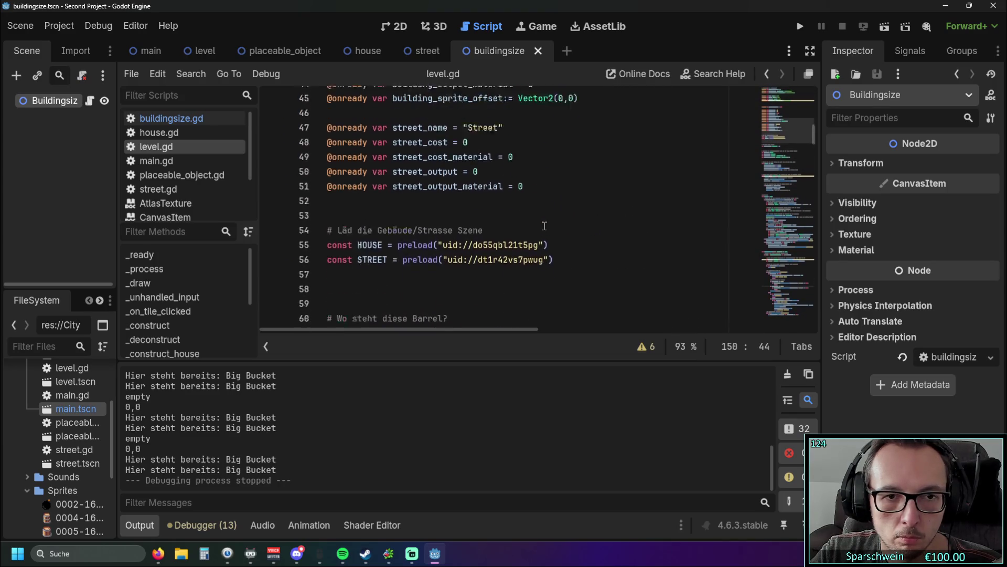
scroll(544, 226, "up", 6)
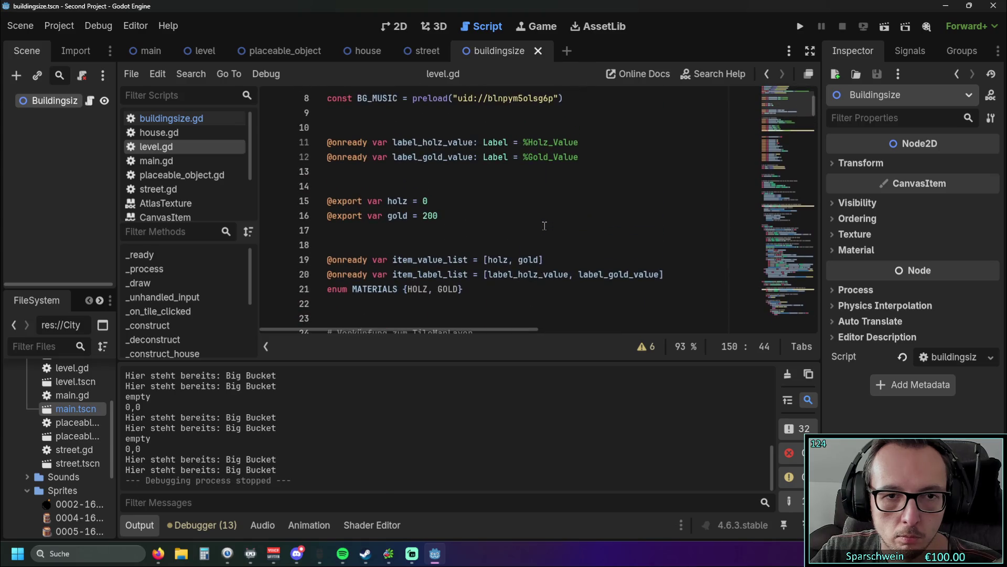
scroll(545, 226, "down", 3)
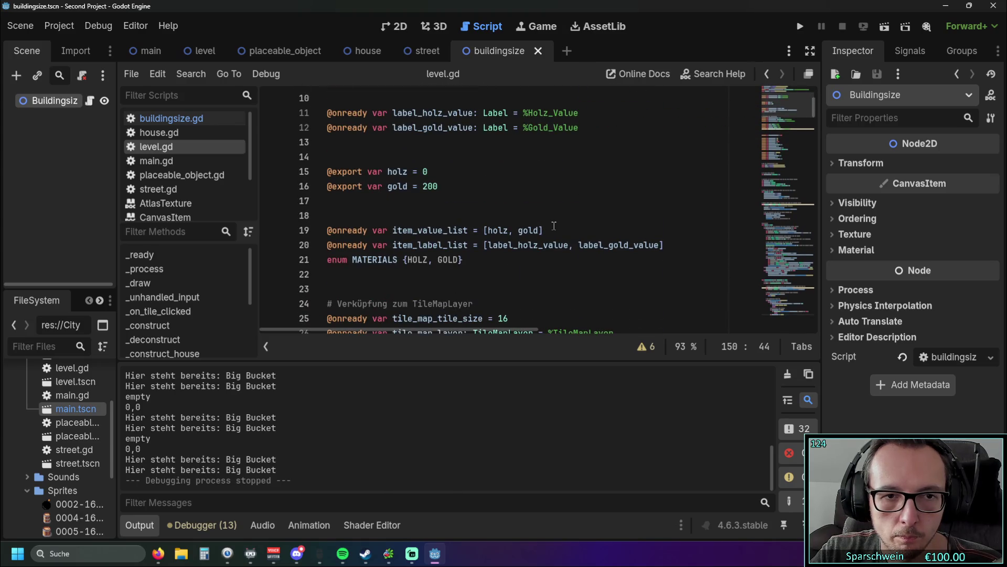
scroll(551, 226, "down", 11)
scroll(559, 224, "down", 7)
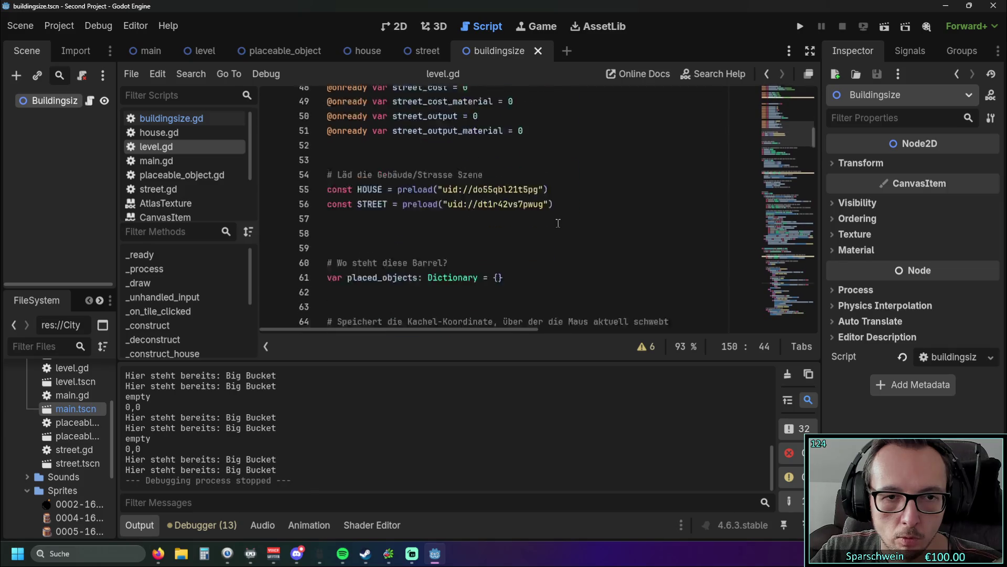
scroll(558, 223, "up", 1)
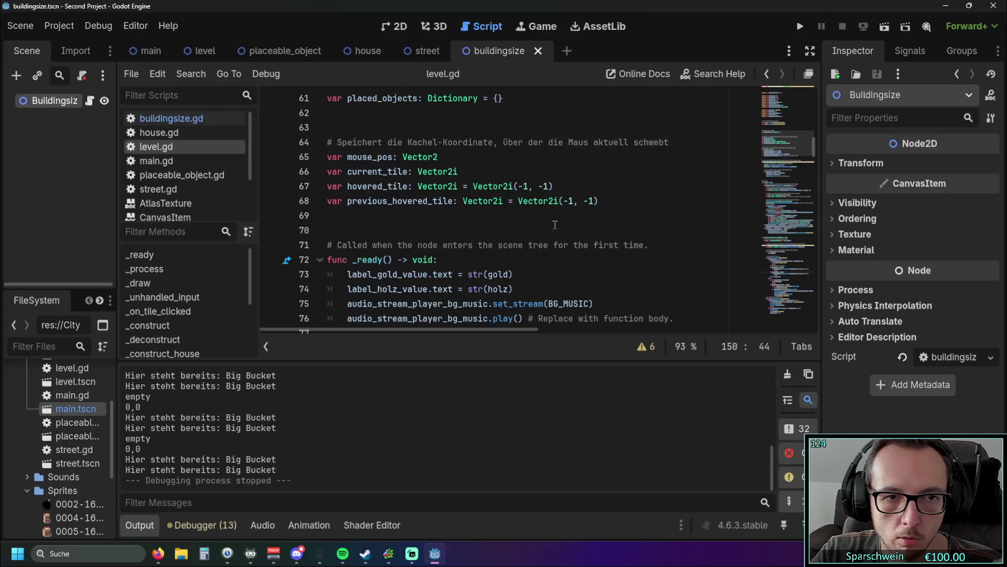
scroll(556, 224, "up", 8)
scroll(555, 225, "up", 8)
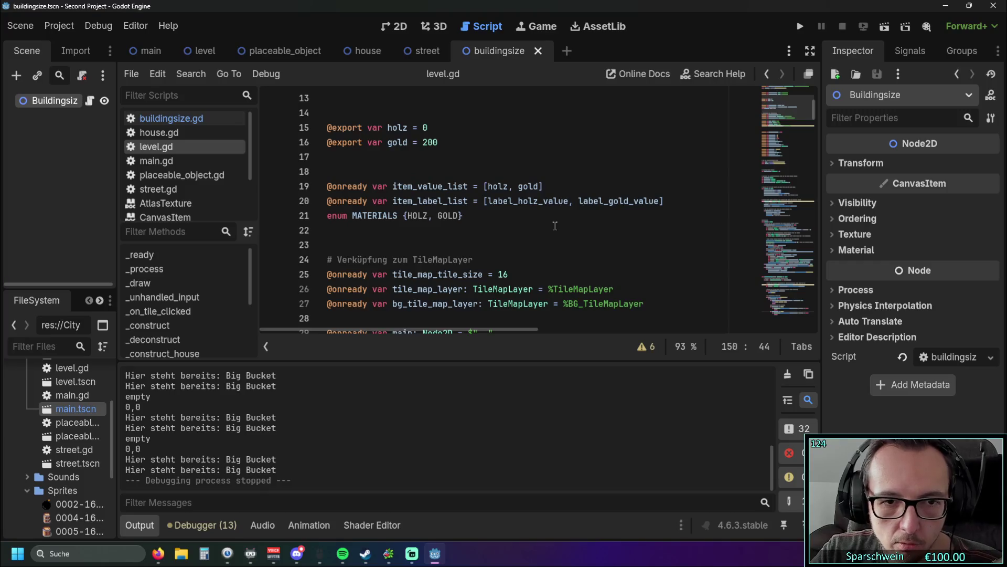
scroll(551, 226, "down", 2)
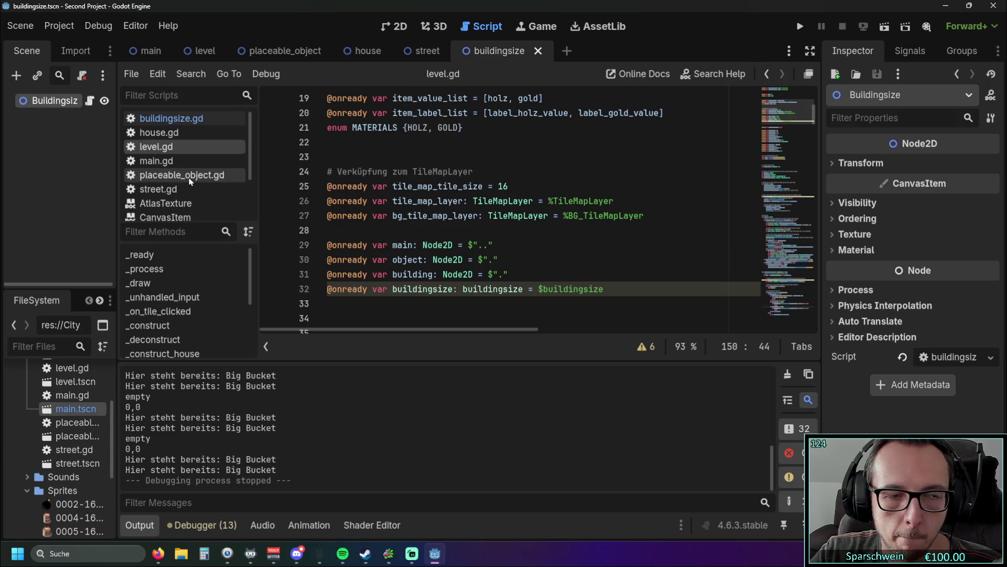
left_click(171, 119)
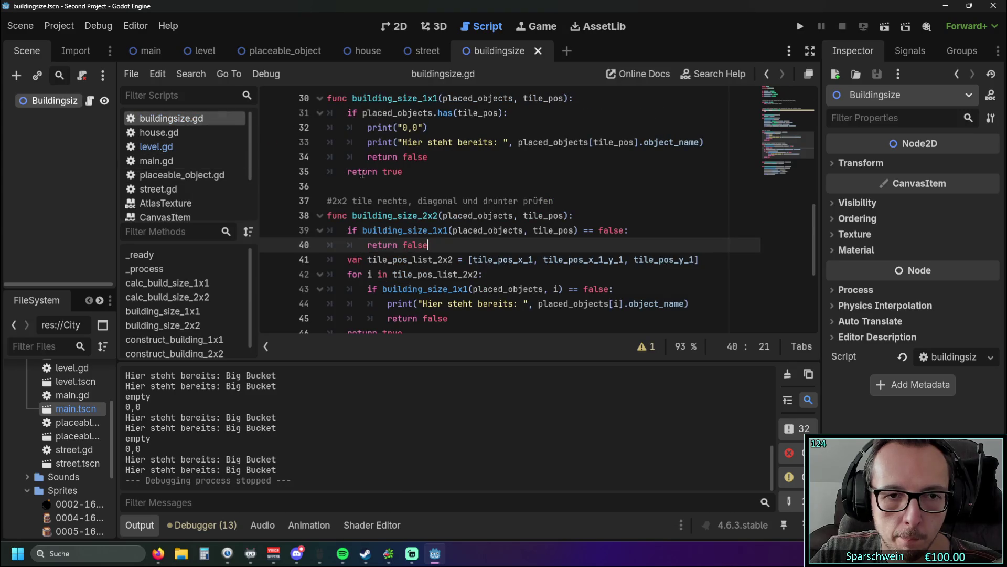
scroll(401, 182, "down", 4)
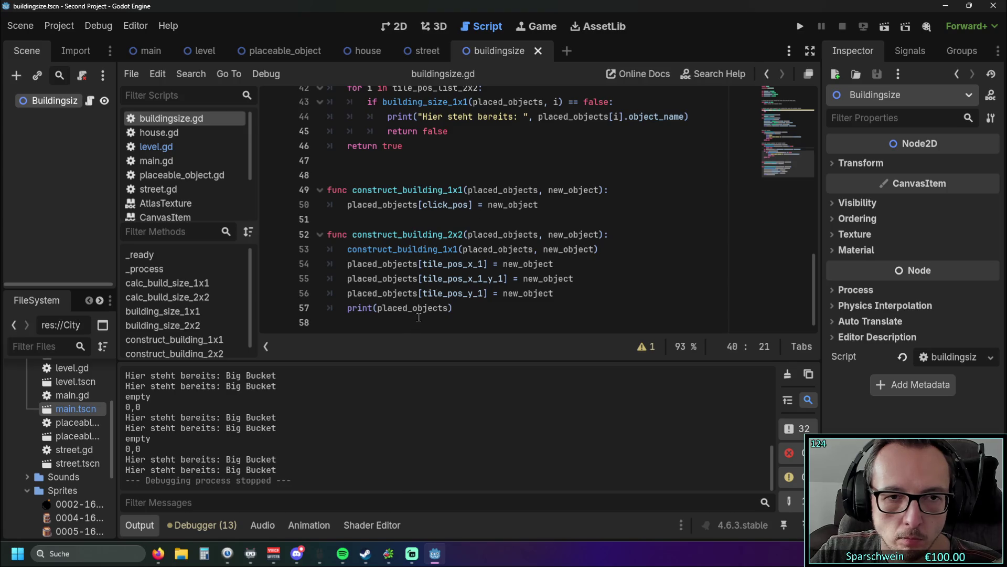
scroll(451, 269, "up", 4)
scroll(431, 261, "down", 4)
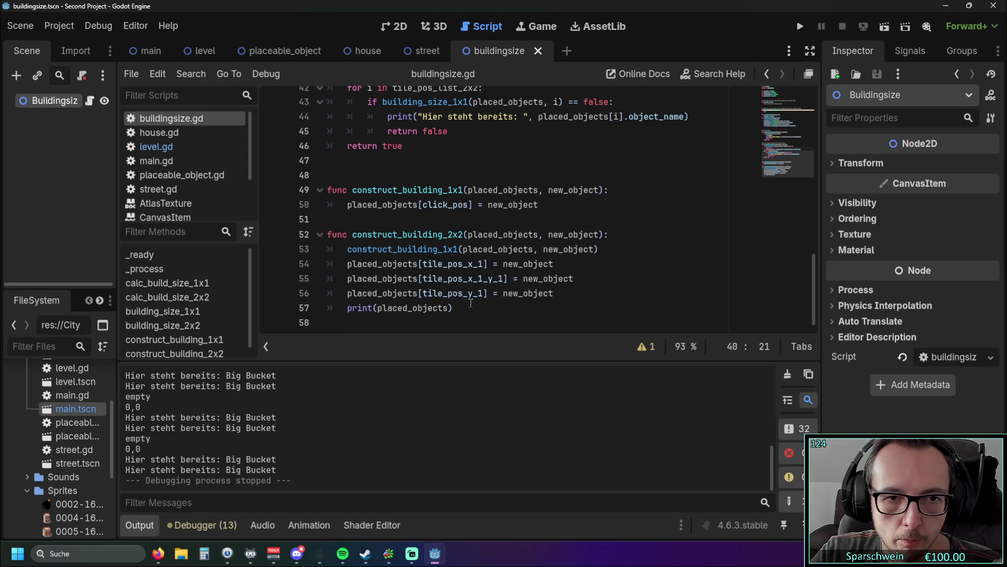
left_click(157, 146)
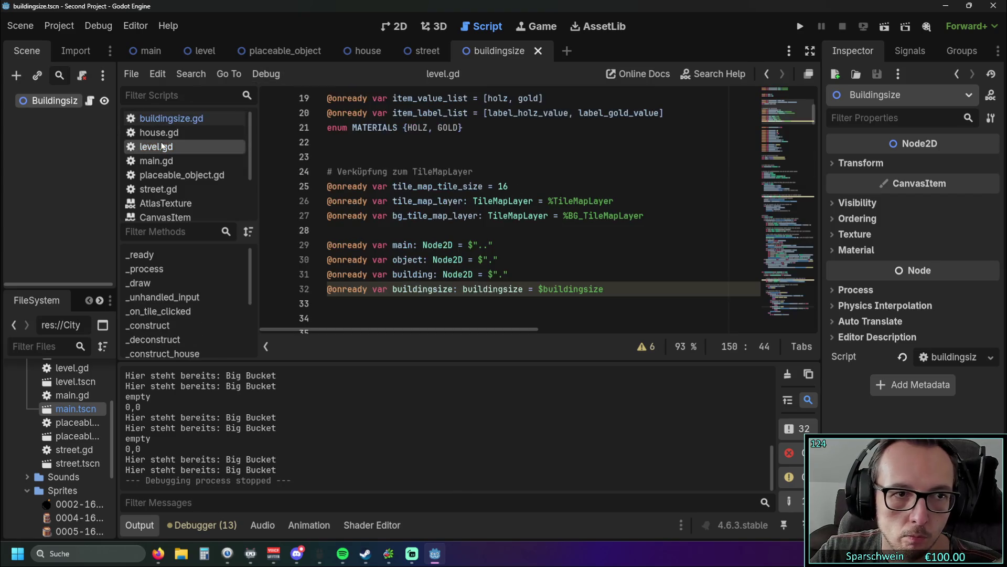
scroll(428, 244, "down", 3)
scroll(428, 244, "down", 20)
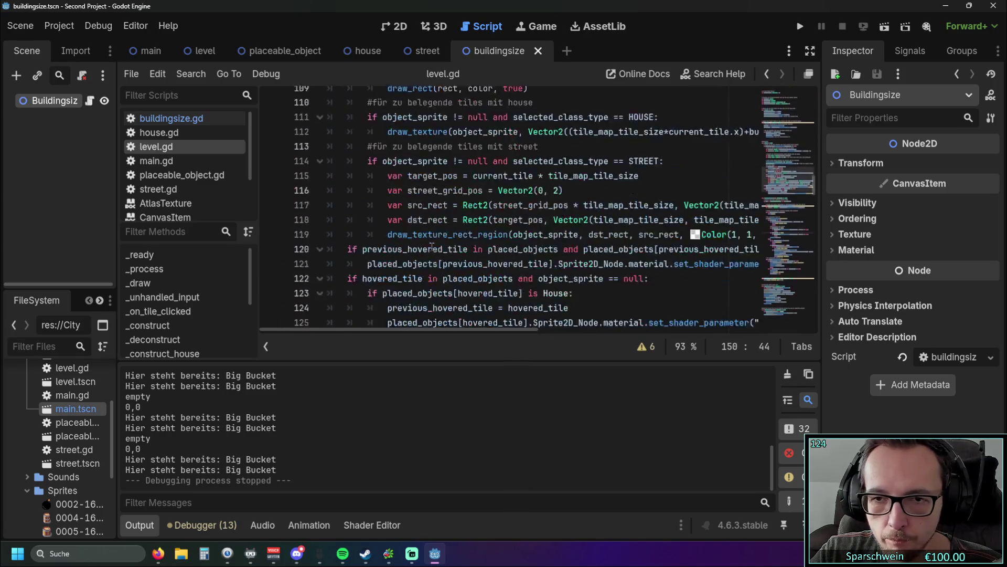
scroll(435, 246, "down", 10)
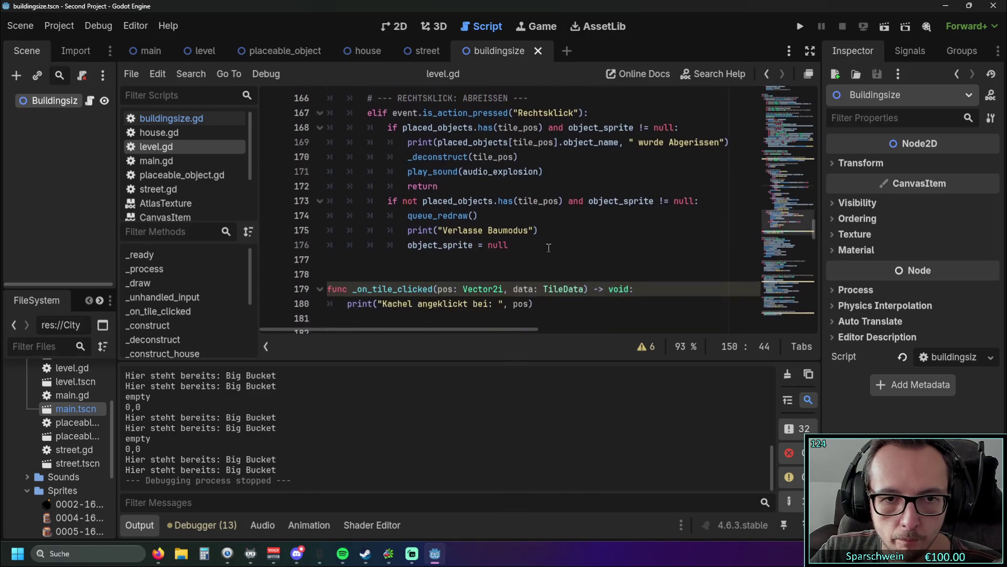
scroll(546, 243, "down", 4)
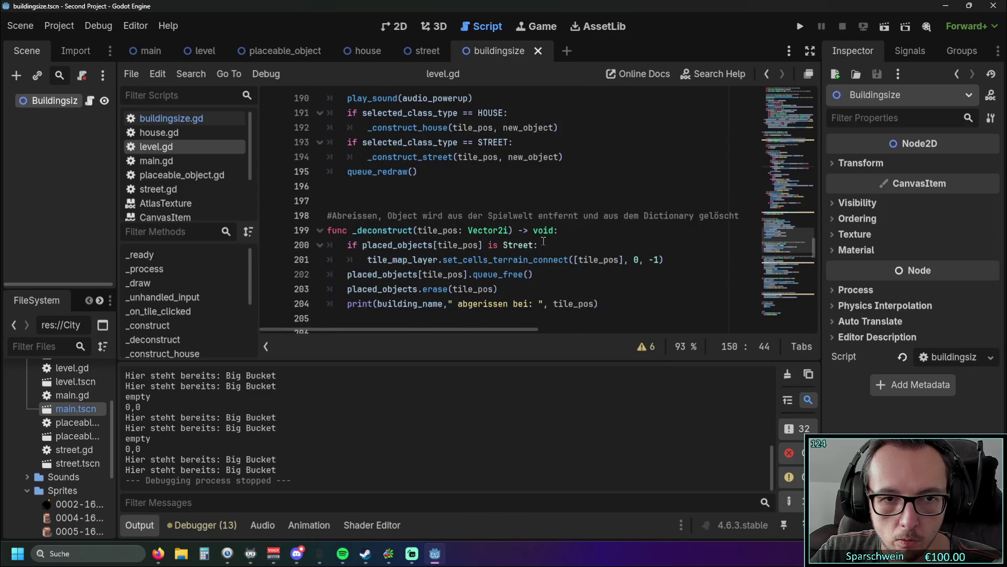
Move the buildingsize.calc_build_size_2x2(tile_pos) call from line 216 into the 2x2 size-check branch
scroll(579, 241, "down", 4)
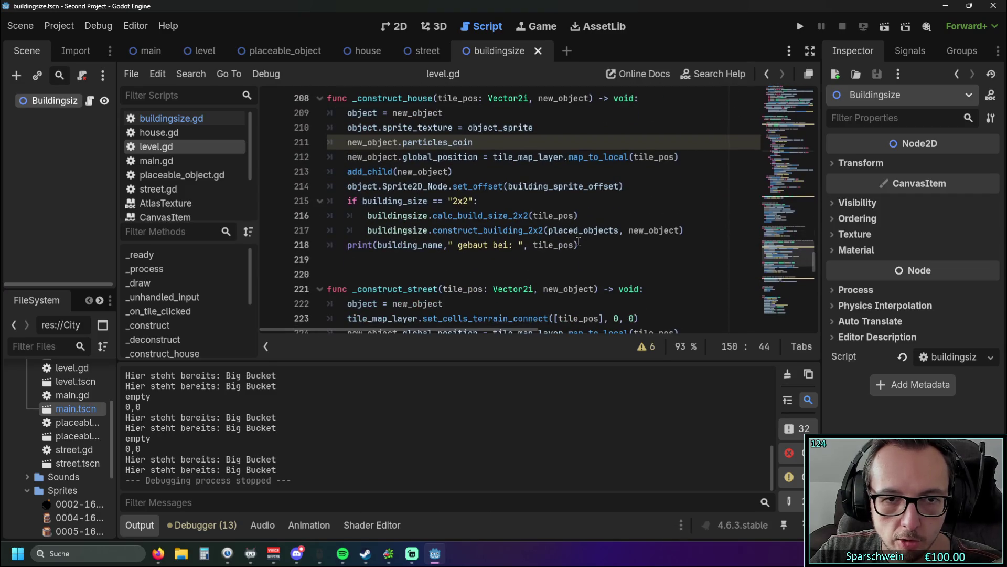
left_click_drag(582, 219, 270, 219)
key("ctrl+c")
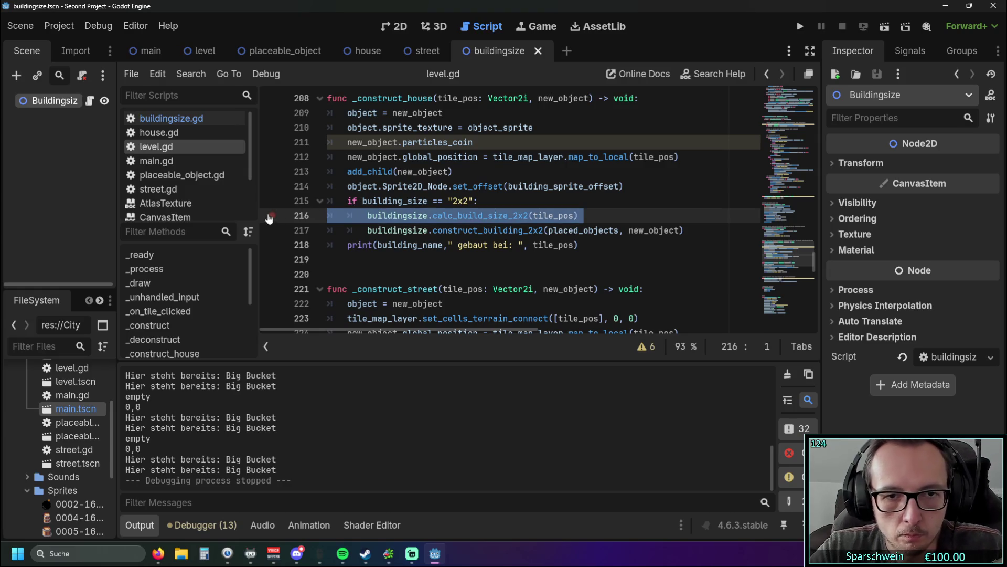
key("BackSpace")
key("BackSpace")
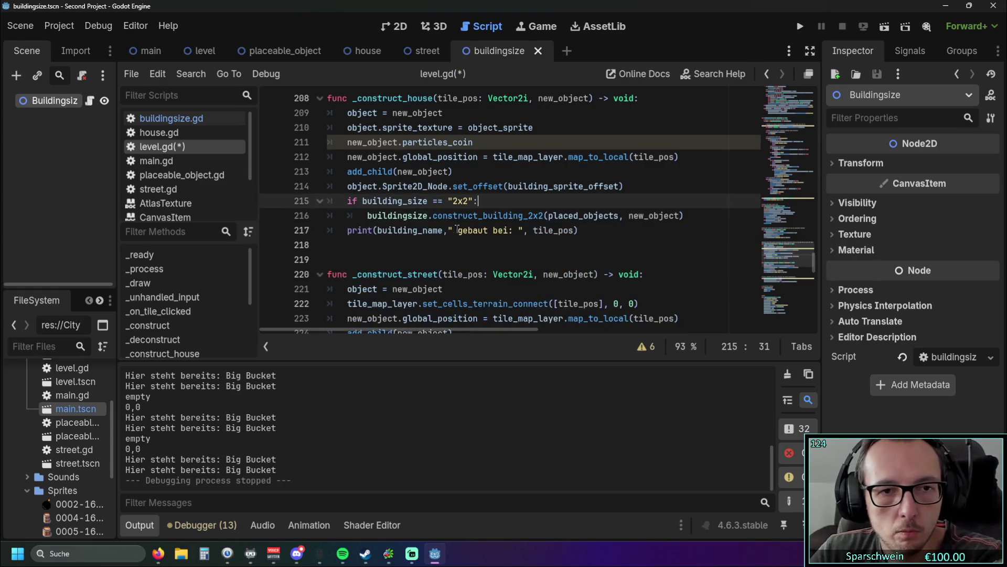
scroll(552, 241, "up", 7)
scroll(552, 241, "up", 20)
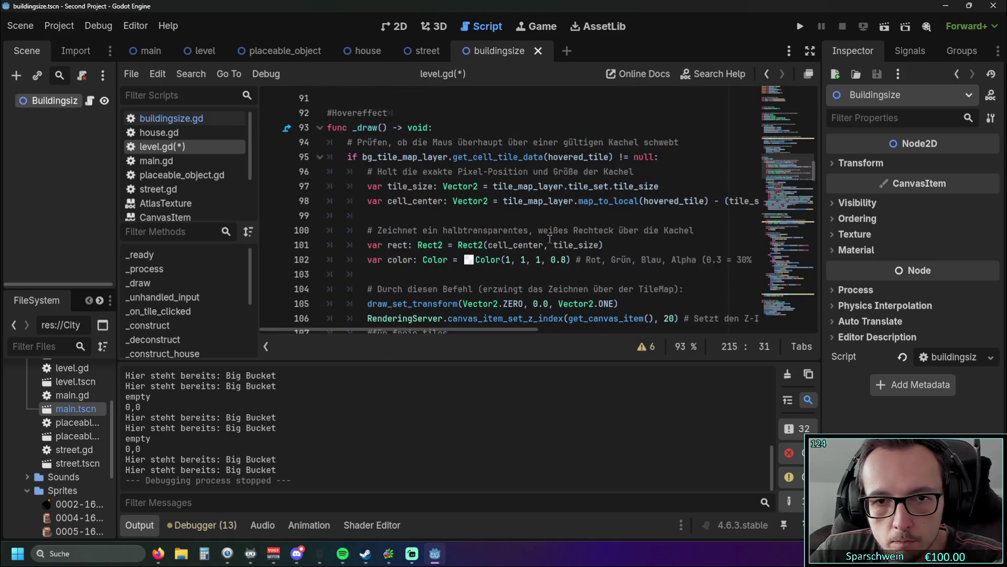
scroll(555, 236, "down", 9)
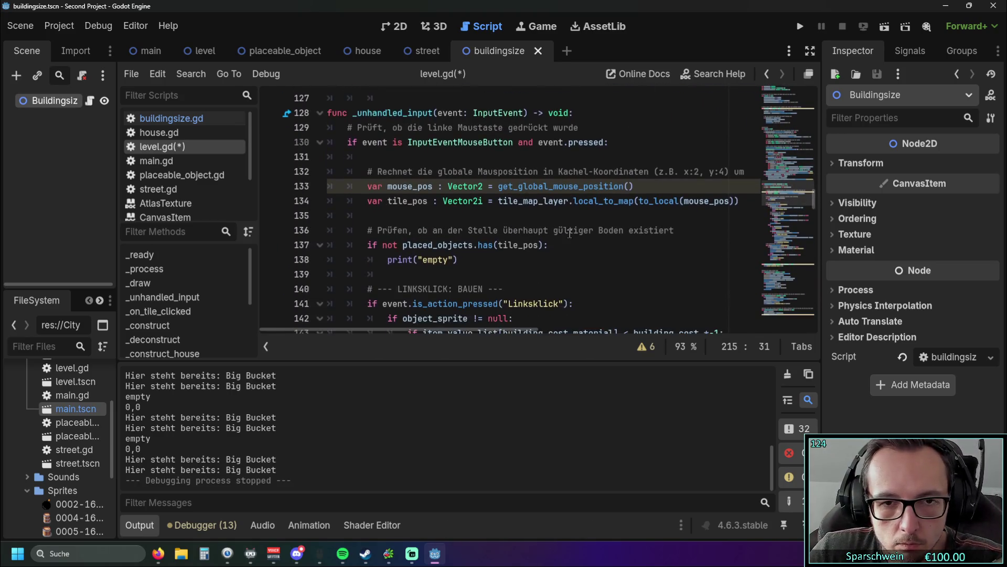
scroll(571, 236, "down", 3)
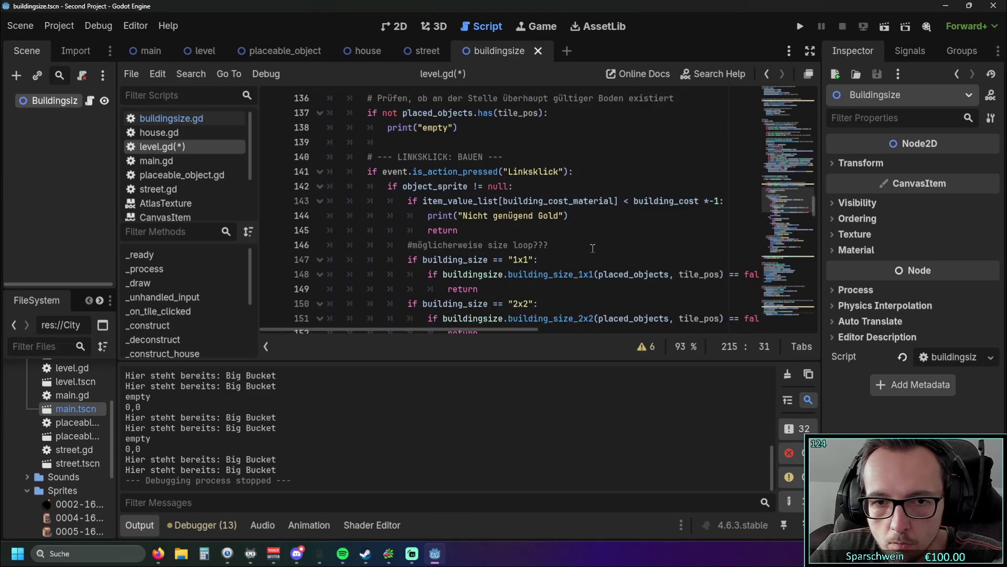
left_click_drag(466, 329, 492, 330)
left_click(492, 259)
key("Return")
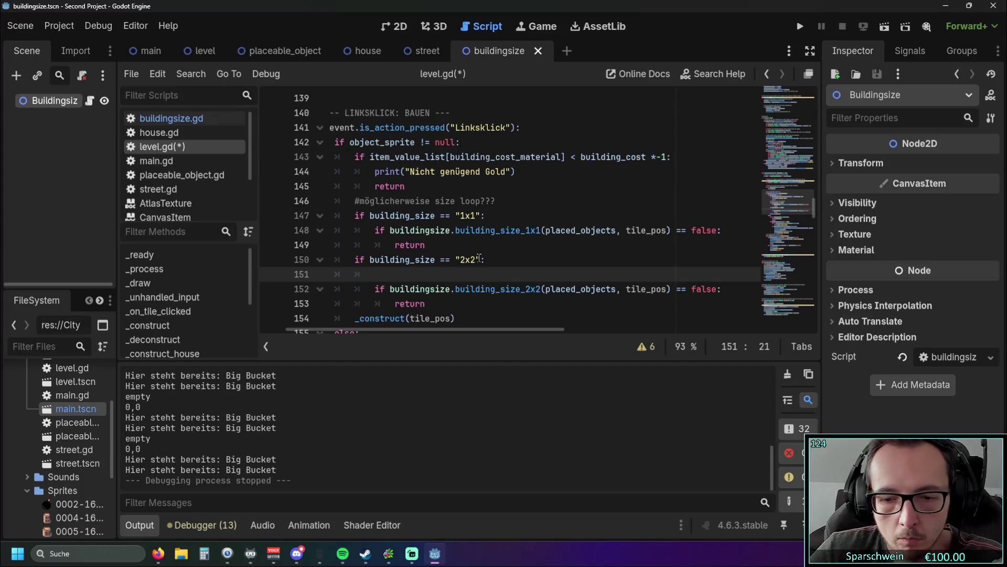
key("BackSpace")
key("BackSpace")
key("BackSpace")
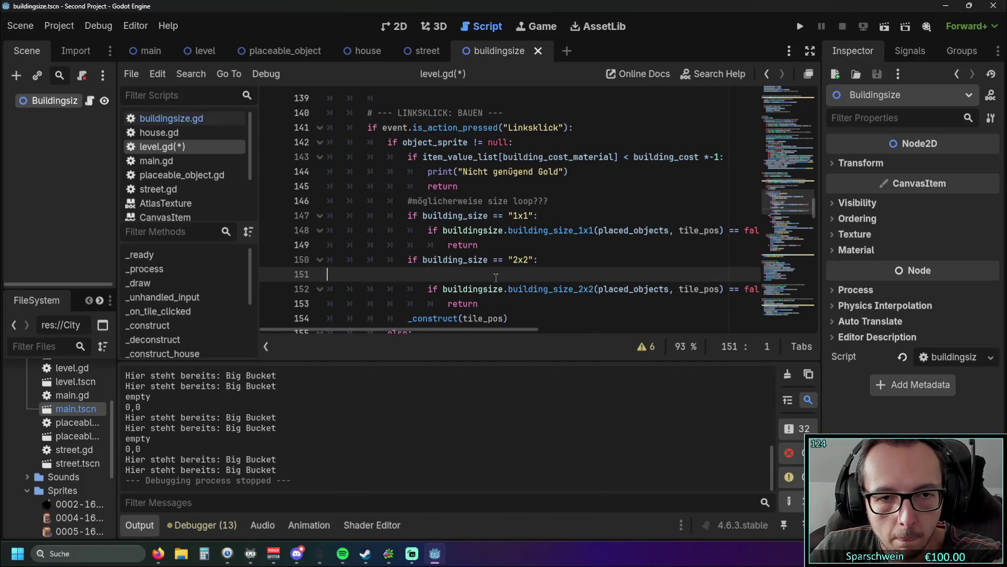
key("Tab")
key("Tab")
key("Tab")
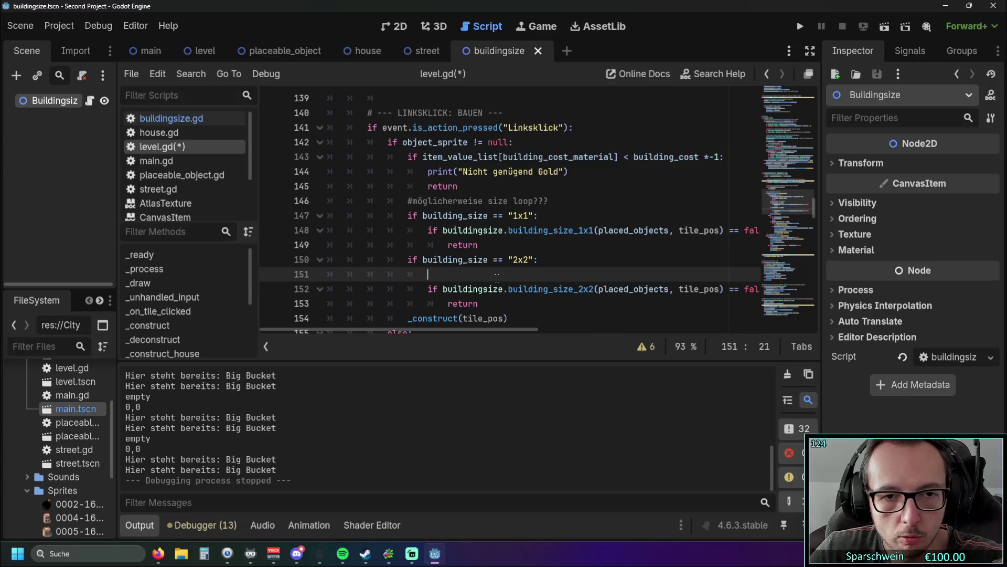
key("ctrl+v")
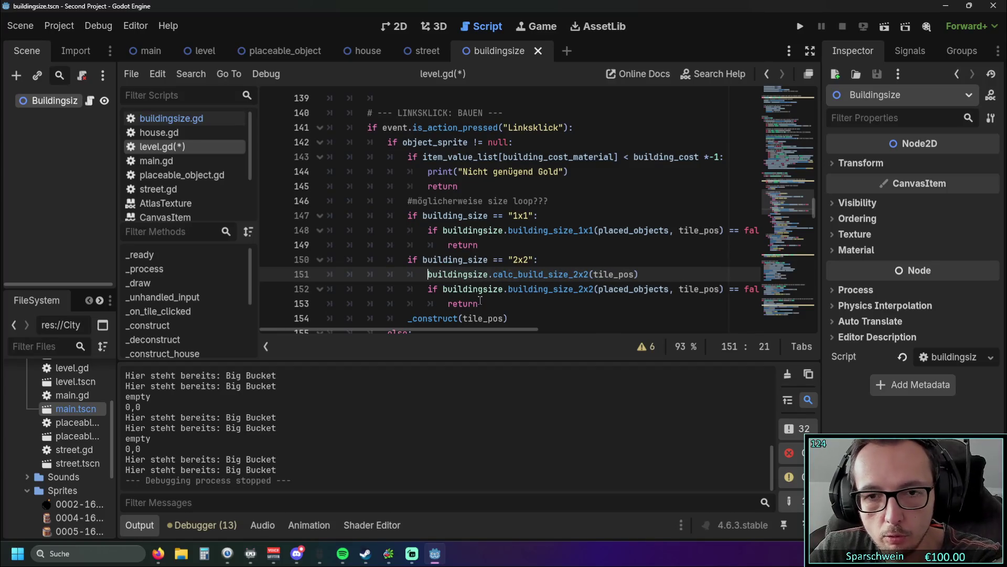
Duplicate that call under the 1x1 check and change it to calc_build_size_1x1(tile_pos)
left_click(546, 317)
scroll(470, 329, "right", 4)
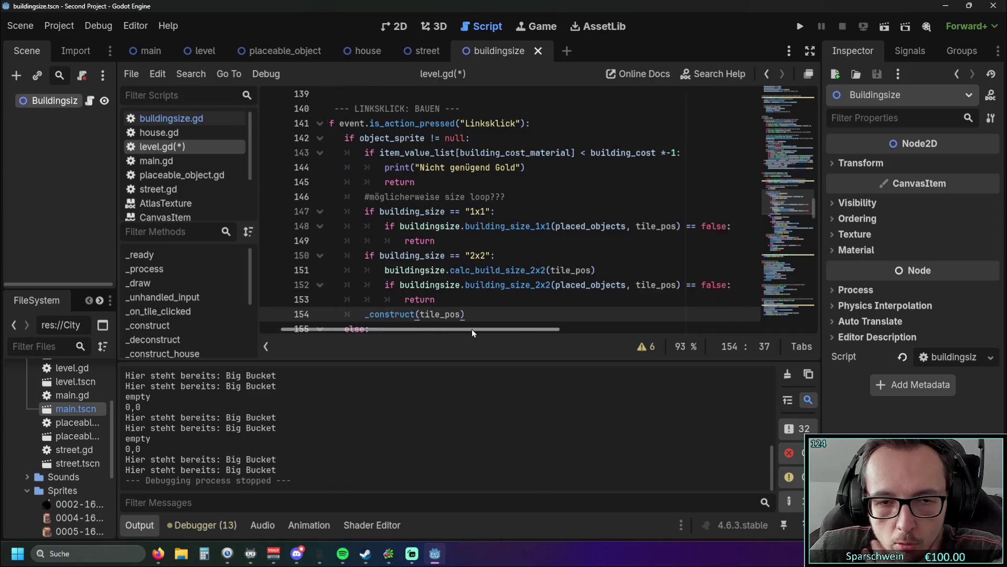
left_click_drag(485, 332, 450, 329)
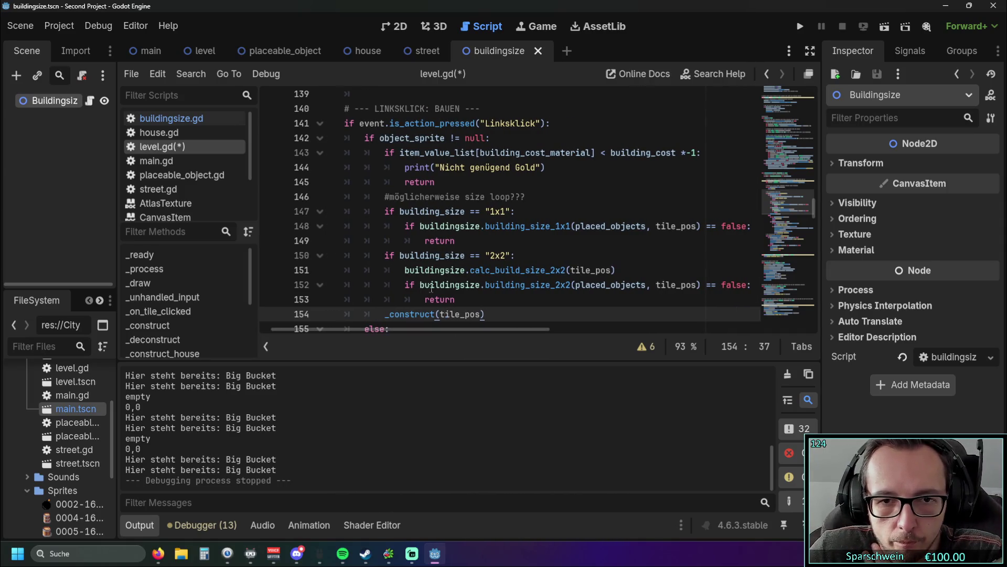
left_click_drag(407, 270, 633, 272)
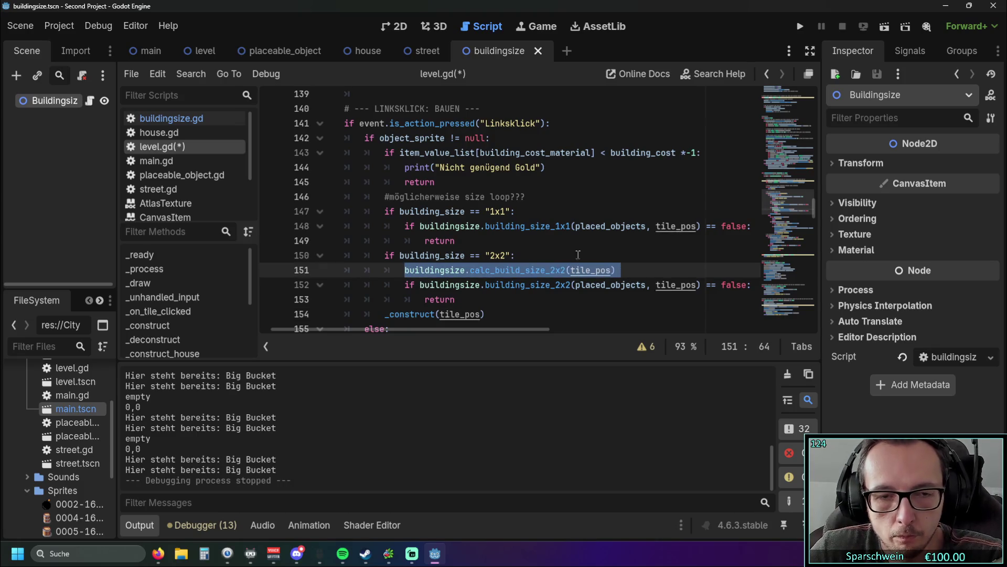
left_click(529, 209)
key("Return")
key("ctrl+v")
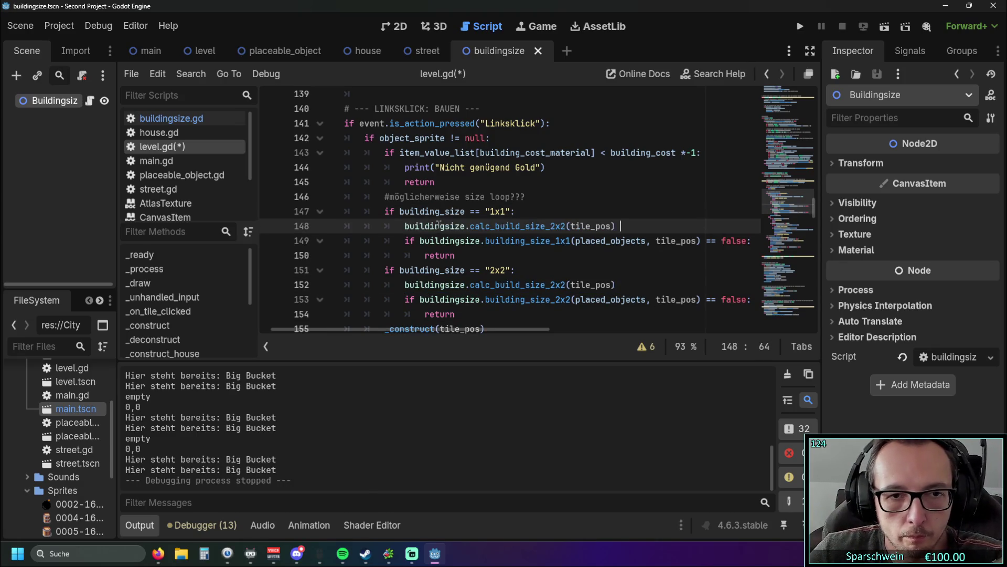
left_click_drag(551, 225, 566, 226)
type("1x1")
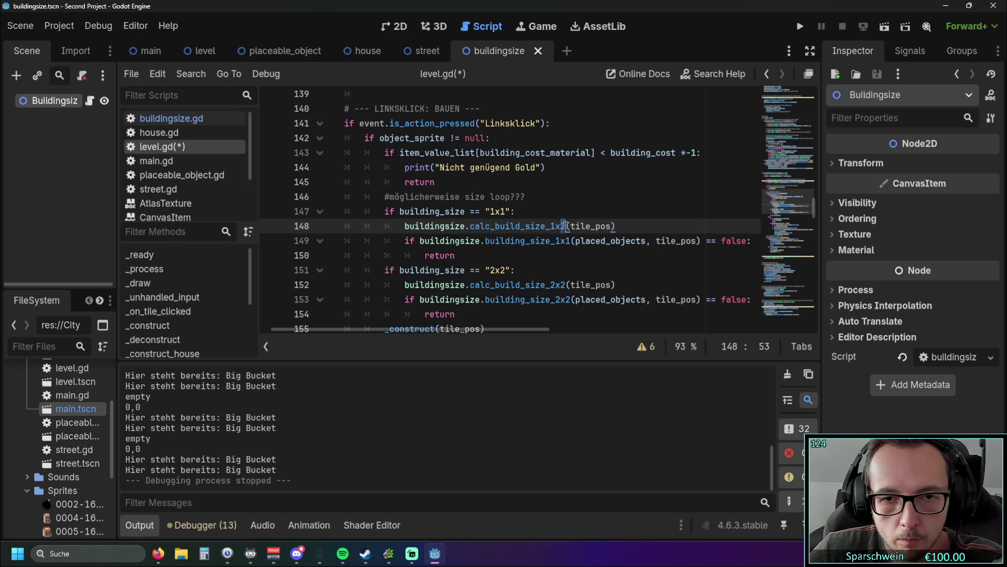
left_click(584, 269)
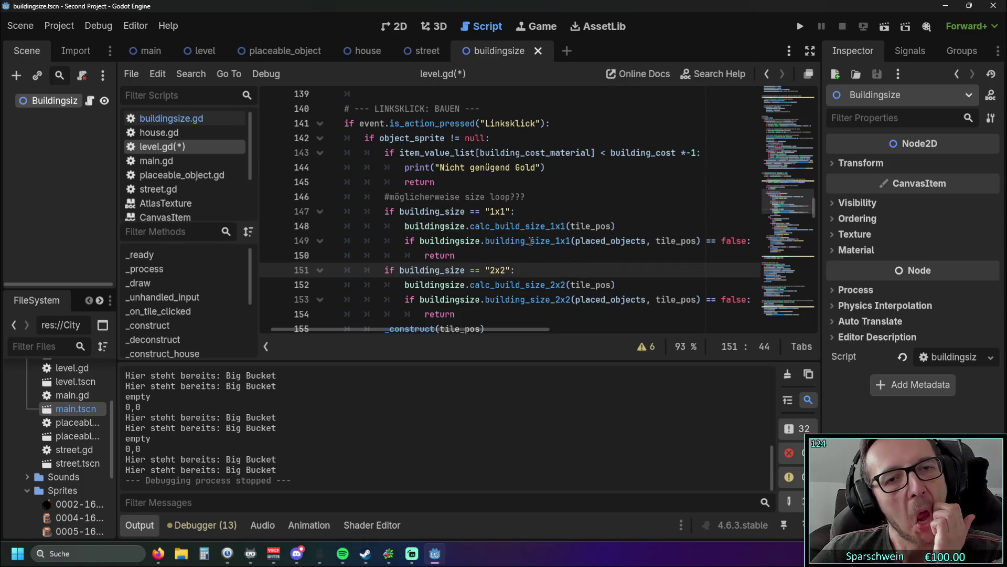
scroll(513, 216, "down", 1)
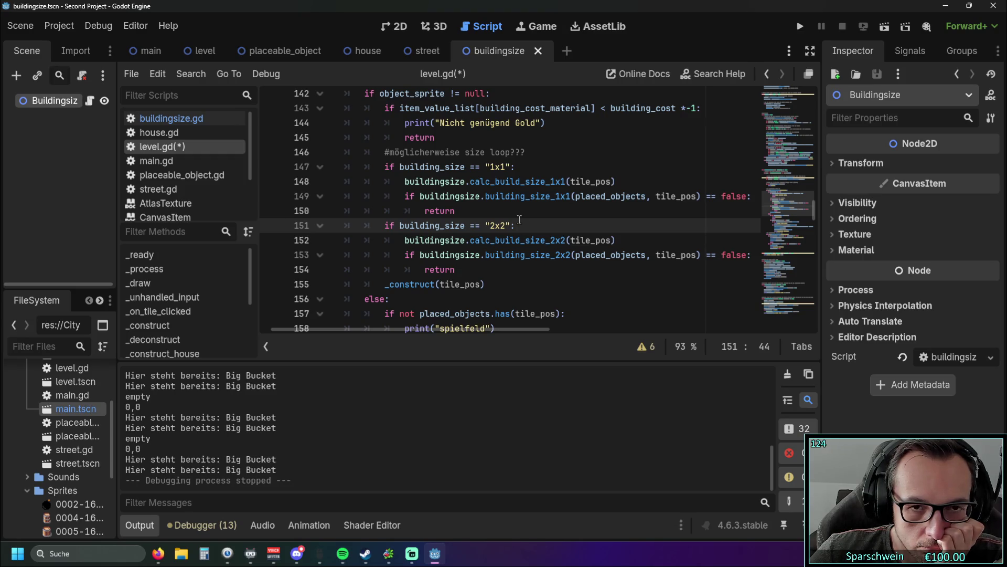
Run the game and place Big Buckets at (0, 0), (2, 0), (4, 0) and (4, 2) until gold runs out
left_click(800, 26)
left_click(441, 379)
left_click(416, 199)
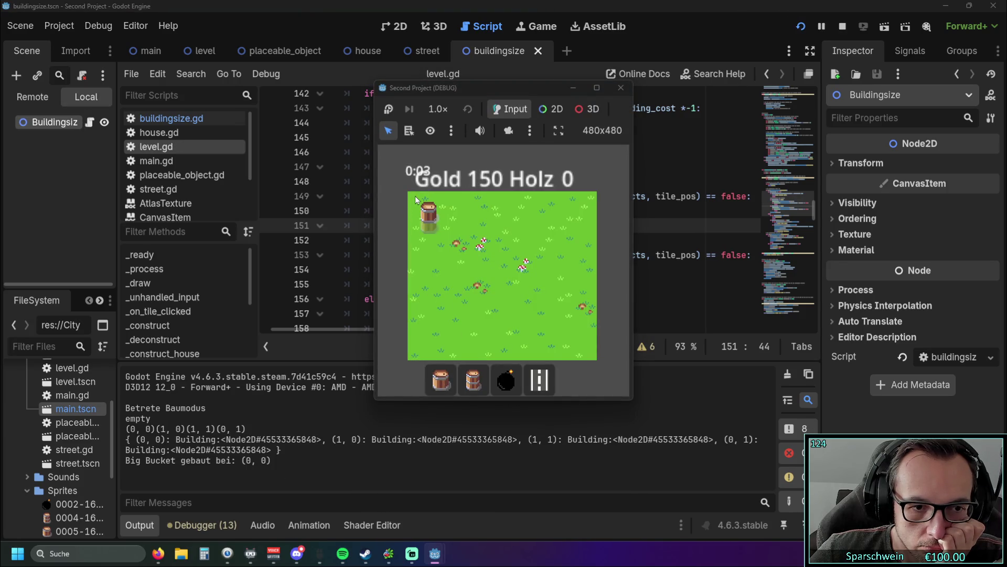
left_click(456, 200)
left_click(502, 202)
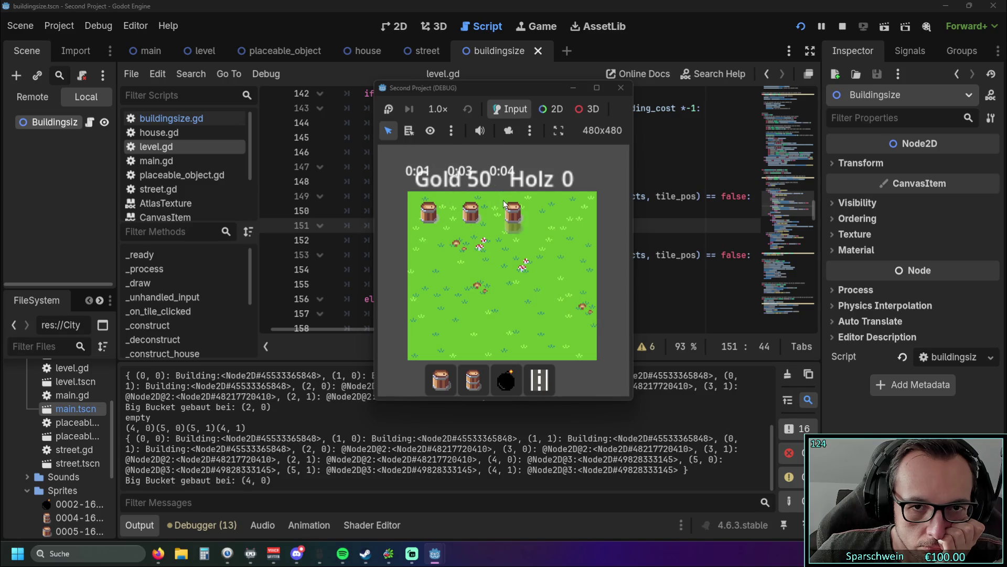
left_click(501, 243)
left_click(489, 229)
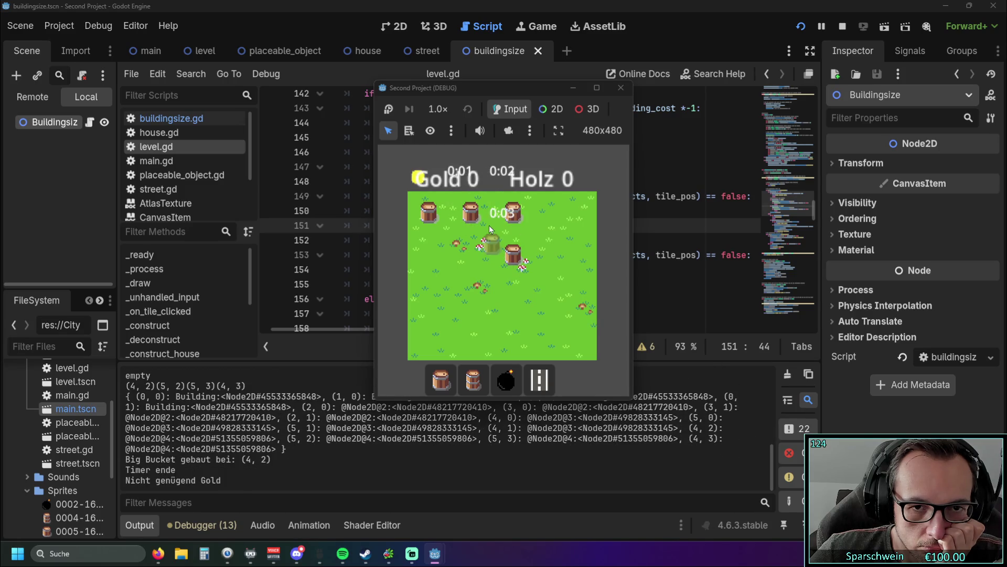
left_click(489, 226)
left_click(461, 240)
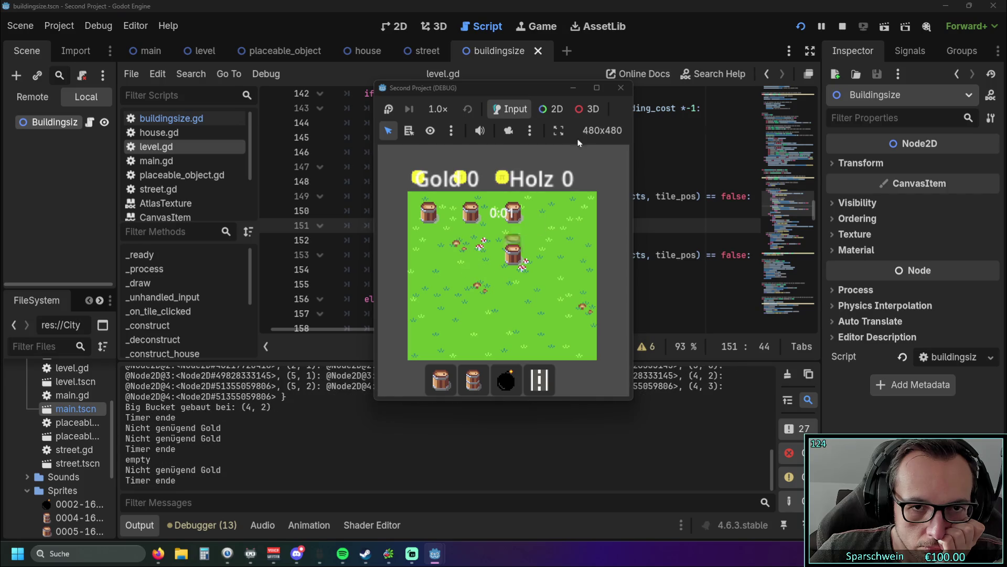
left_click(621, 88)
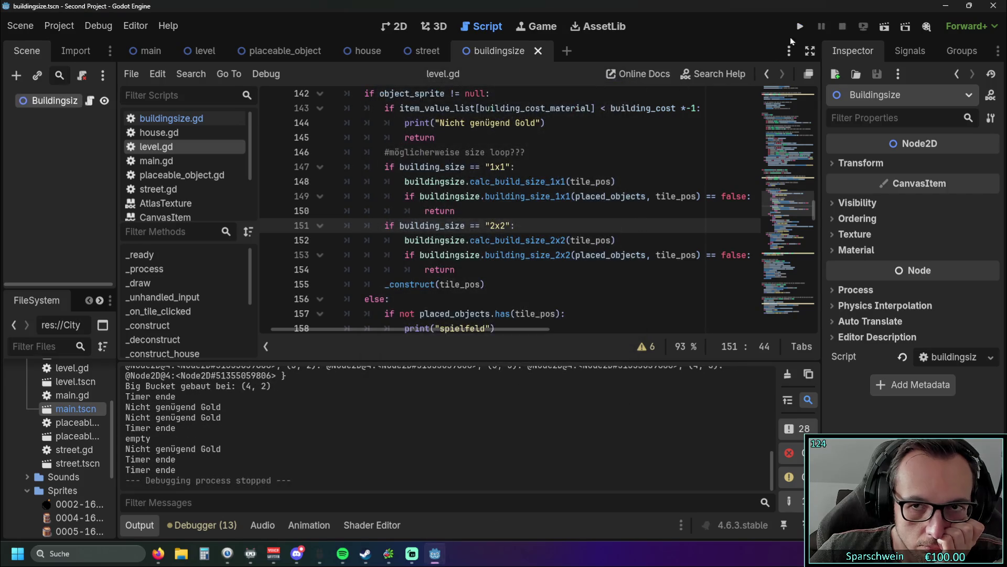
Rerun, place a Big Bucket near the centre and confirm clicks on its occupied tiles are refused
key("F5")
left_click(454, 368)
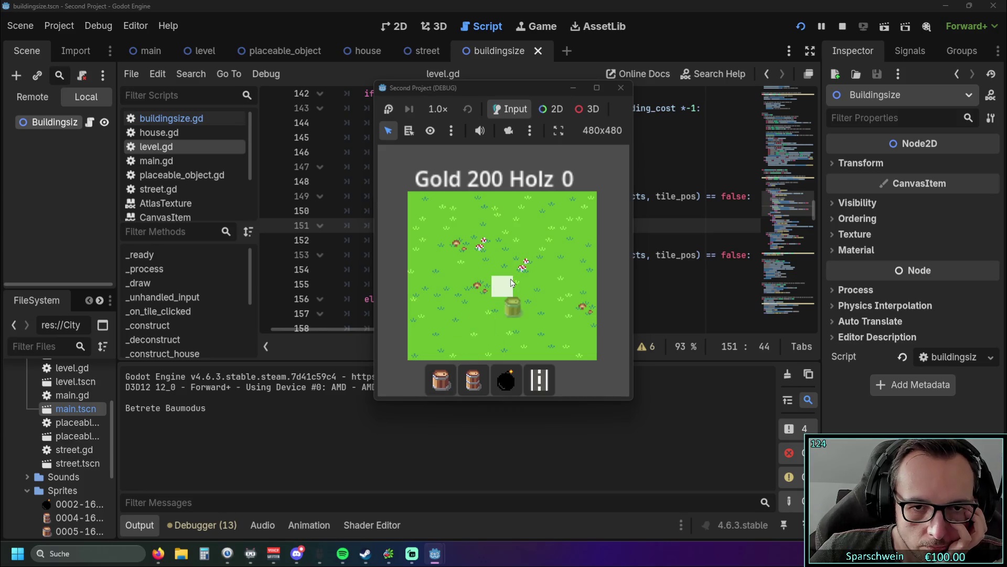
left_click(464, 276)
left_click(486, 266)
left_click(480, 288)
left_click(468, 288)
right_click(468, 288)
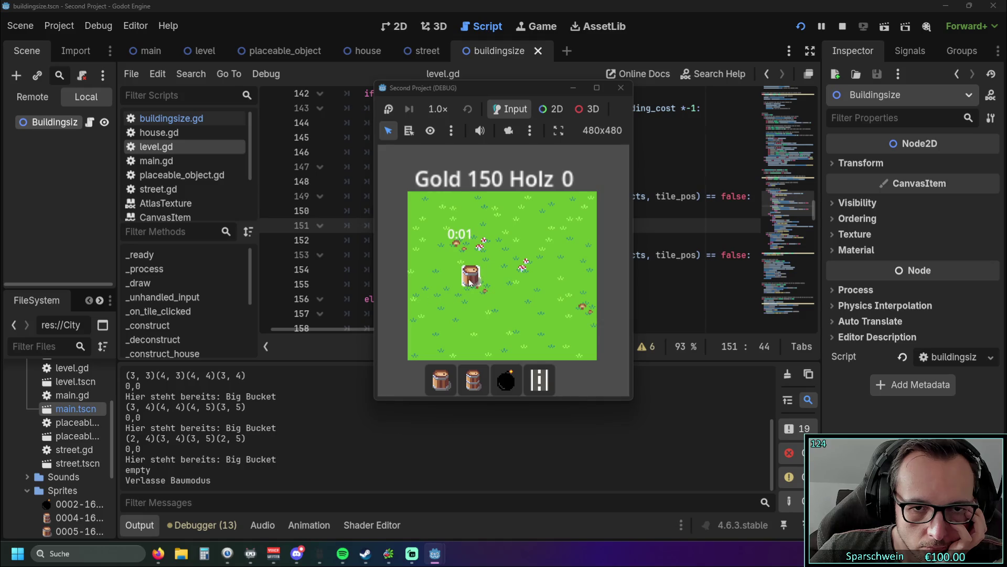
left_click(621, 88)
left_click(541, 210)
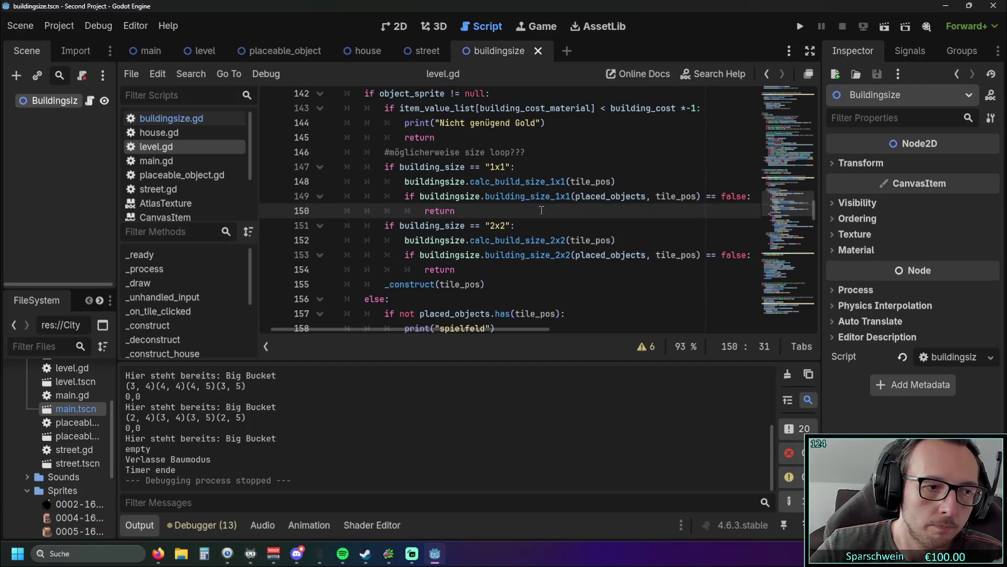
key("F5")
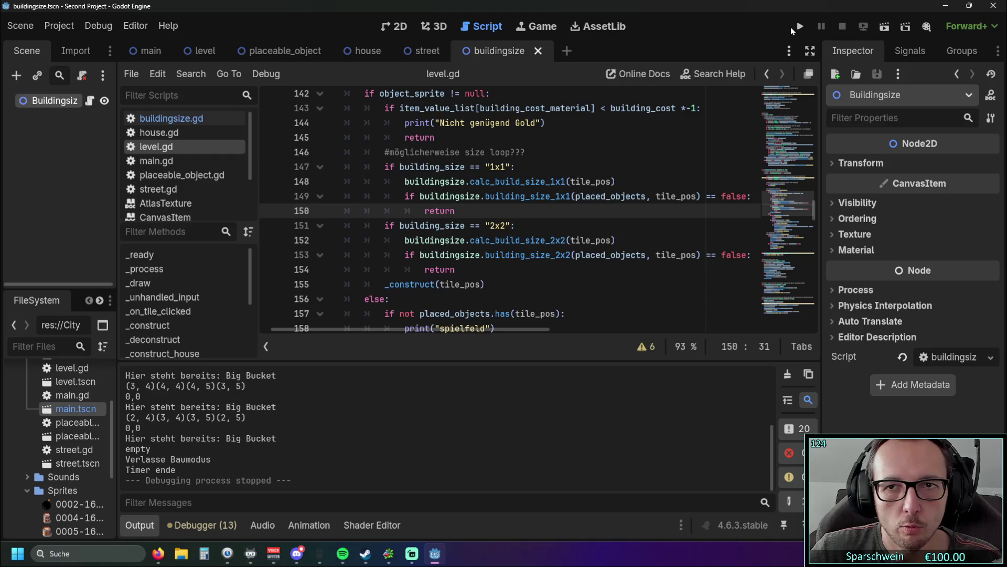
Build several barrels, stacking many on tile (3, 3), then stop the game with F8
left_click(474, 379)
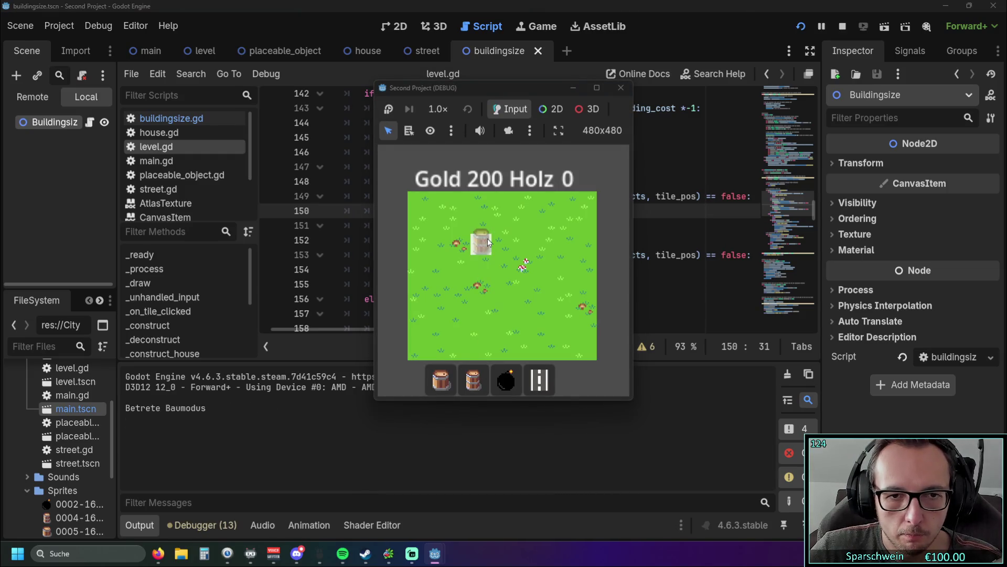
left_click(487, 238)
left_click(502, 242)
left_click(508, 265)
left_click(480, 267)
left_click(480, 267)
left_click(480, 268)
left_click(481, 267)
left_click(480, 268)
double_click(481, 268)
double_click(480, 267)
double_click(480, 268)
left_click(480, 267)
double_click(480, 268)
left_click(480, 267)
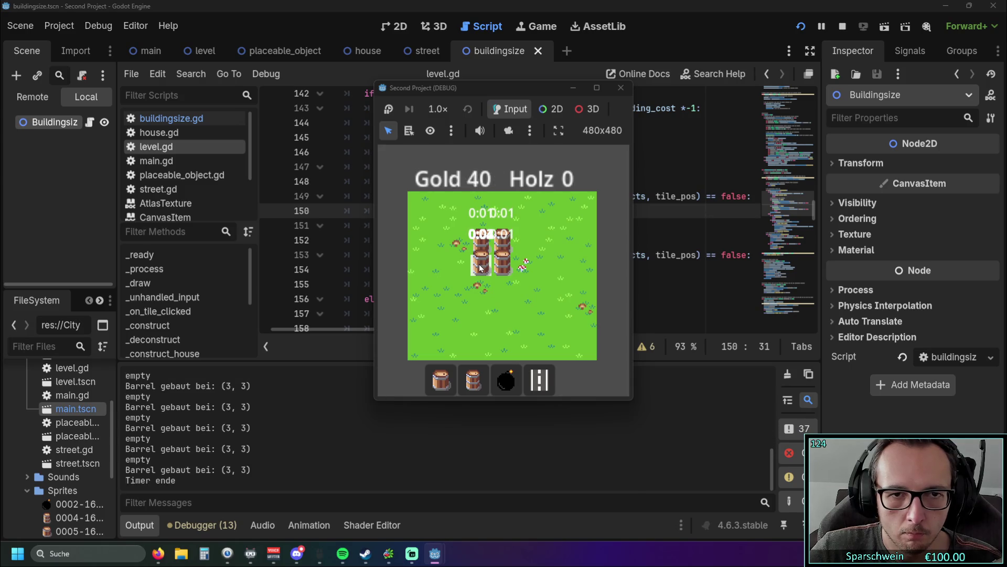
key("F8")
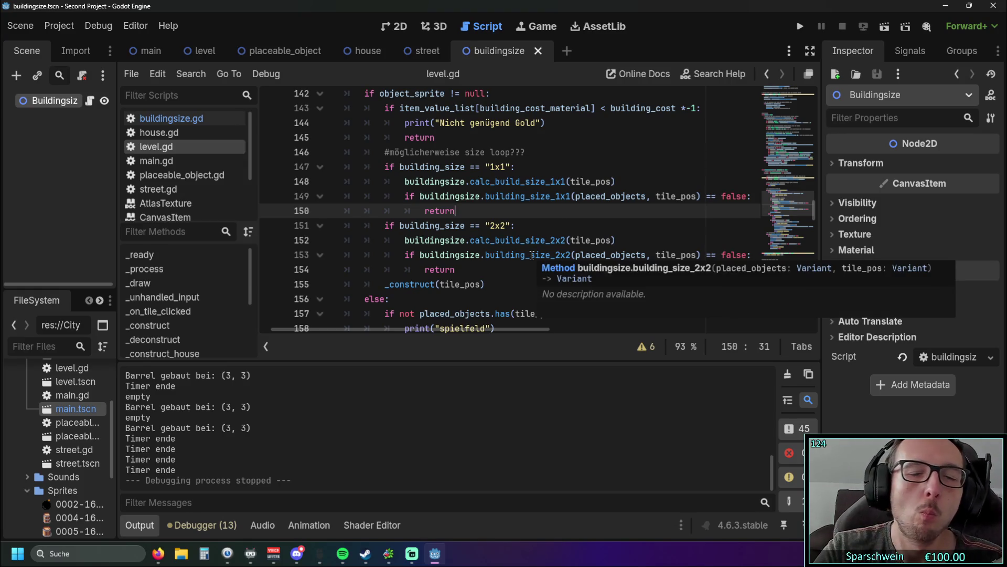
Check tile_pos in the 1x1 size call, then rerun and place a Big Bucket at (3, 3)
scroll(533, 256, "up", 1)
double_click(583, 225)
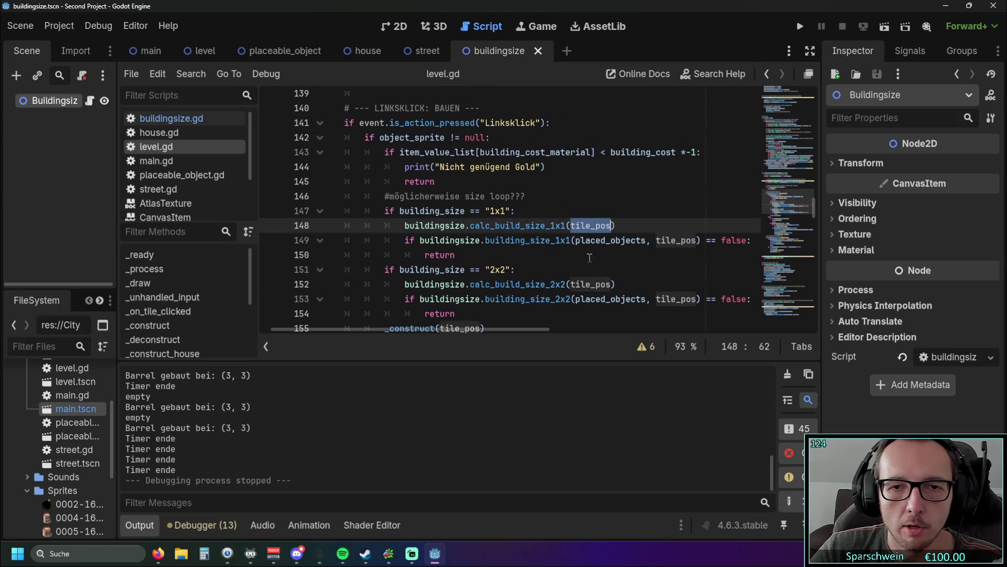
left_click(562, 255)
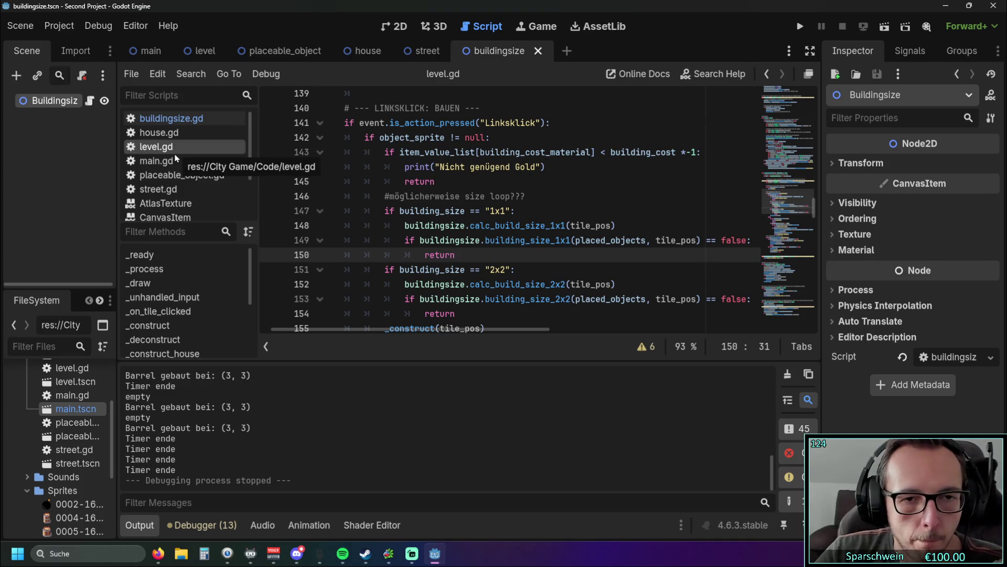
left_click(798, 27)
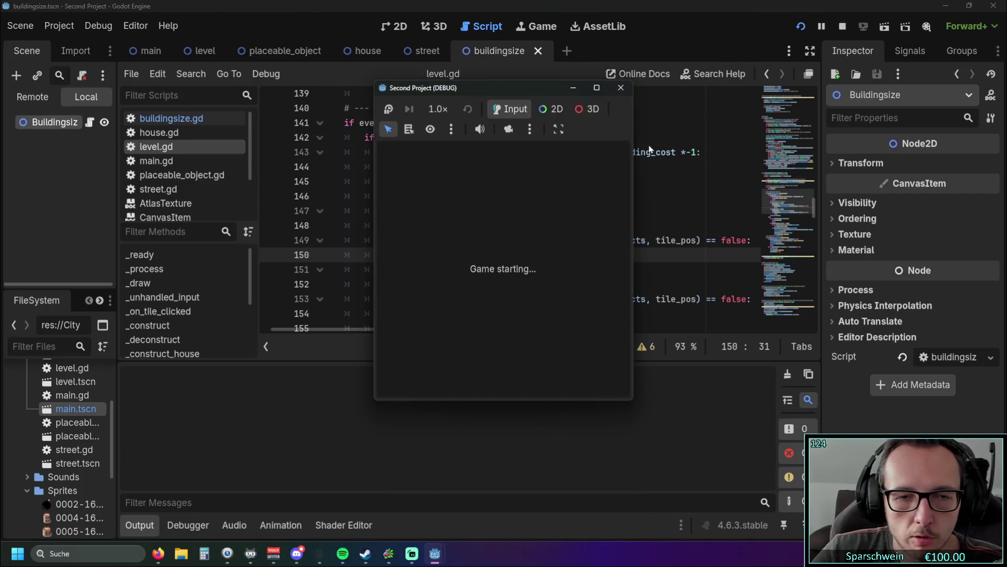
left_click(440, 379)
left_click(476, 264)
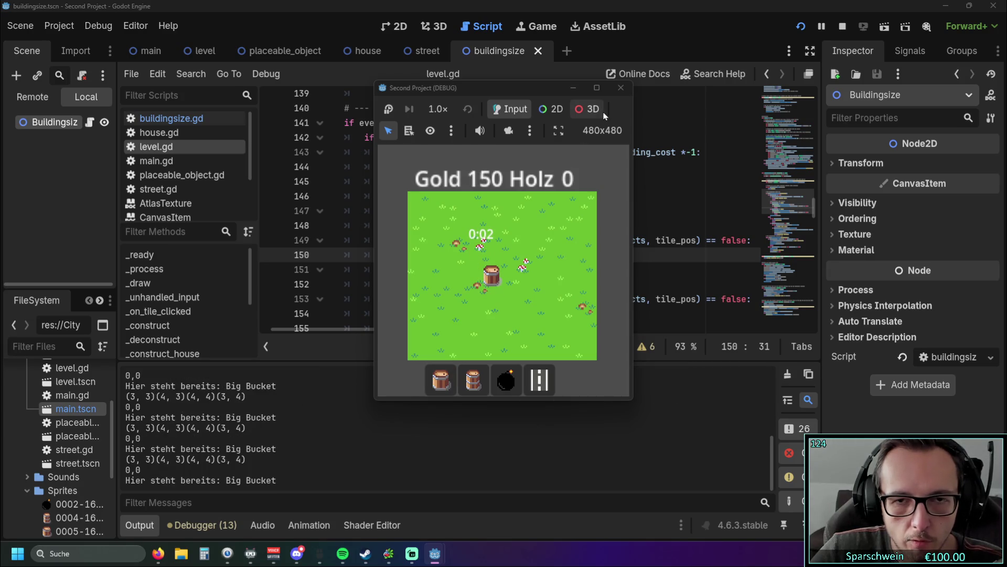
left_click(621, 87)
left_click(430, 196)
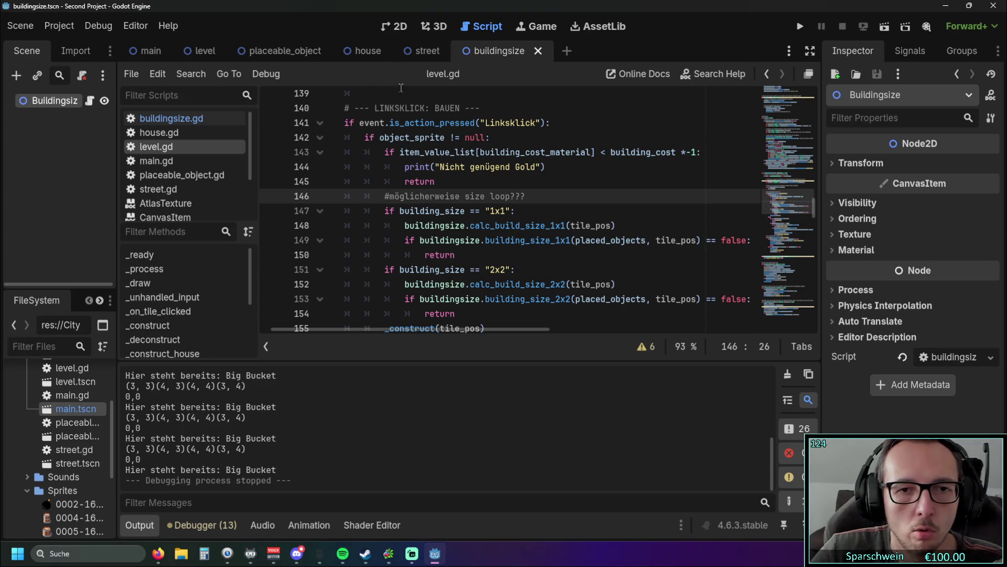
In level.gd's _construct_house, add a new line after construct_building_2x2, aligned with the if statement
left_click(217, 118)
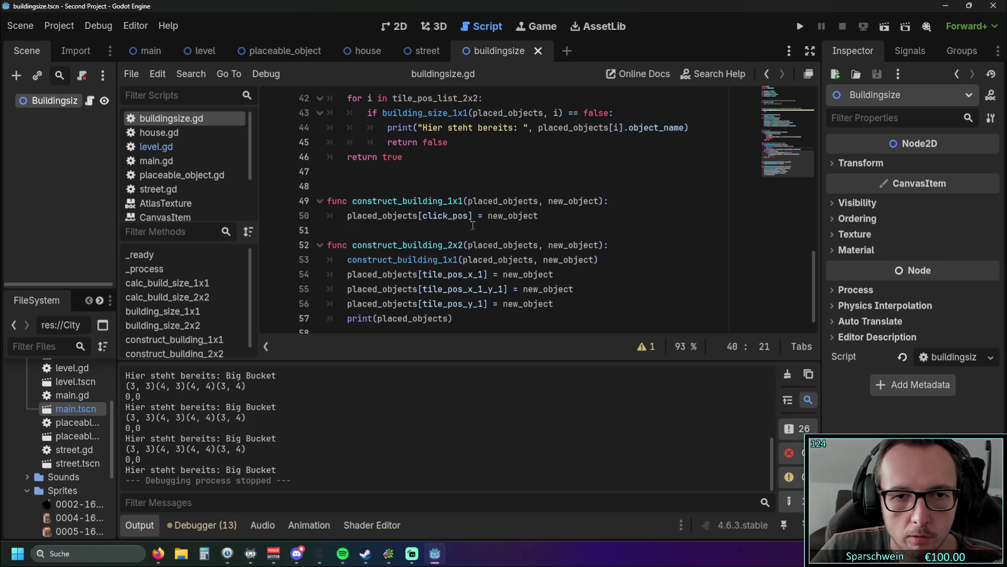
scroll(499, 231, "up", 1)
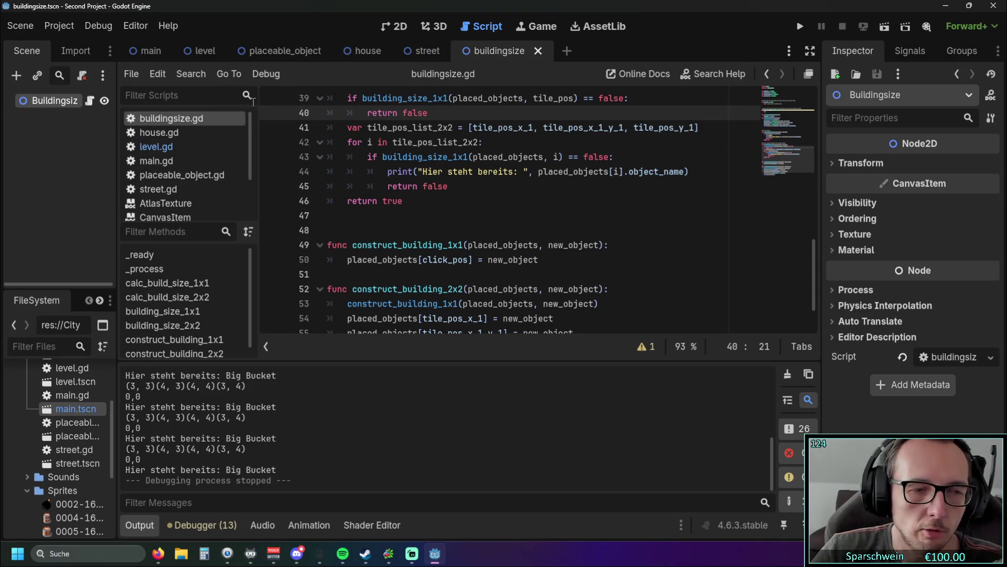
left_click(169, 147)
scroll(501, 200, "down", 15)
scroll(502, 200, "down", 13)
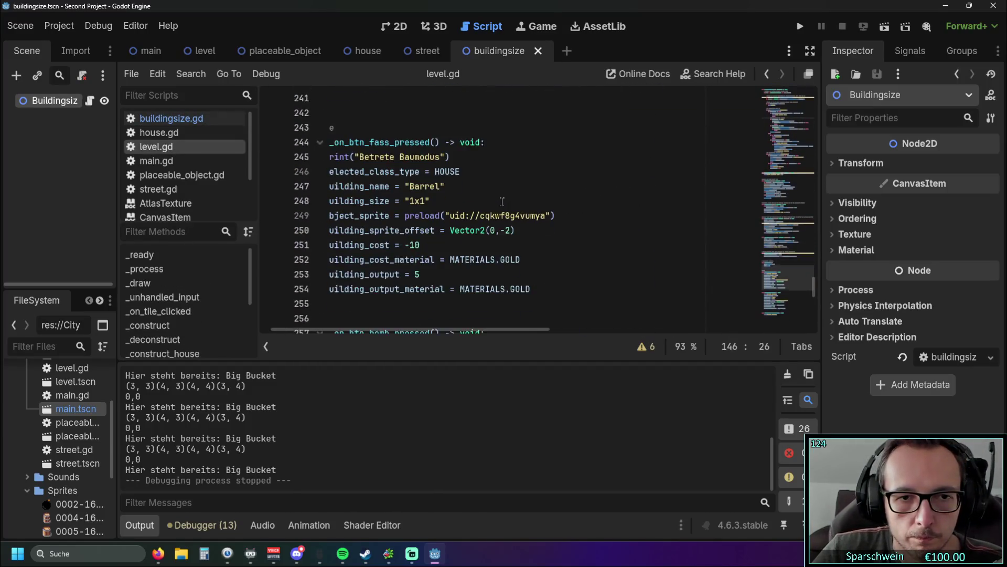
scroll(470, 220, "up", 13)
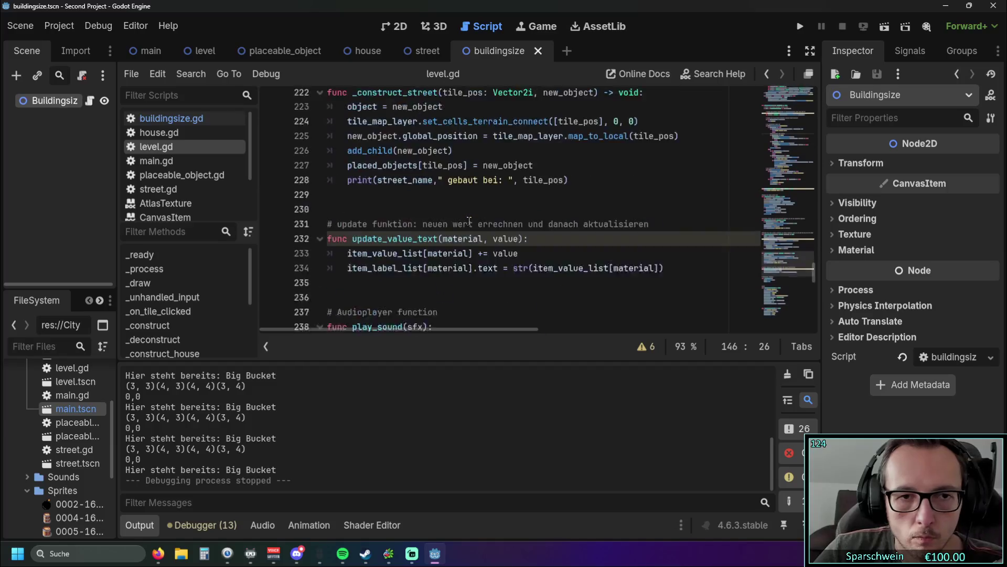
scroll(502, 228, "down", 1)
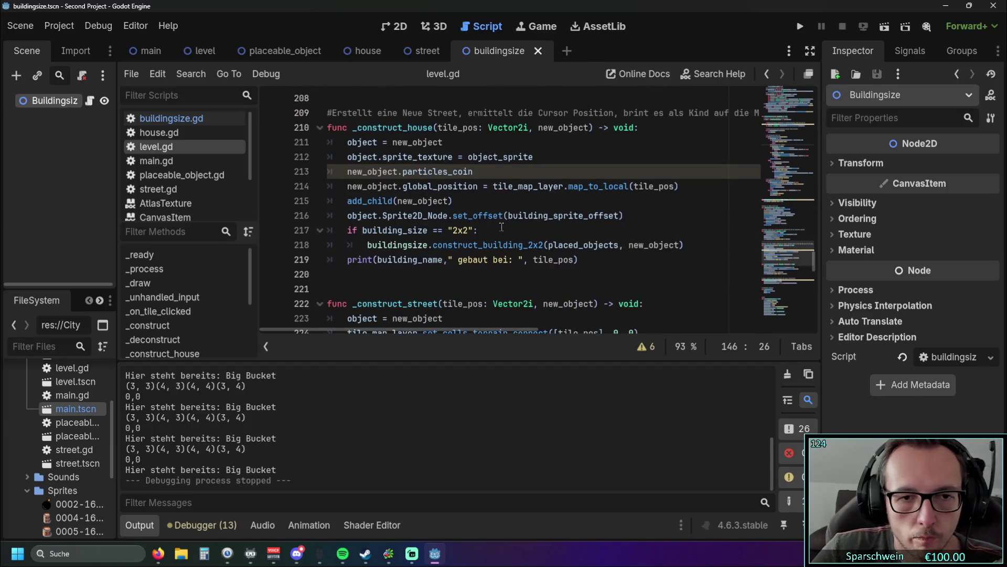
left_click(692, 245)
key("Return")
key("BackSpace")
Add else: calling buildingsize.construct_building_1x1(placed_objects, new_object) in _construct_house
type("else:")
key("Return")
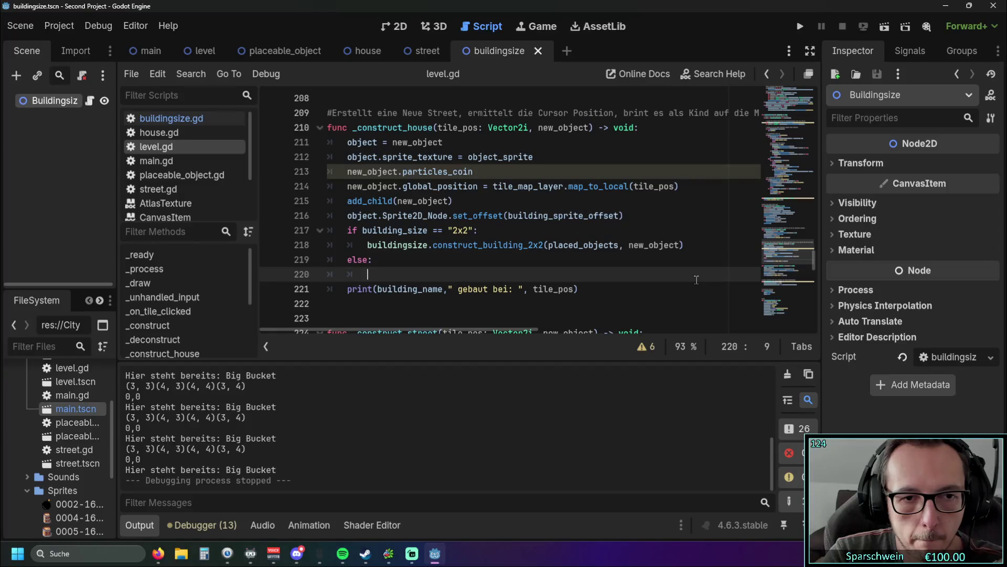
type("build")
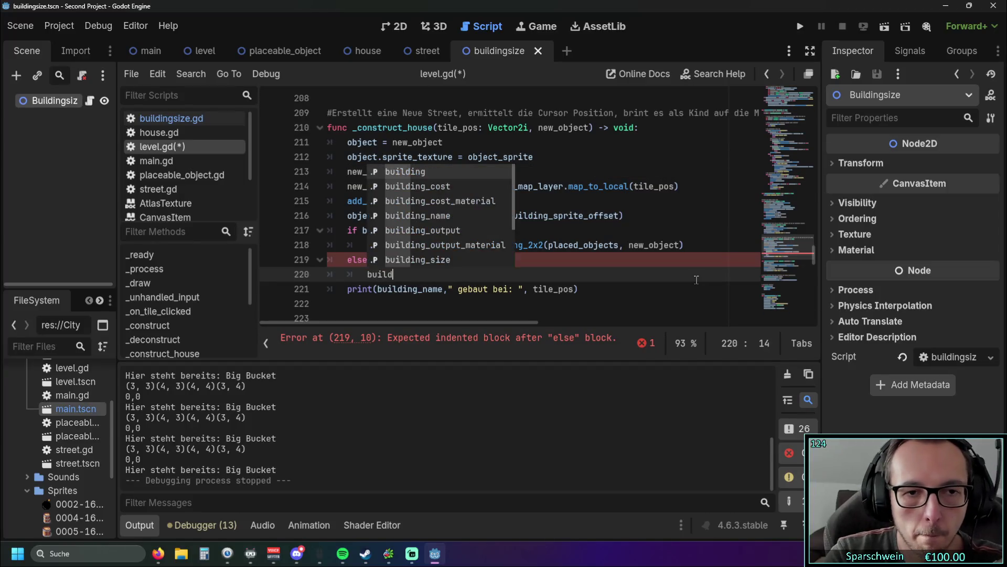
key("Down")
key("Down")
key("Down")
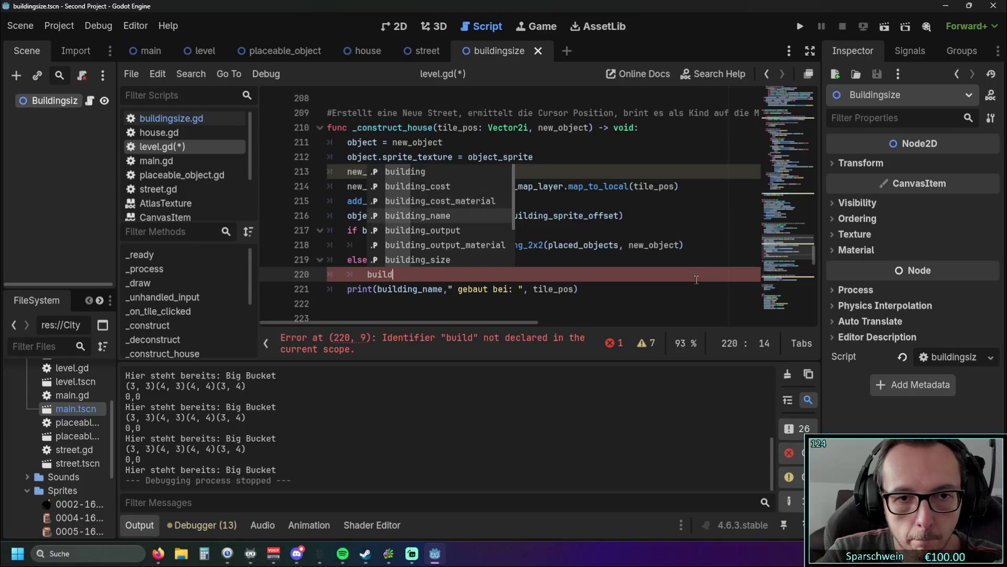
key("Down")
key("Return")
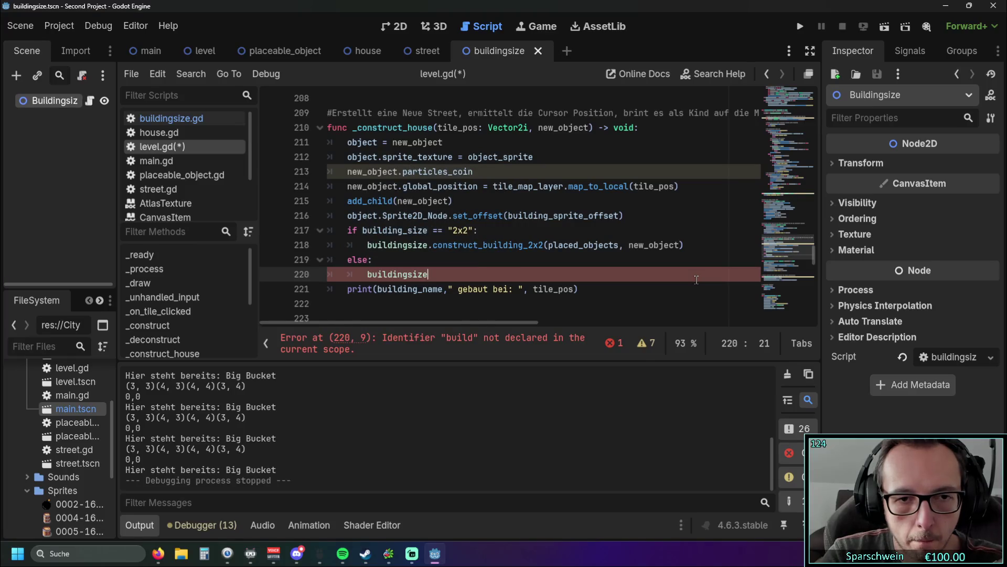
type(".const")
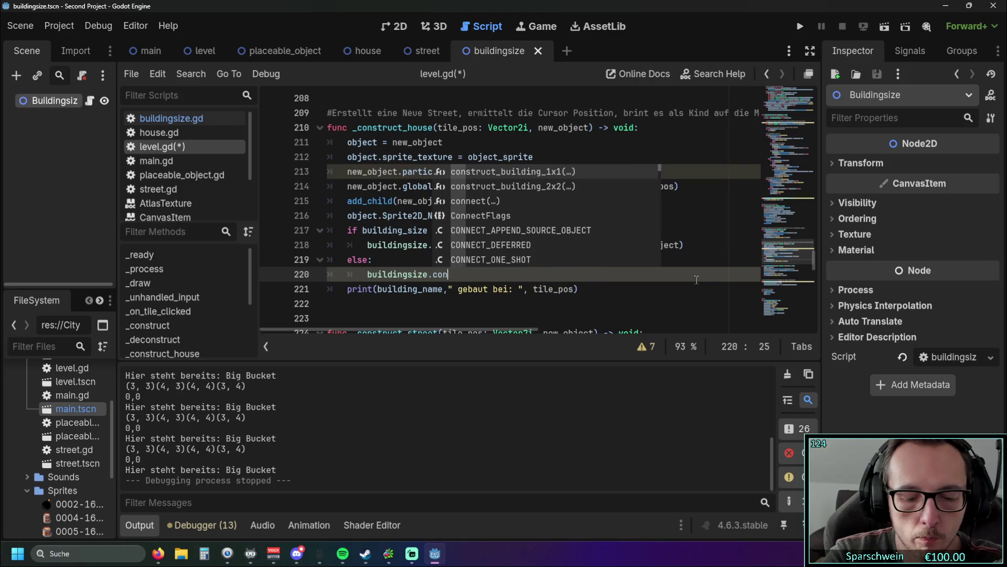
key("Return")
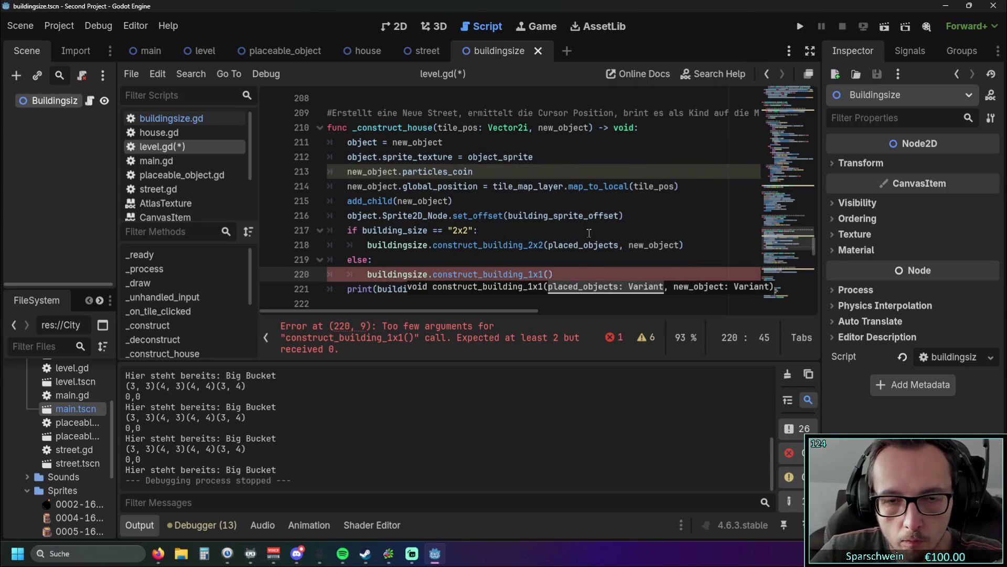
left_click_drag(549, 245, 680, 245)
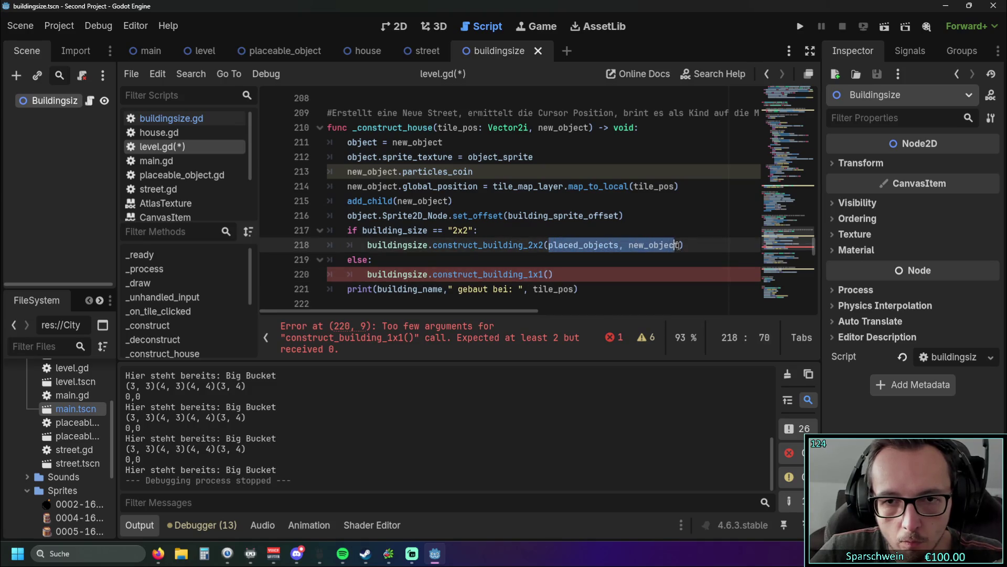
key("ctrl+c")
left_click(547, 274)
key("ctrl+v")
left_click(605, 256)
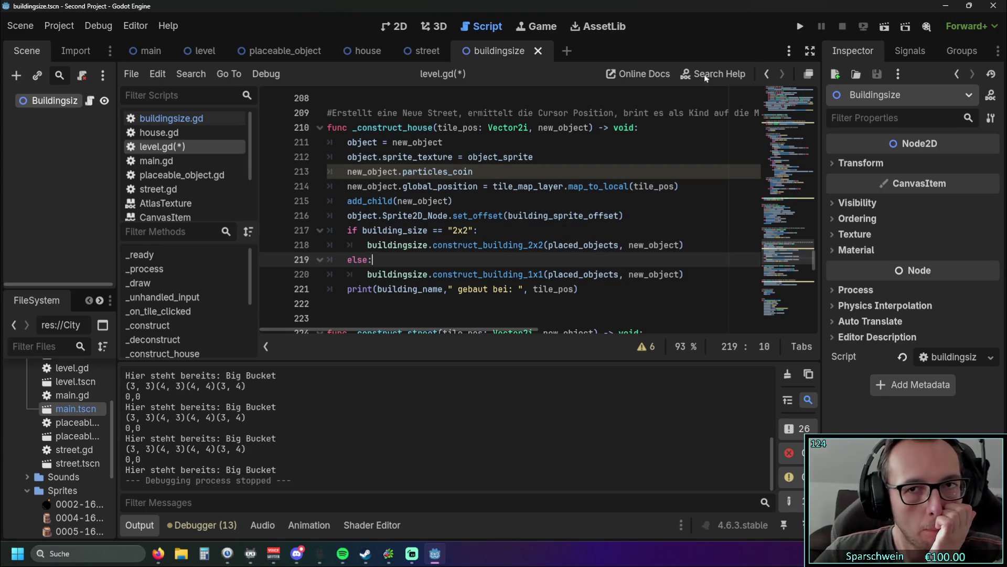
Run the game, place a barrel near the map centre, then stop the game
left_click(799, 28)
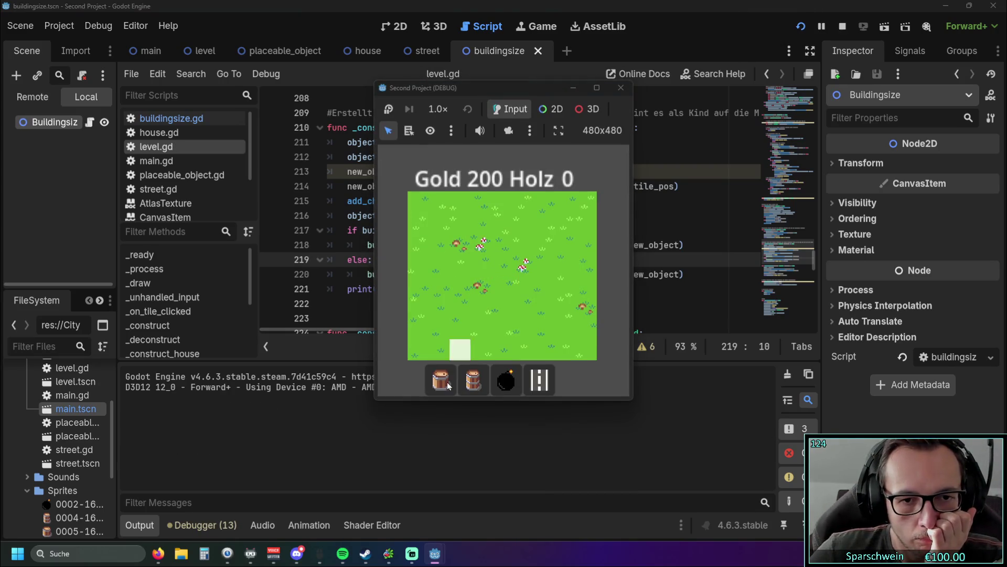
left_click(440, 380)
left_click(474, 380)
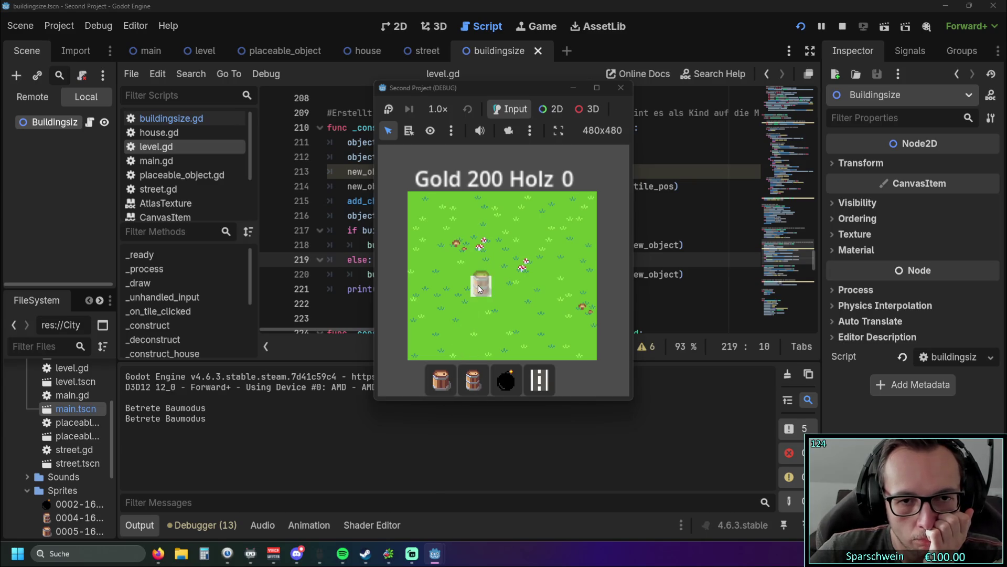
left_click(479, 288)
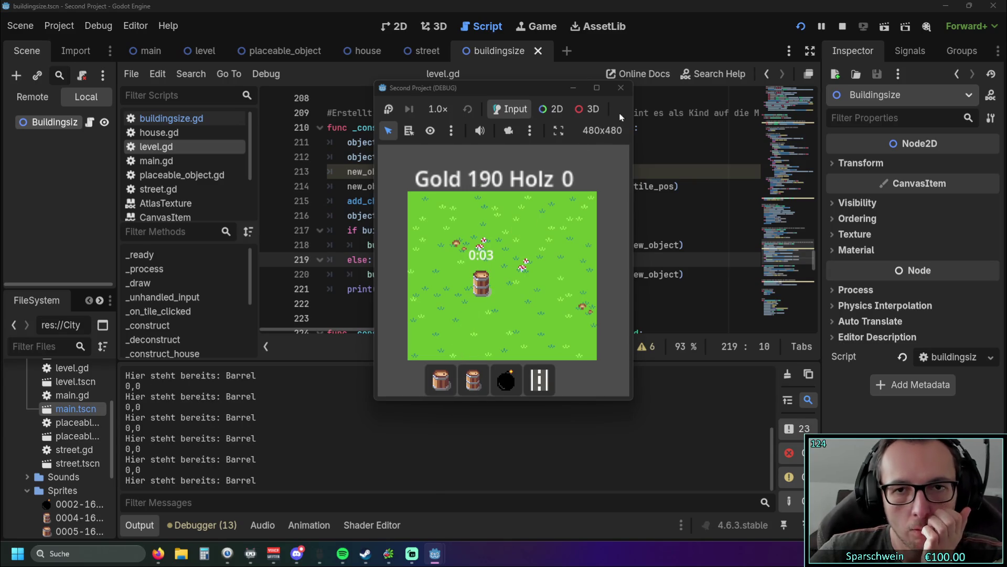
left_click(619, 91)
left_click(614, 201)
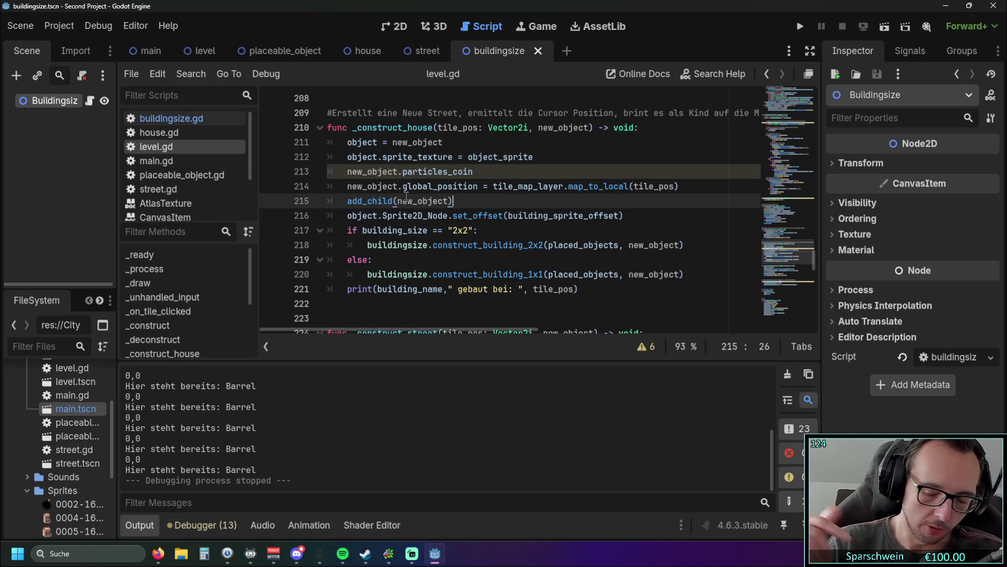
mouse_move(405, 196)
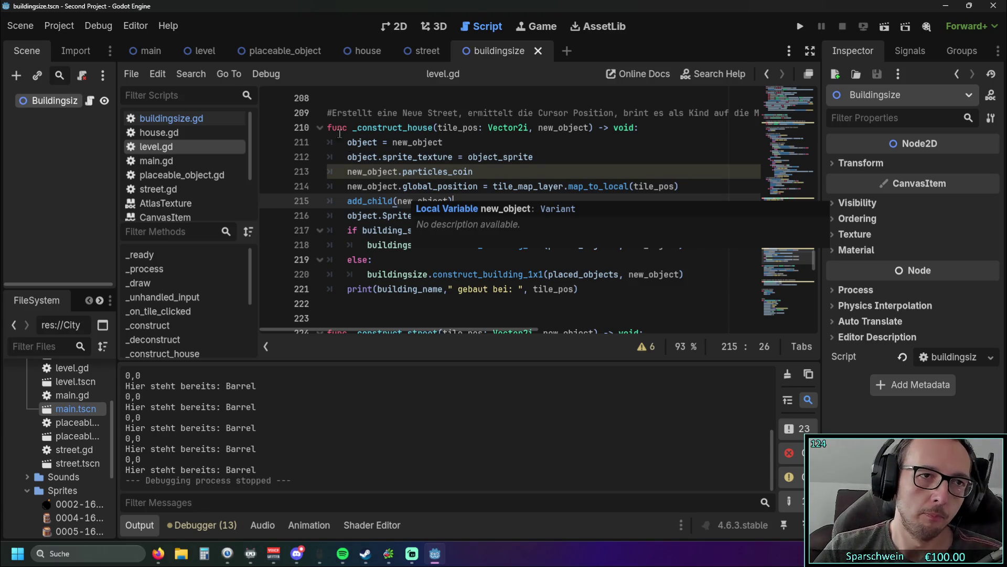
key("F1")
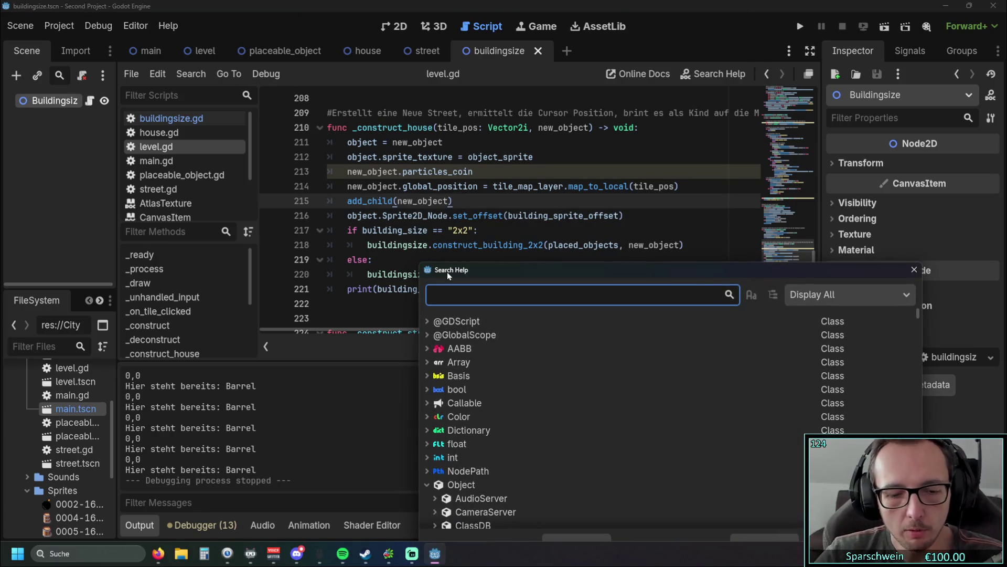
type("switch")
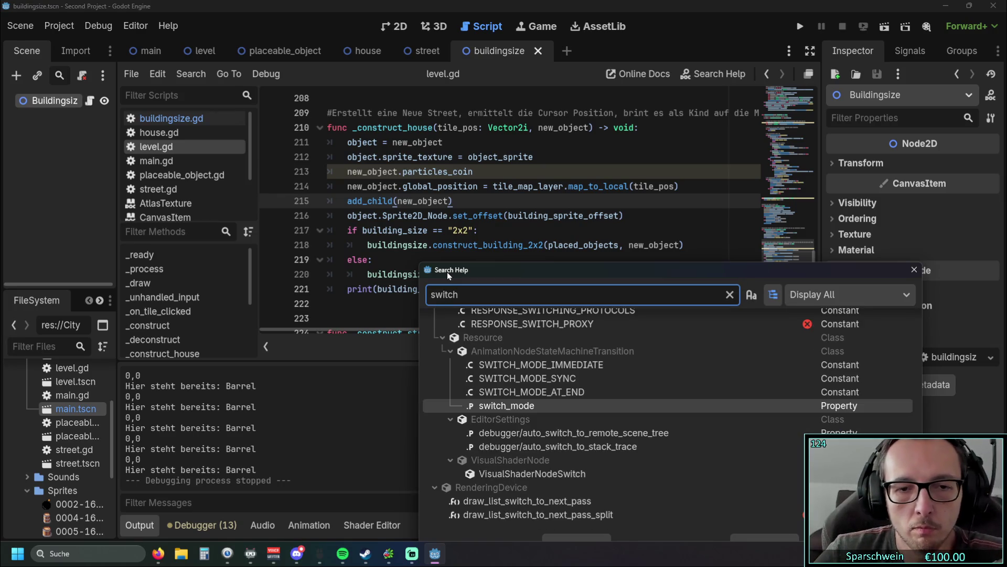
mouse_move(522, 411)
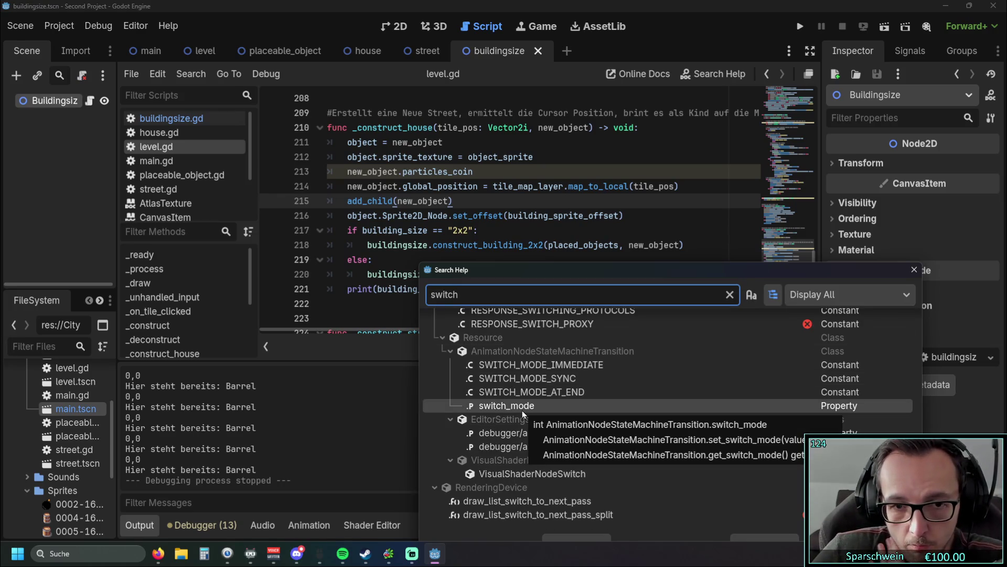
scroll(568, 415, "up", 5)
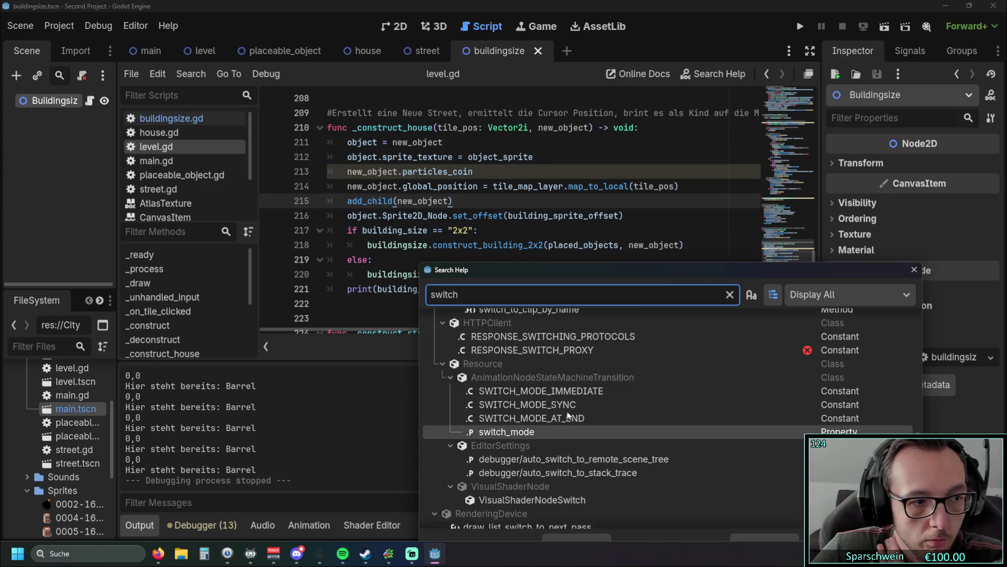
scroll(567, 423, "up", 4)
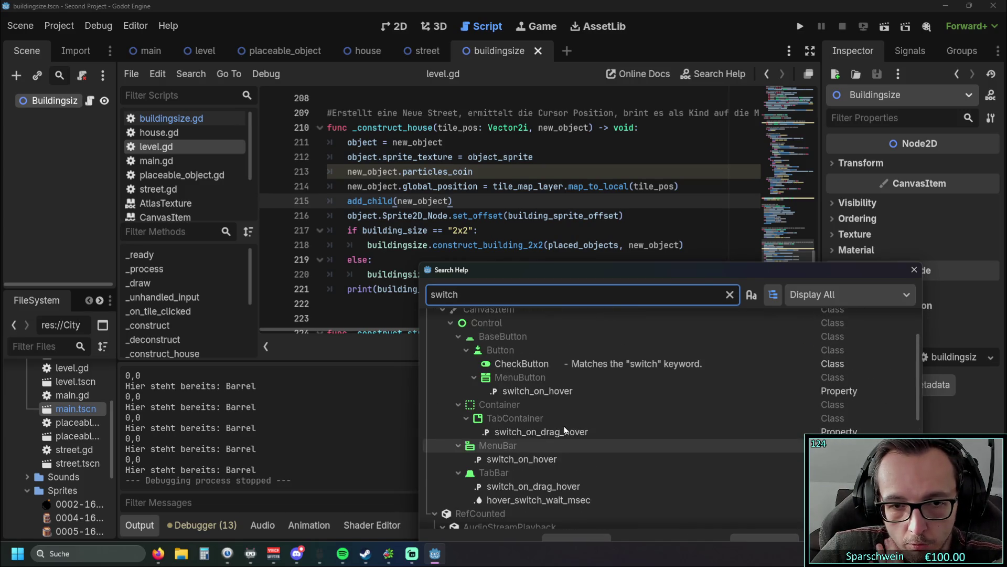
mouse_move(552, 462)
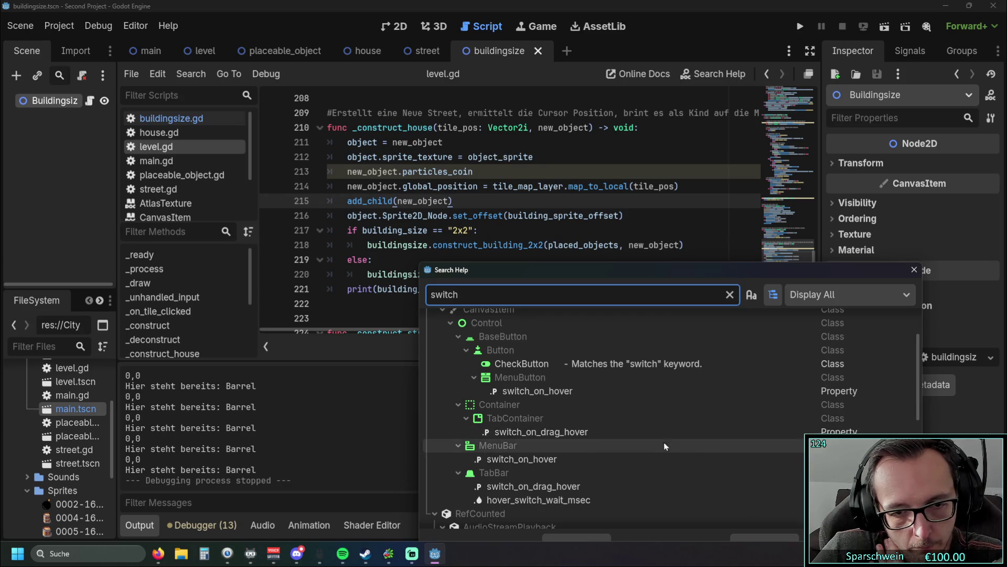
scroll(604, 461, "up", 3)
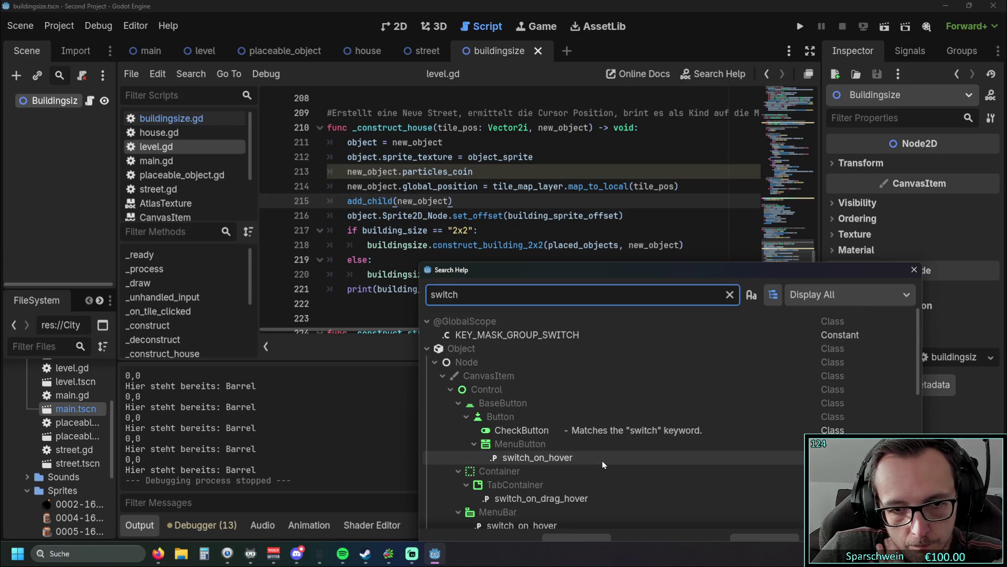
scroll(579, 355, "down", 5)
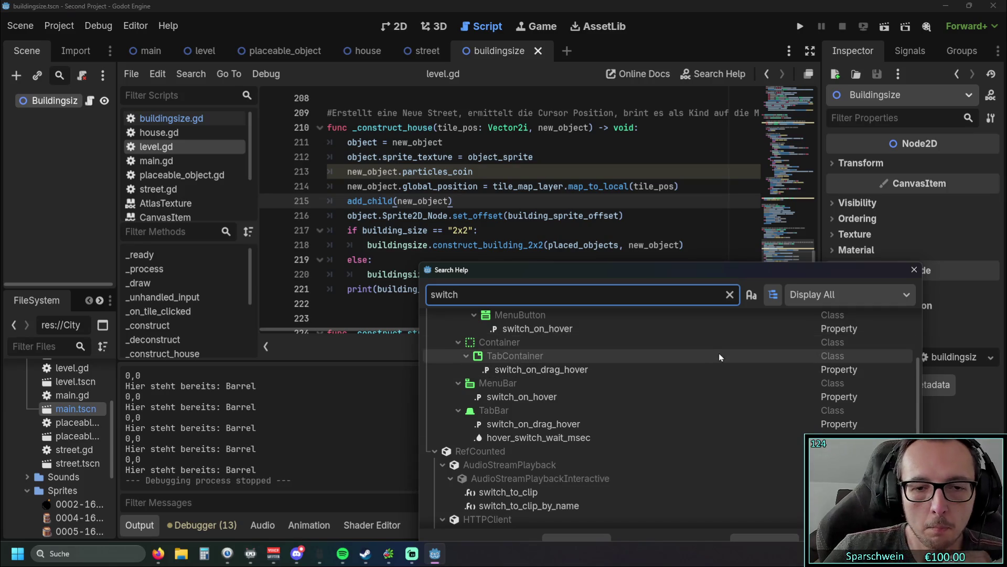
left_click(913, 269)
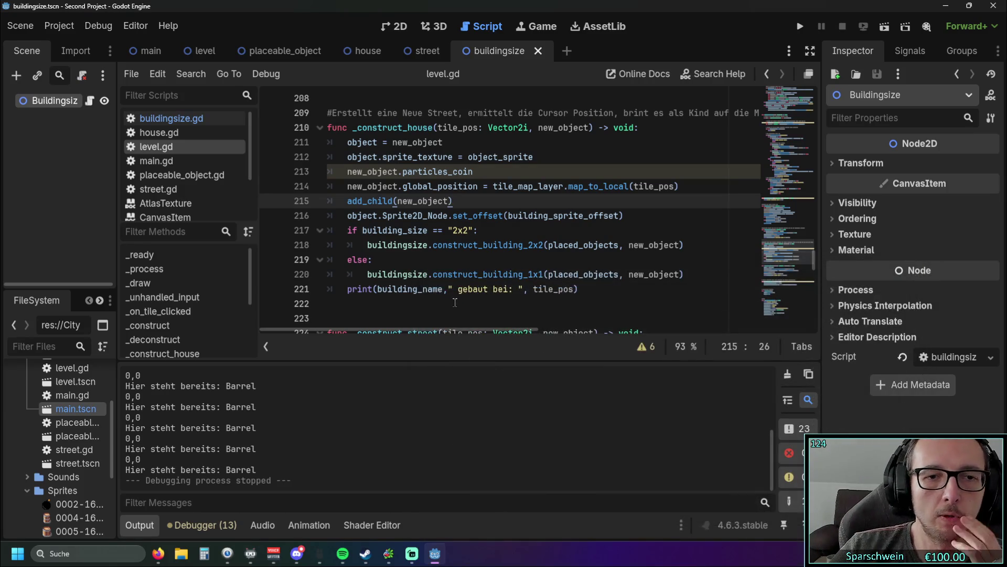
left_click(455, 303)
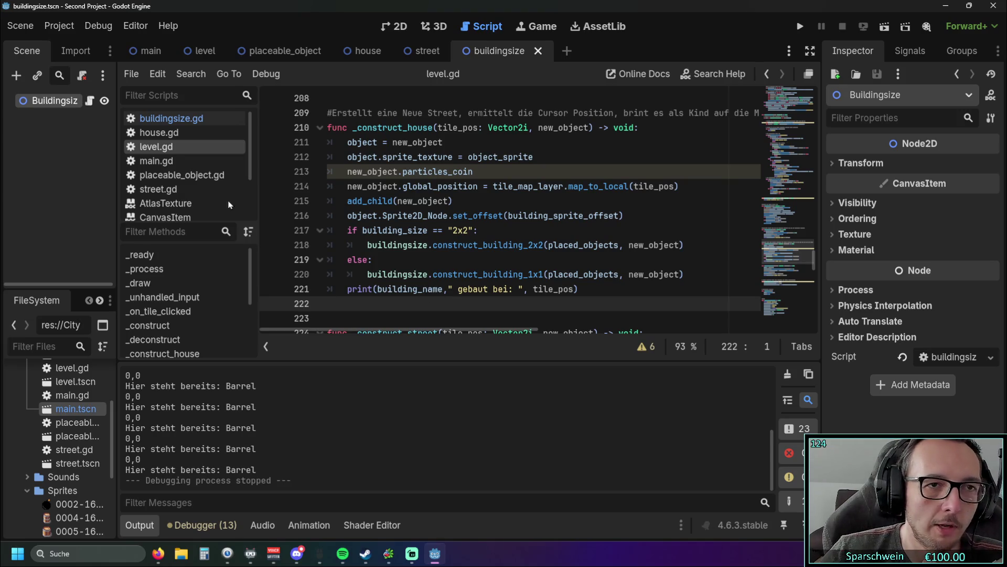
left_click(168, 25)
Search the built-in help for 'match' and scroll the results to String > match
left_click(170, 28)
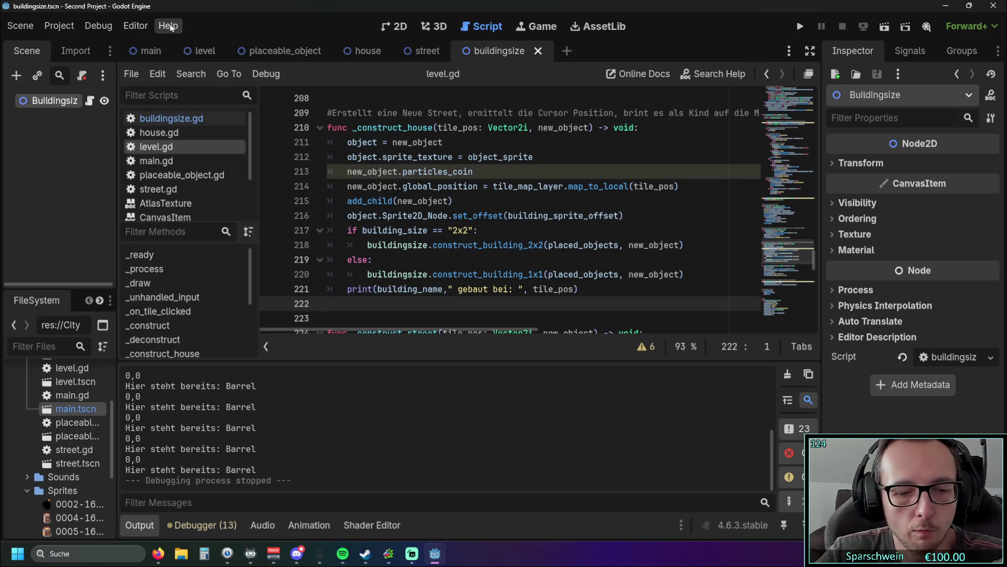
key("F1")
type("match")
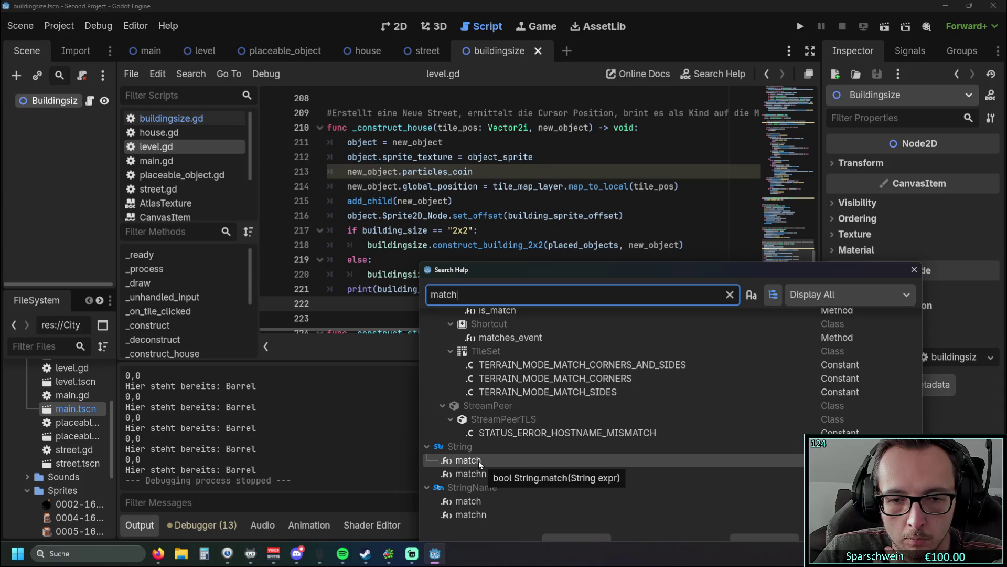
scroll(493, 440, "up", 10)
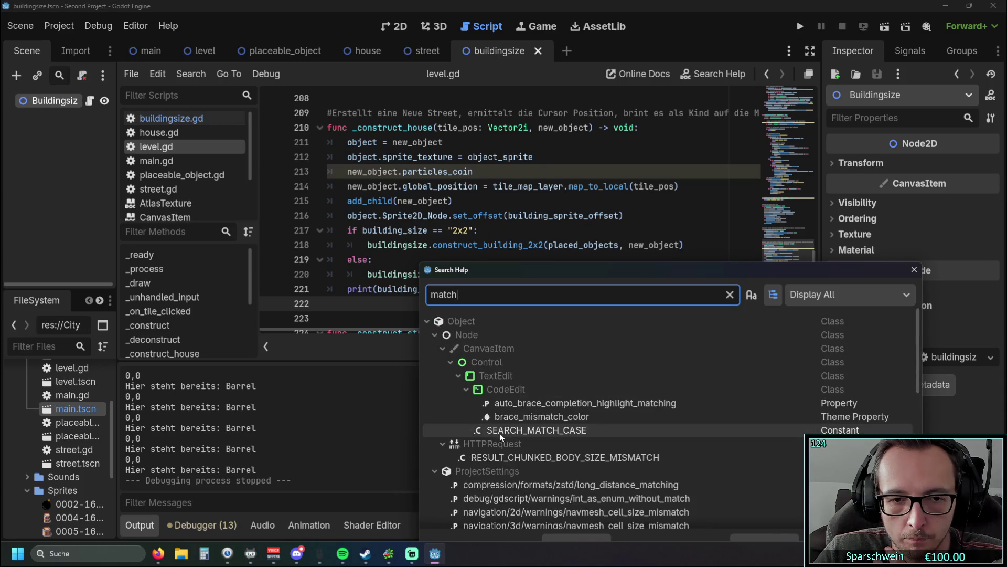
scroll(502, 434, "down", 10)
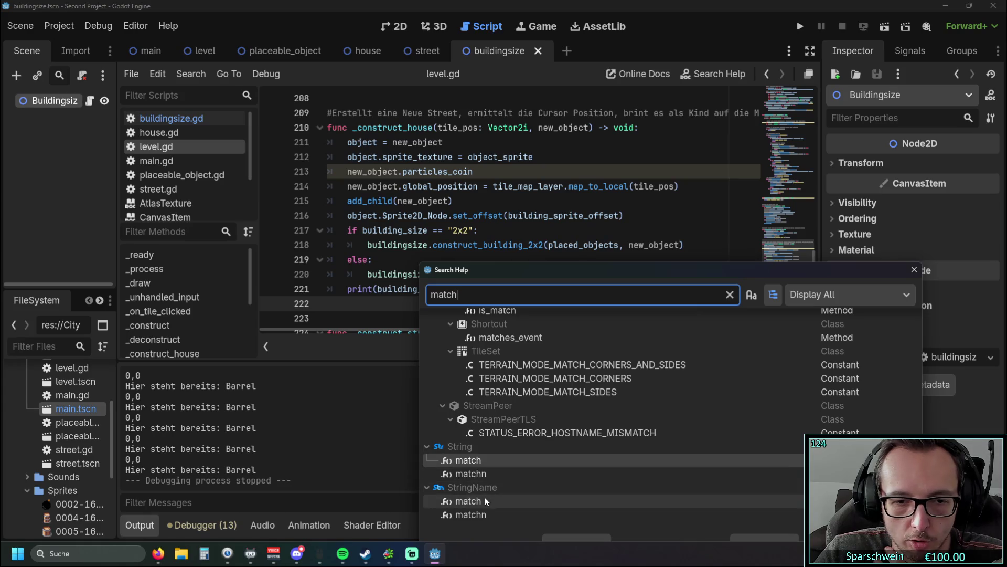
Read the String.match documentation, then maximize the browser showing the Zenva match tutorial
double_click(498, 462)
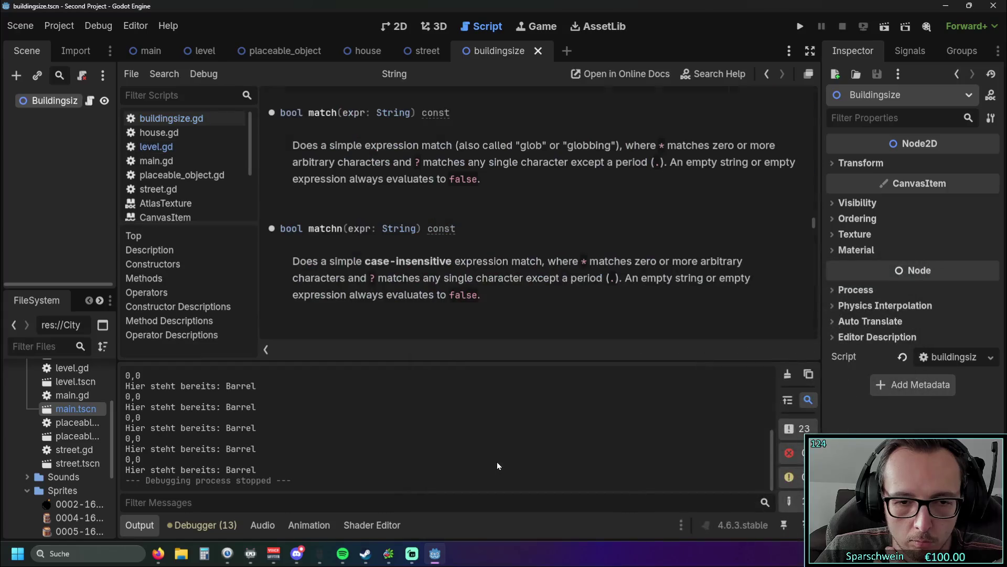
scroll(458, 332, "up", 2)
scroll(459, 332, "down", 1)
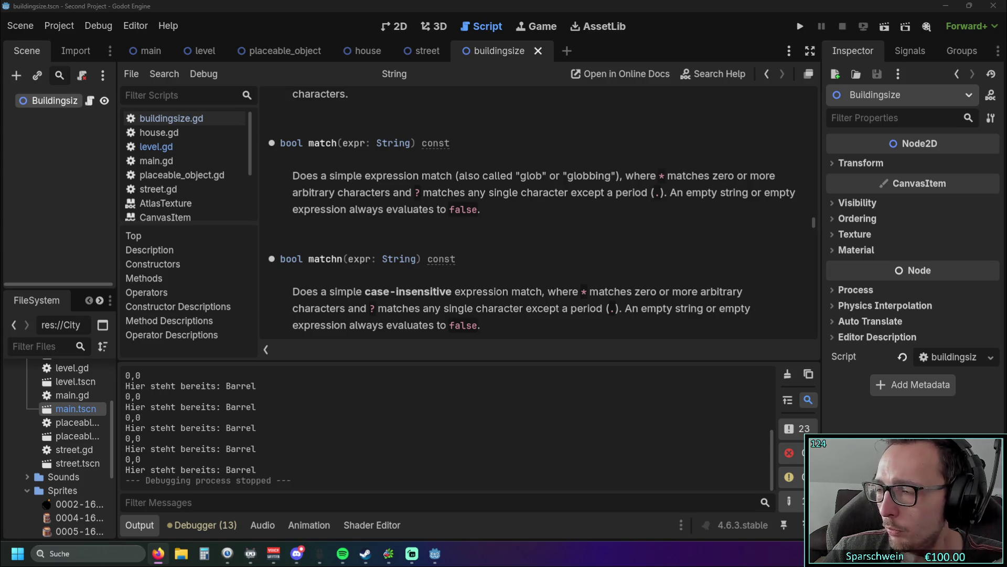
key("alt+Tab")
double_click(748, 84)
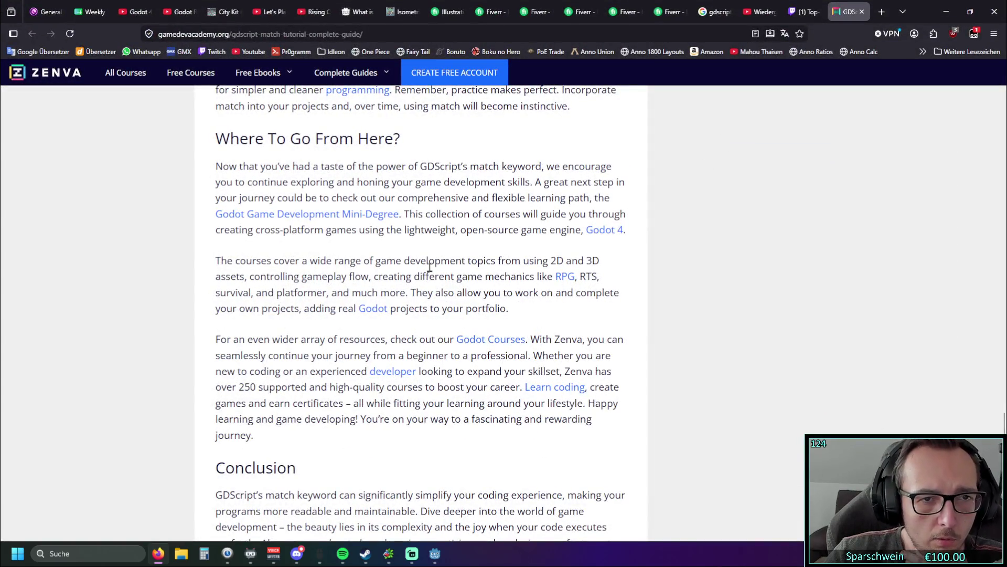
Review the Zenva tutorial's var value bind and wildcard match examples, dismissing the email popups
scroll(429, 268, "up", 15)
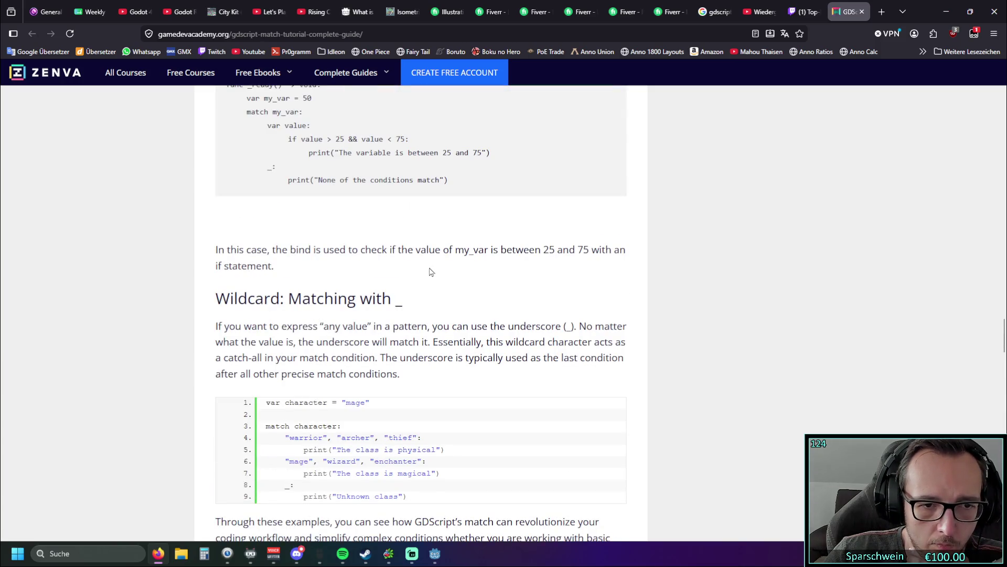
scroll(426, 270, "down", 3)
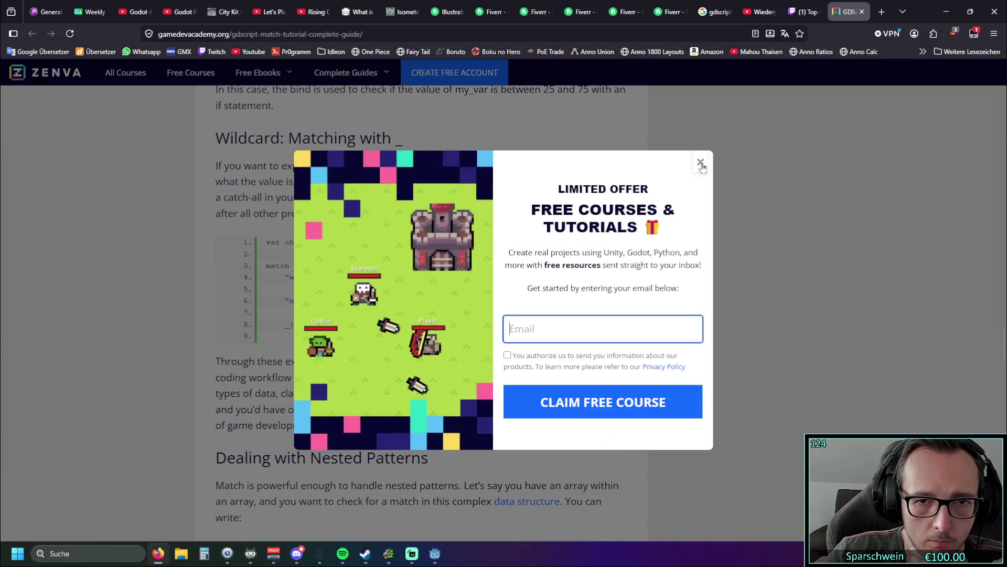
left_click(701, 163)
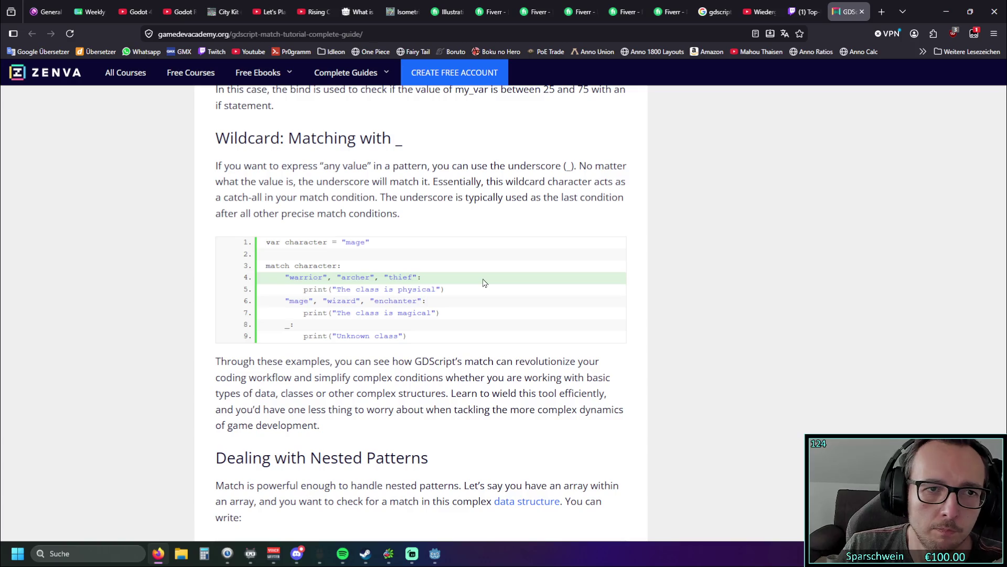
scroll(427, 283, "up", 3)
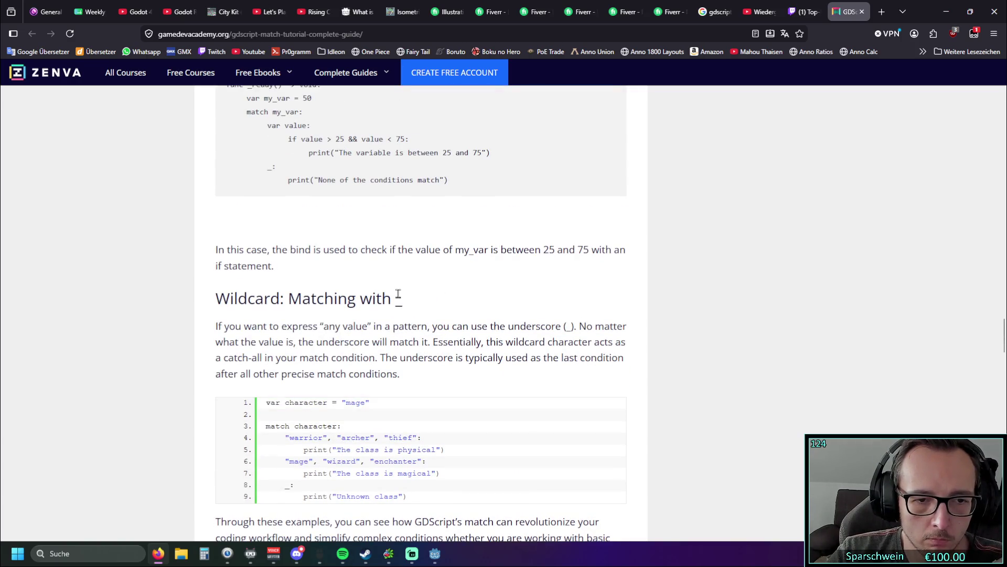
scroll(398, 295, "up", 4)
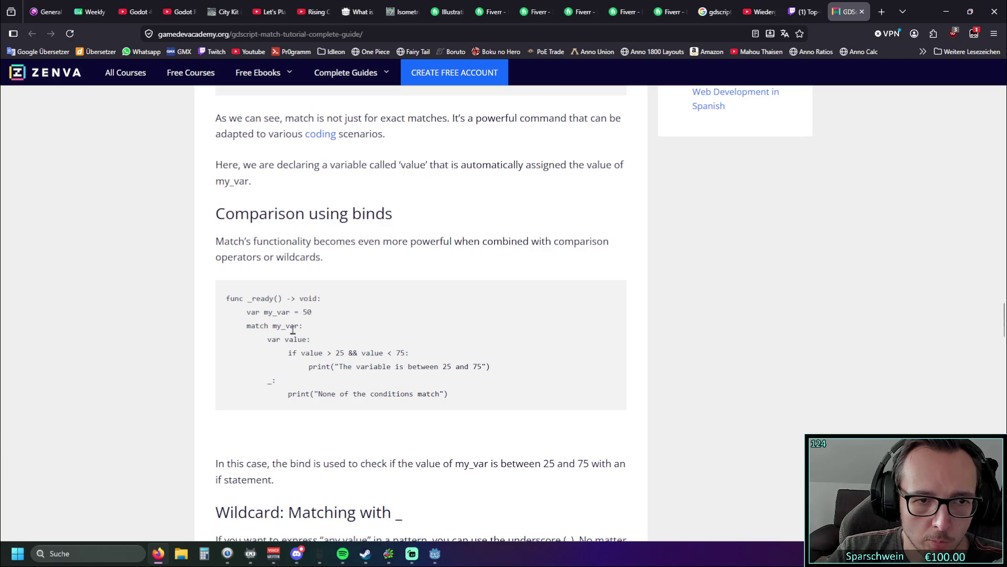
left_click_drag(267, 339, 311, 339)
left_click(381, 339)
scroll(381, 329, "up", 5)
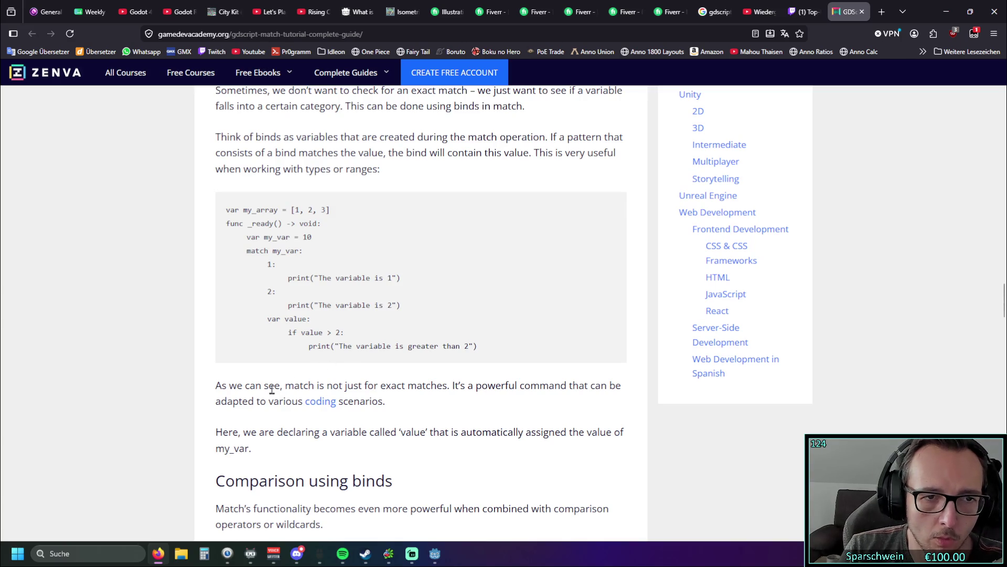
scroll(272, 389, "up", 6)
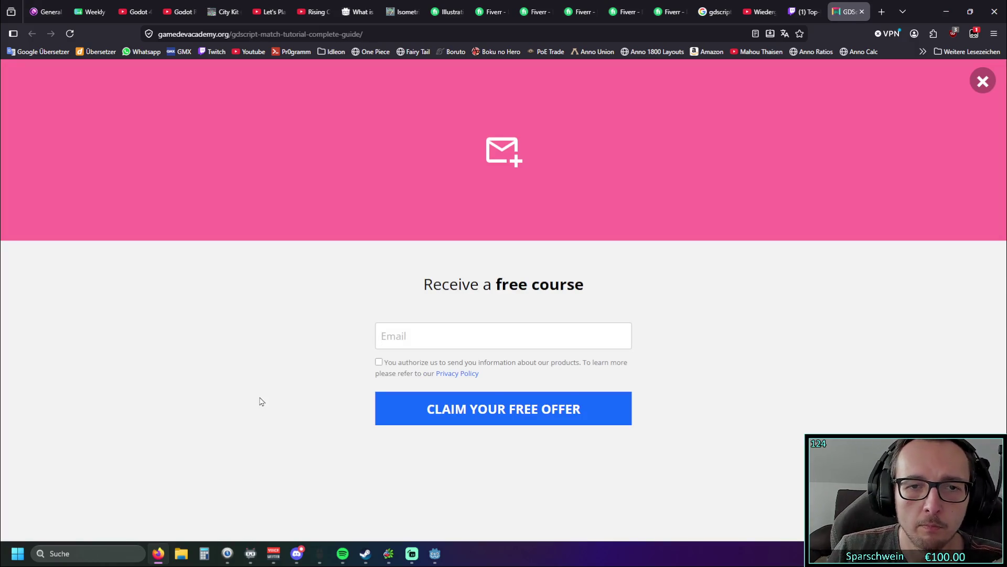
left_click(983, 82)
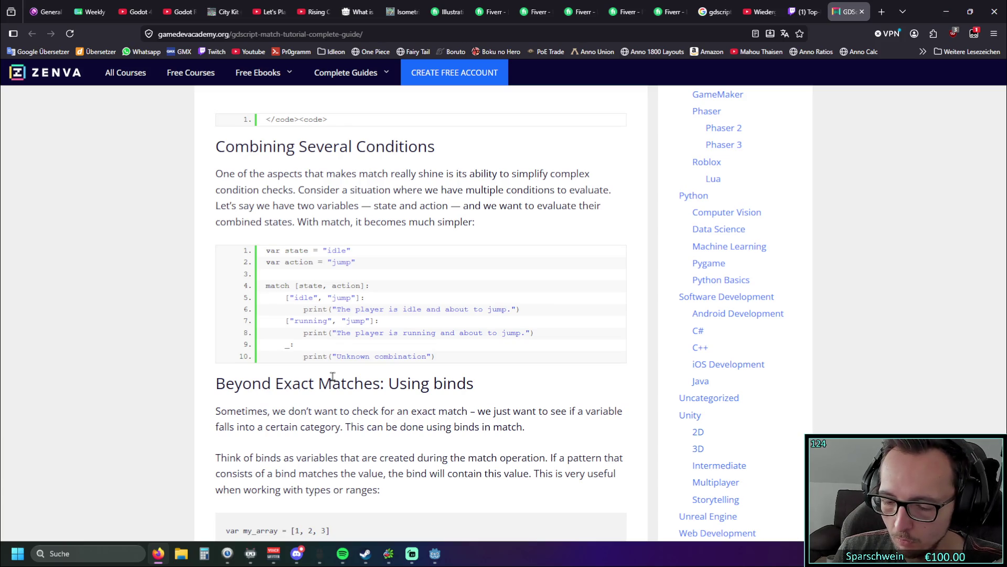
Scroll through the Godot GDScript reference's section on match pattern types
scroll(332, 376, "up", 5)
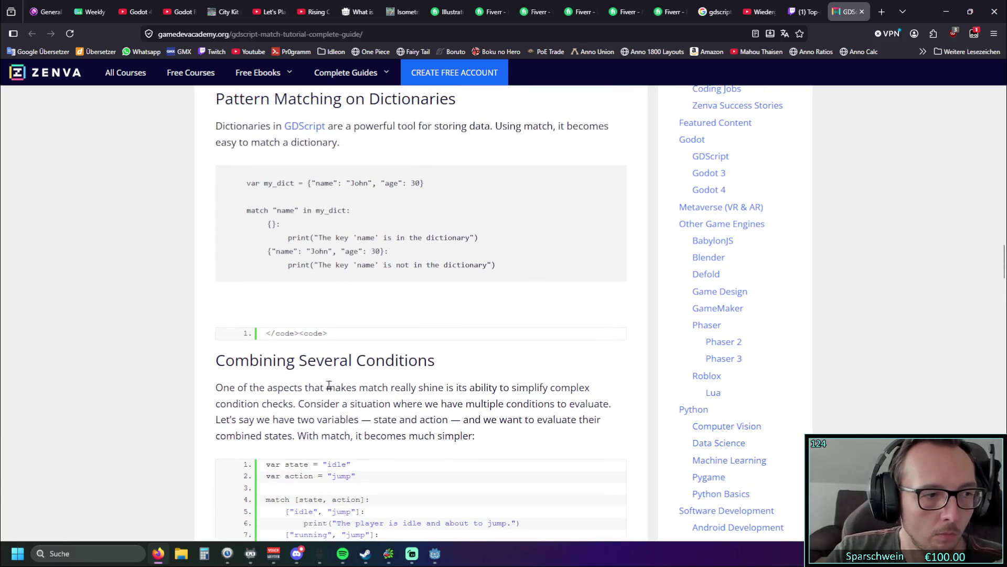
scroll(343, 392, "up", 1)
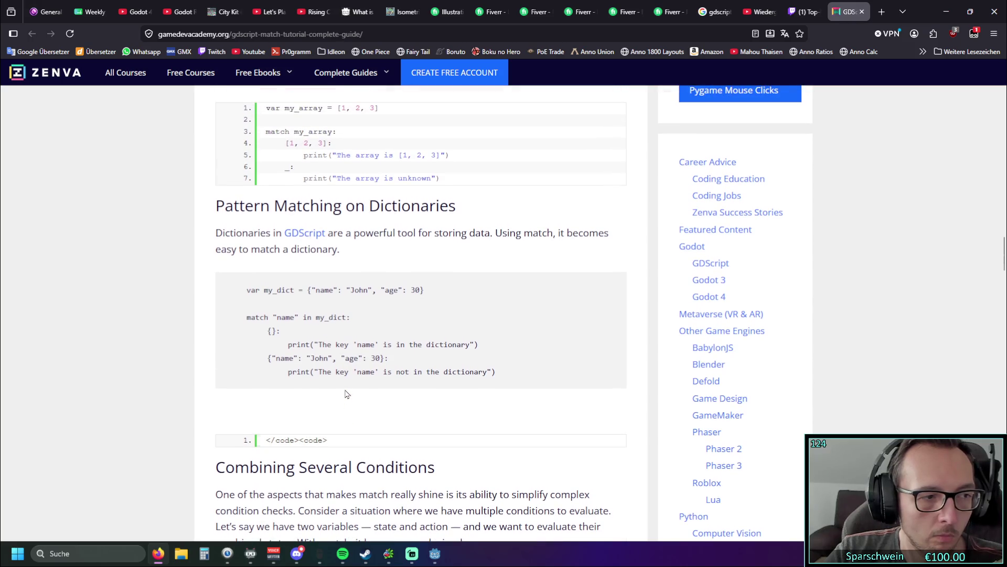
scroll(390, 421, "up", 1)
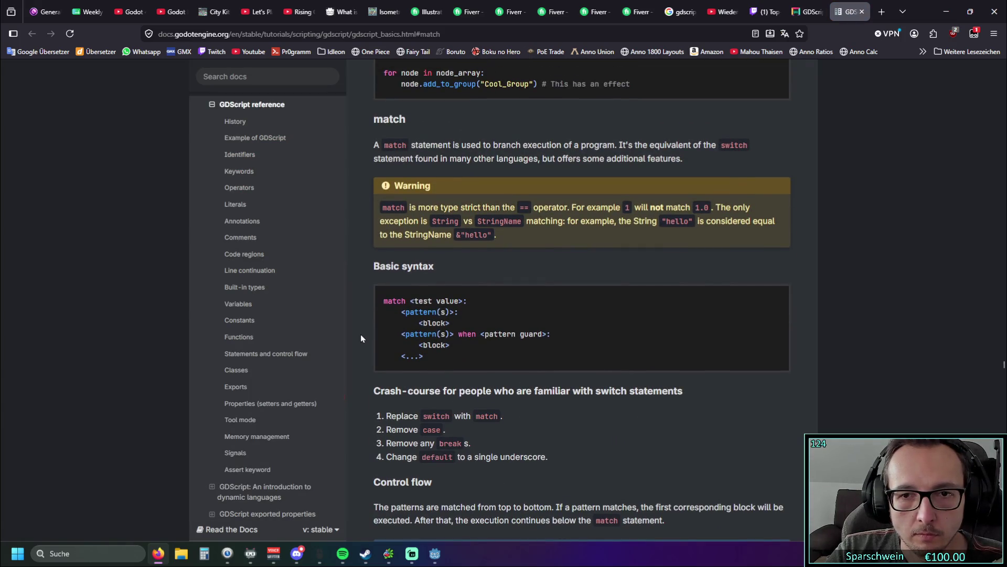
scroll(364, 336, "down", 8)
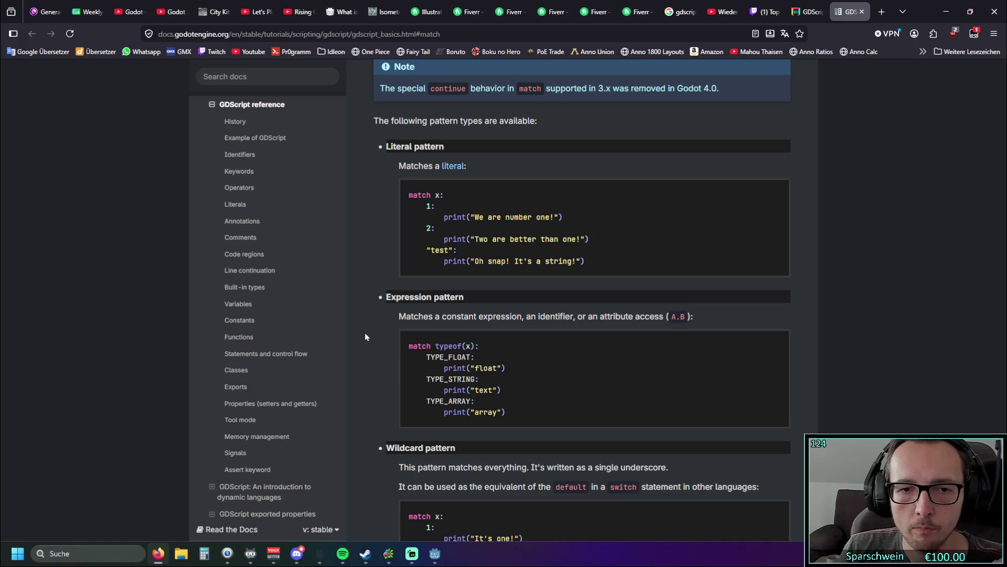
scroll(367, 328, "down", 2)
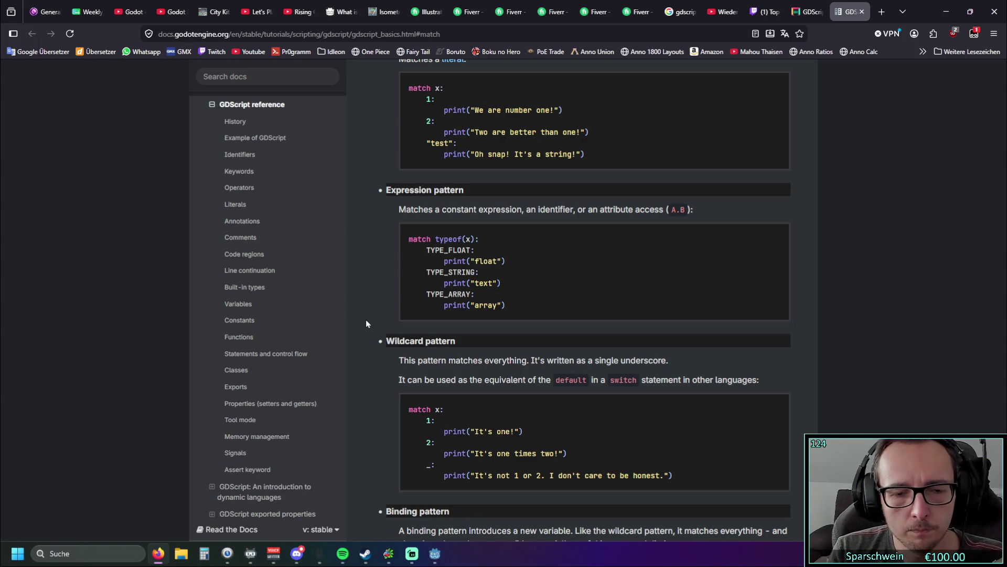
scroll(366, 324, "down", 8)
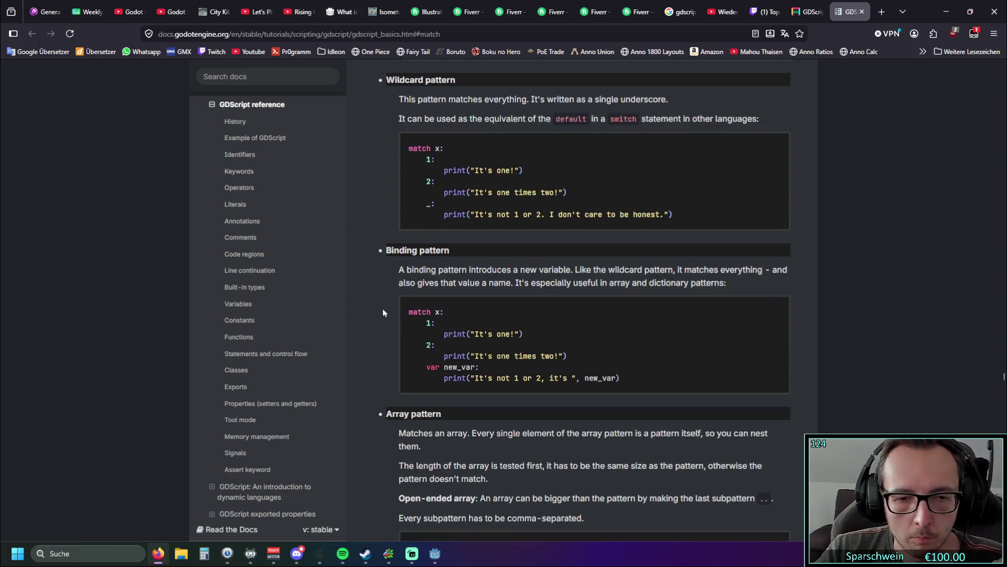
scroll(380, 310, "down", 8)
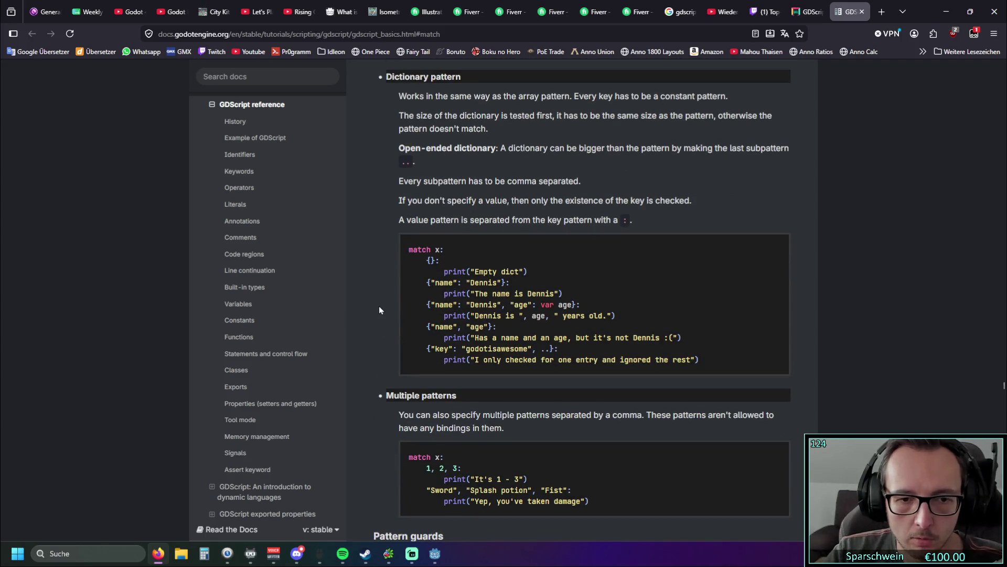
scroll(380, 310, "down", 5)
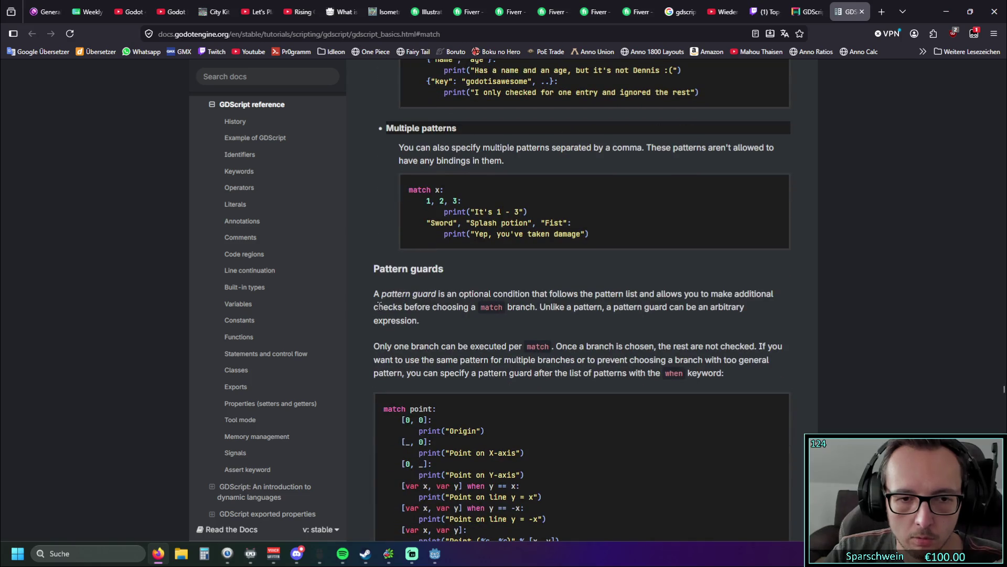
scroll(379, 307, "down", 6)
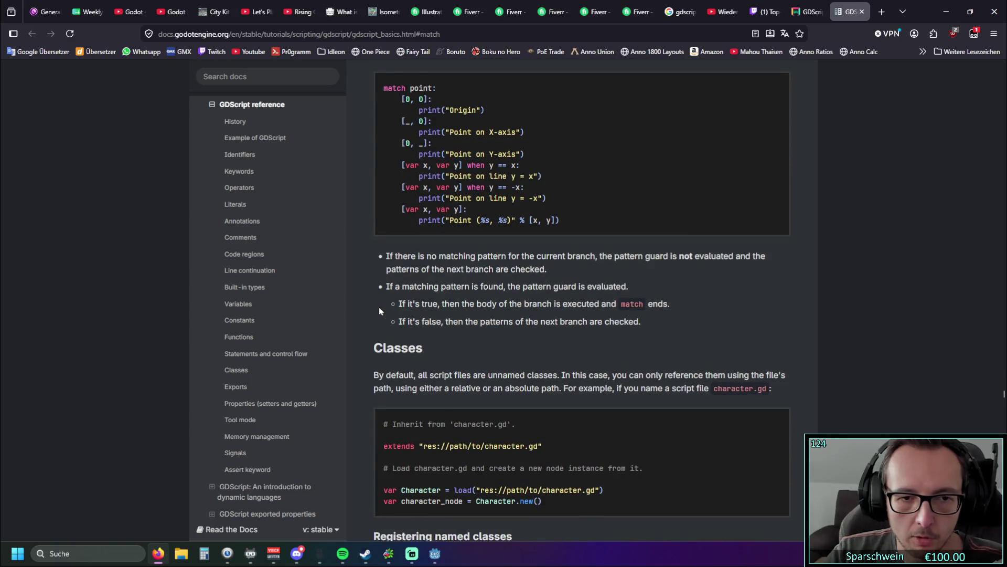
scroll(375, 313, "down", 6)
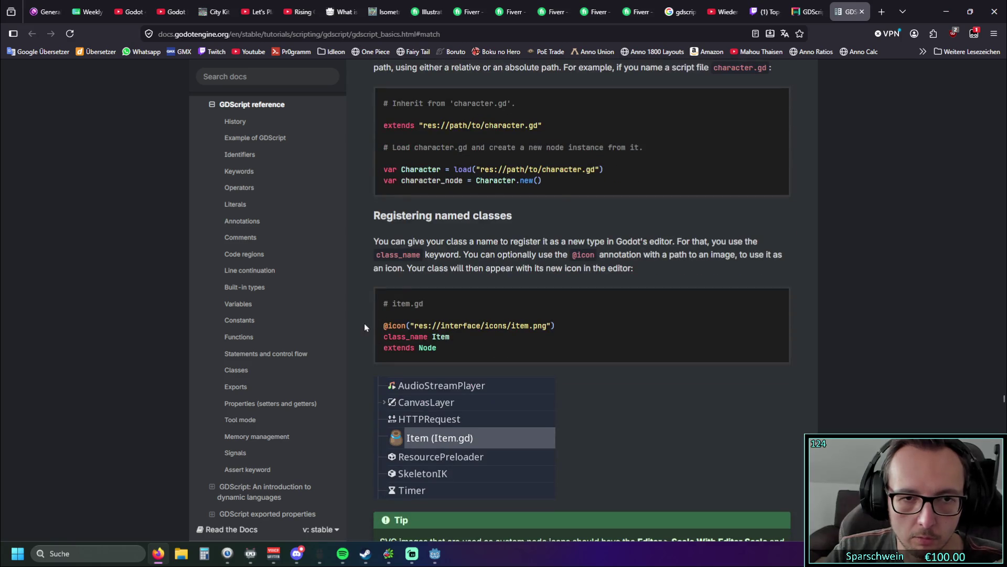
scroll(367, 326, "up", 20)
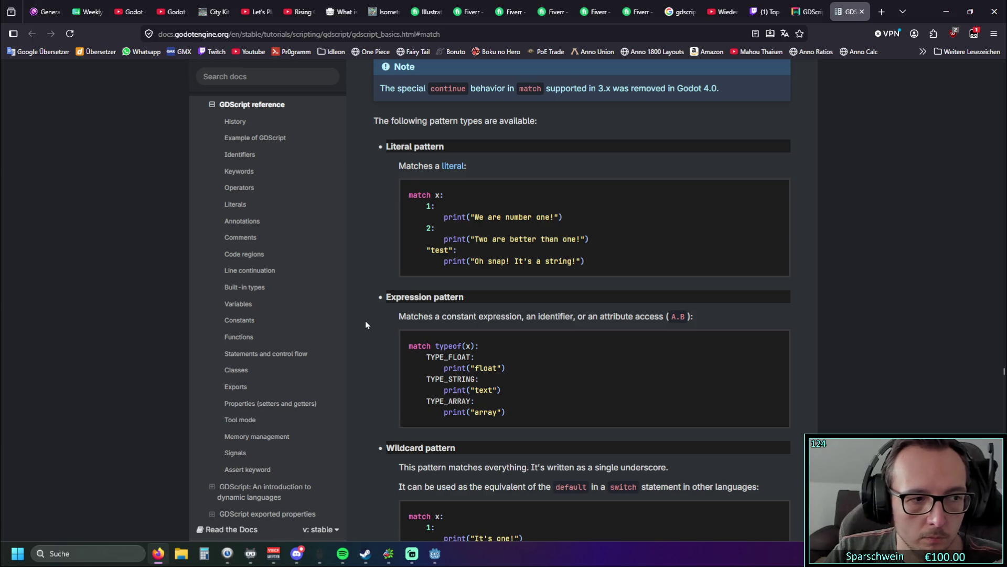
Scroll up and down through the match statement's pattern types in the Godot Docs
scroll(381, 323, "up", 1)
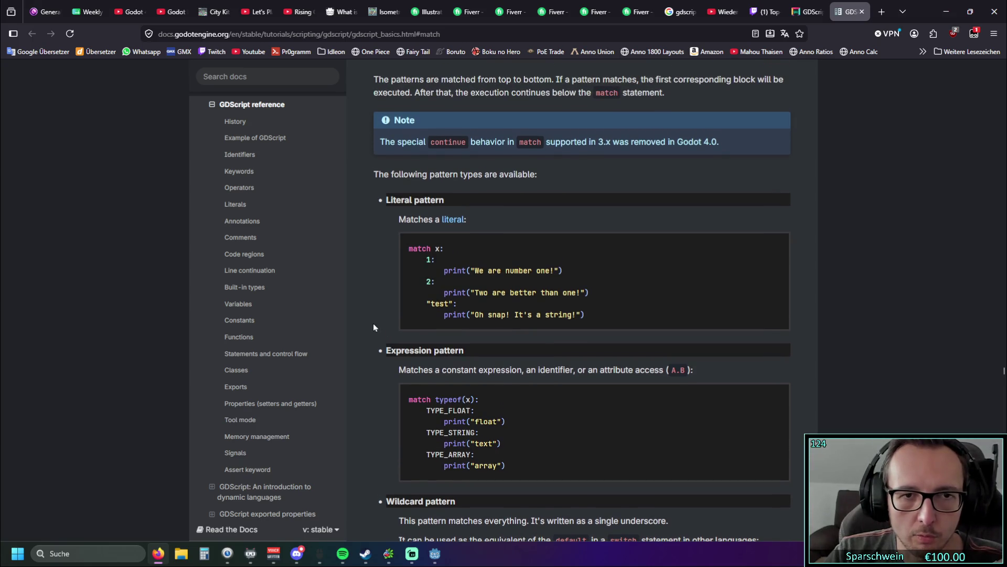
scroll(374, 325, "down", 3)
scroll(373, 327, "down", 1)
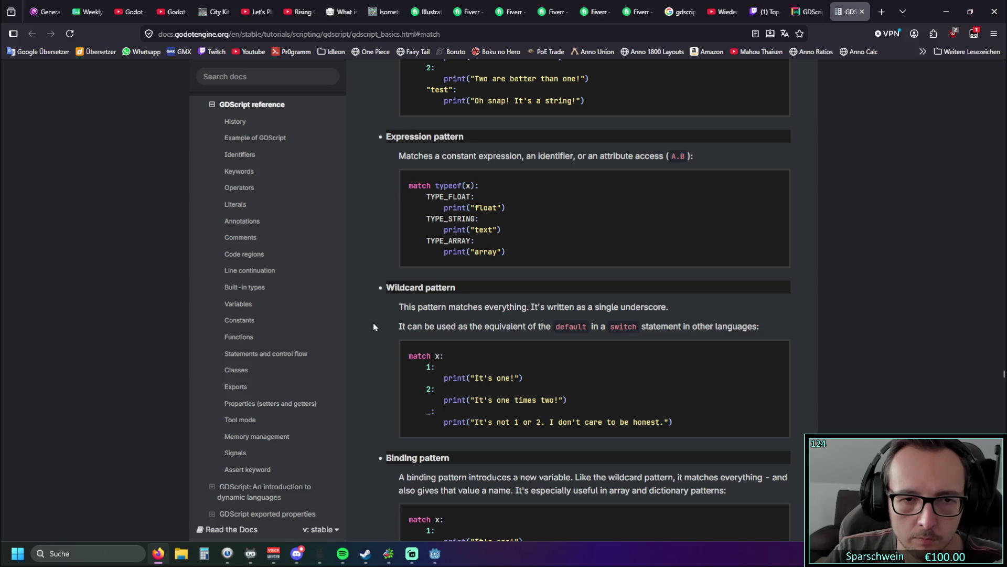
scroll(405, 307, "down", 1)
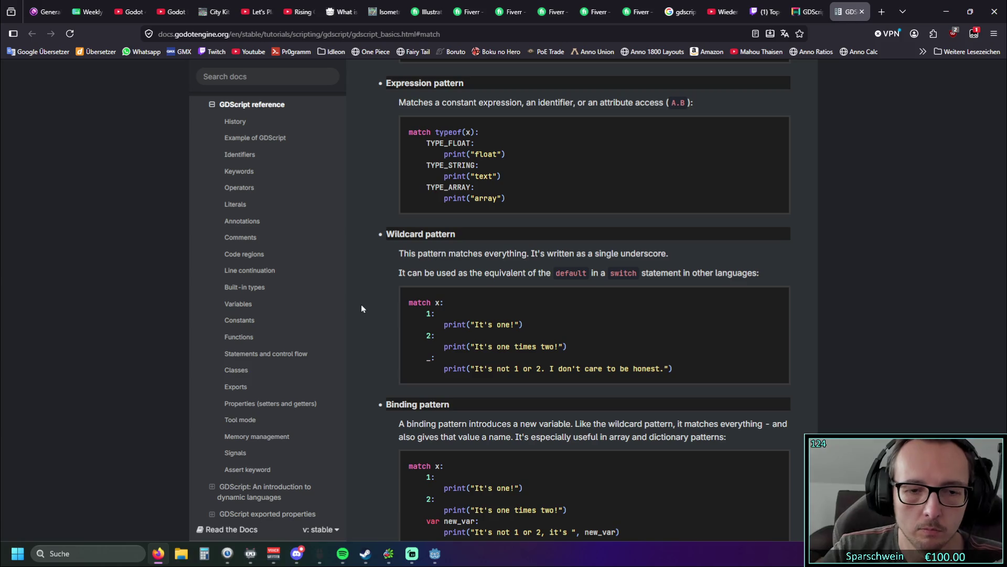
scroll(361, 308, "down", 3)
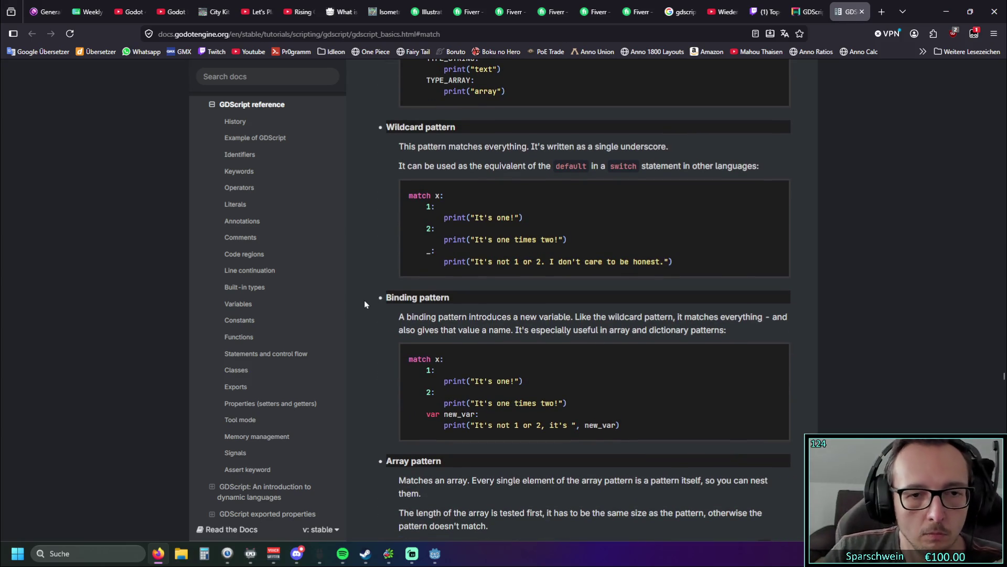
scroll(365, 303, "down", 1)
scroll(383, 342, "down", 1)
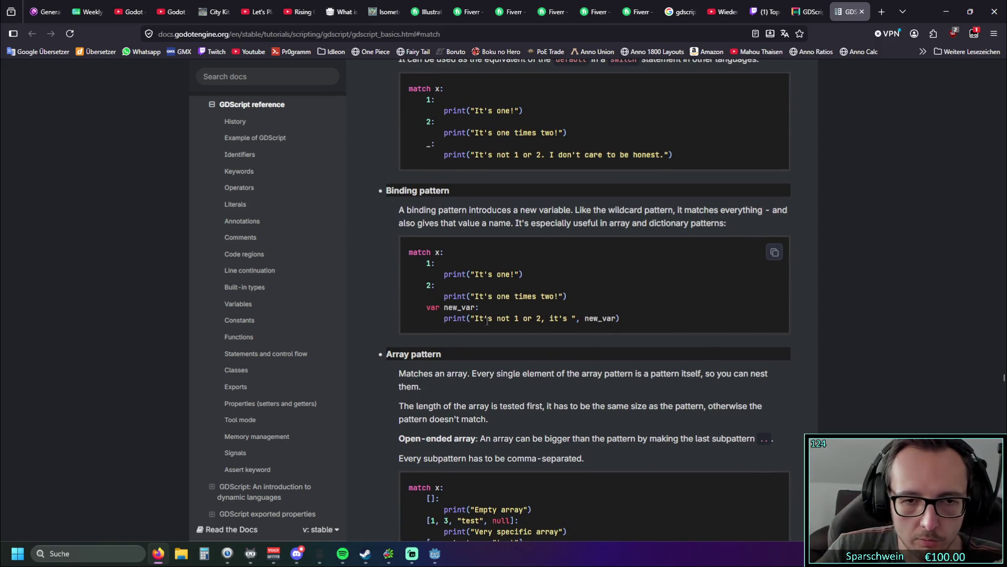
scroll(378, 340, "up", 1)
scroll(369, 340, "up", 9)
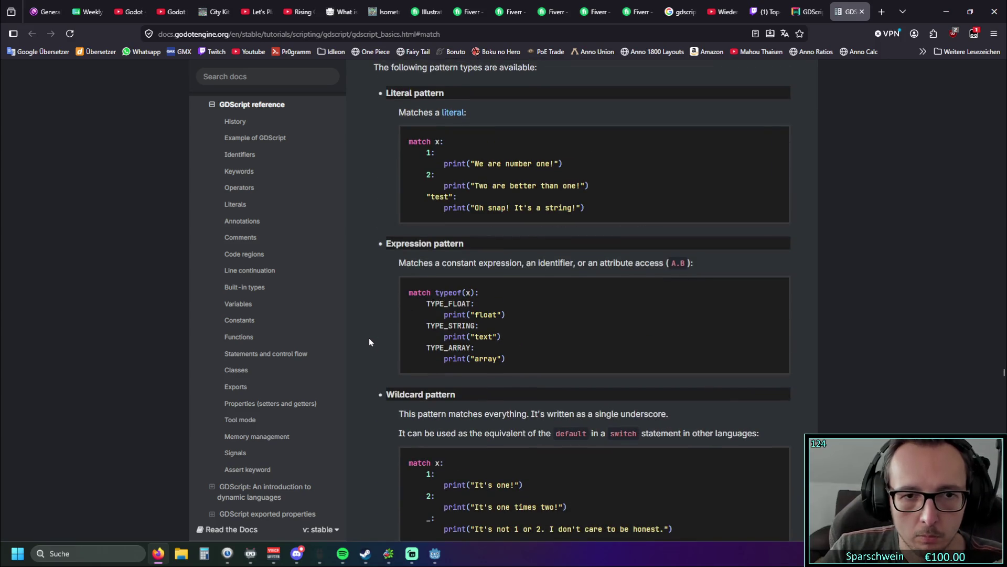
scroll(369, 341, "down", 7)
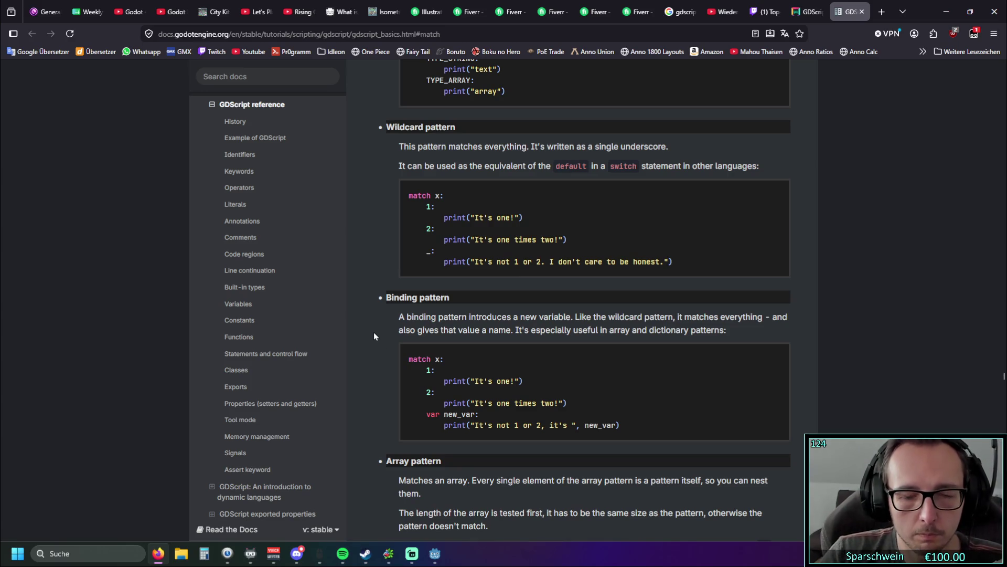
scroll(368, 345, "up", 4)
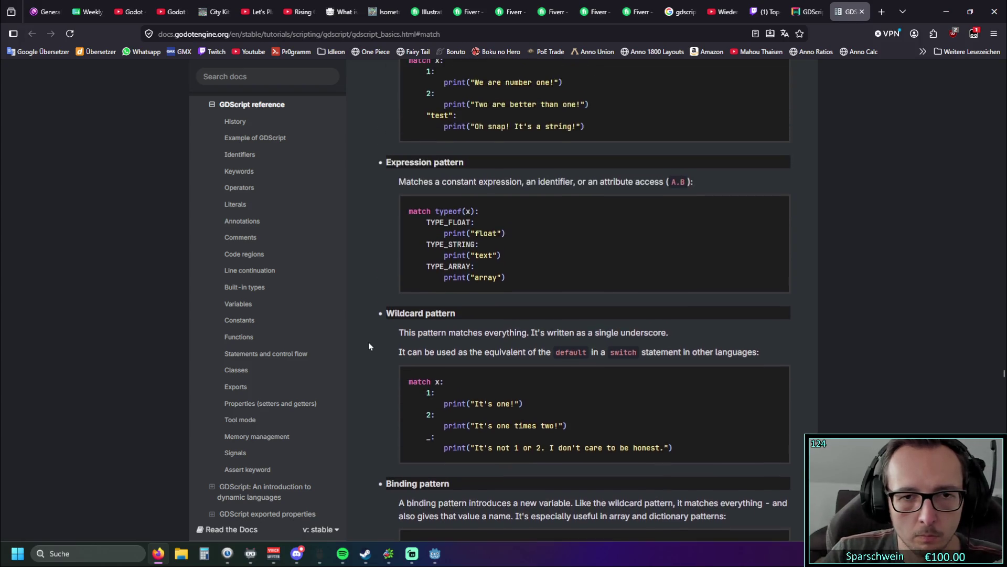
scroll(369, 344, "up", 3)
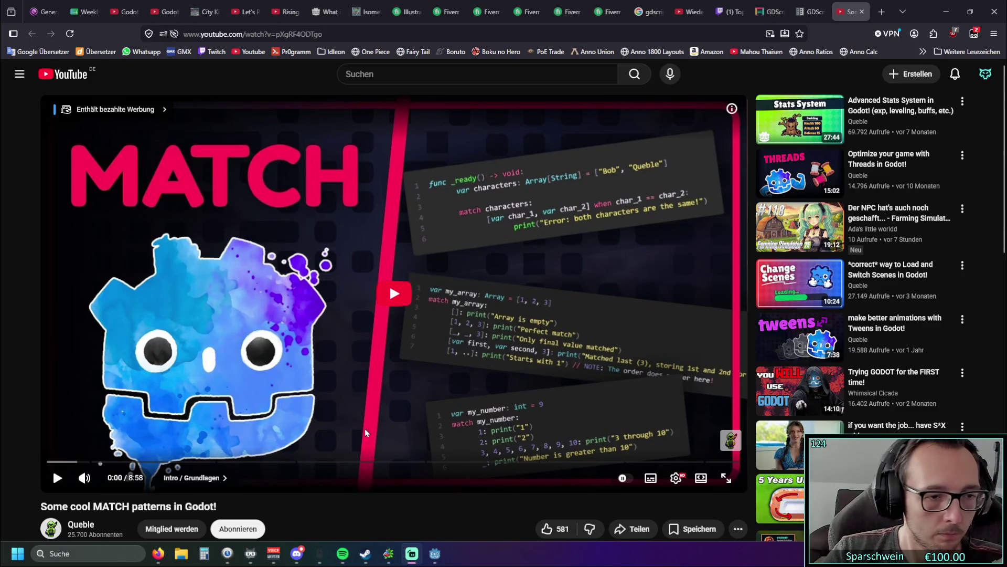
Play the 'Some cool MATCH patterns in Godot!' video in theater mode
left_click(55, 481)
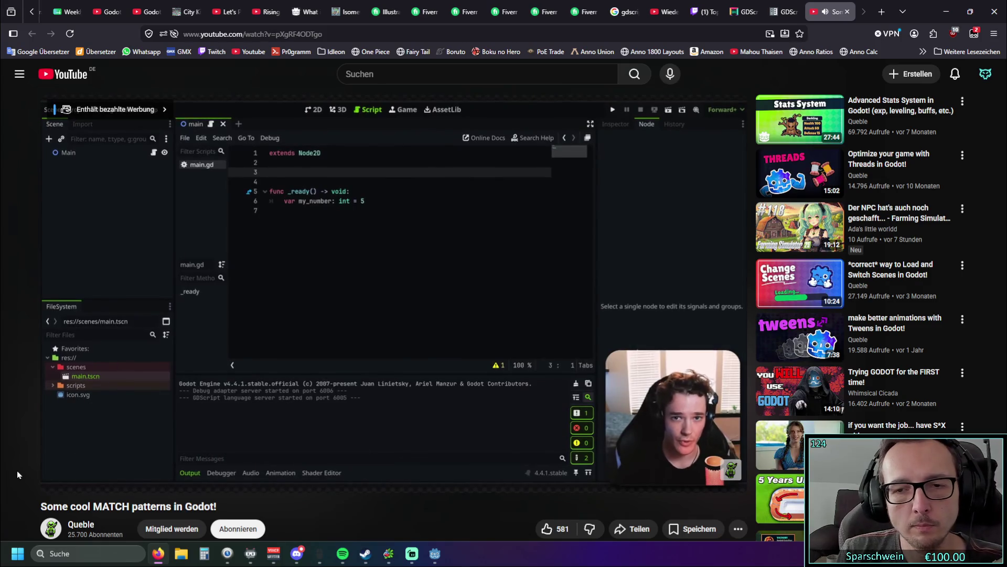
mouse_move(723, 484)
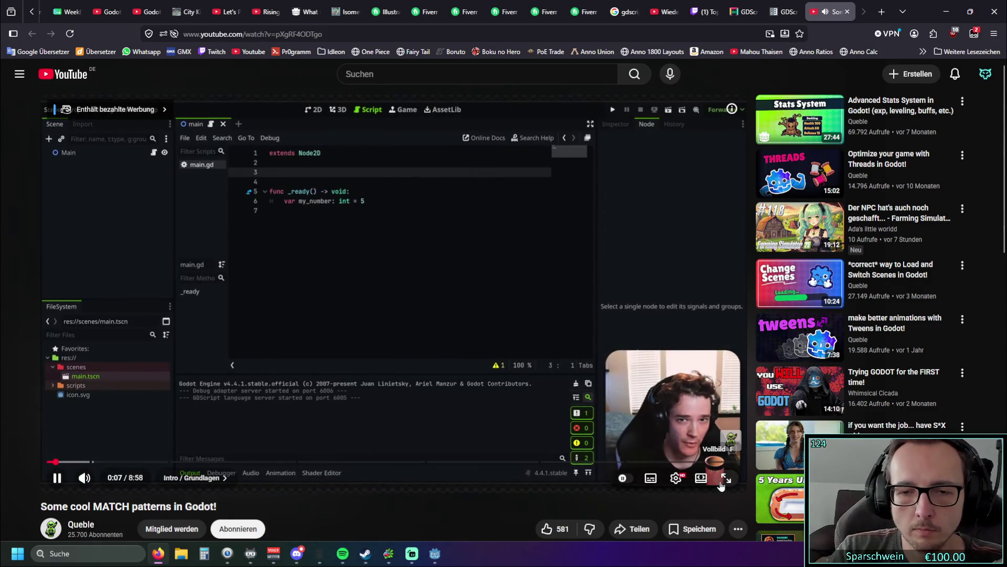
left_click(701, 478)
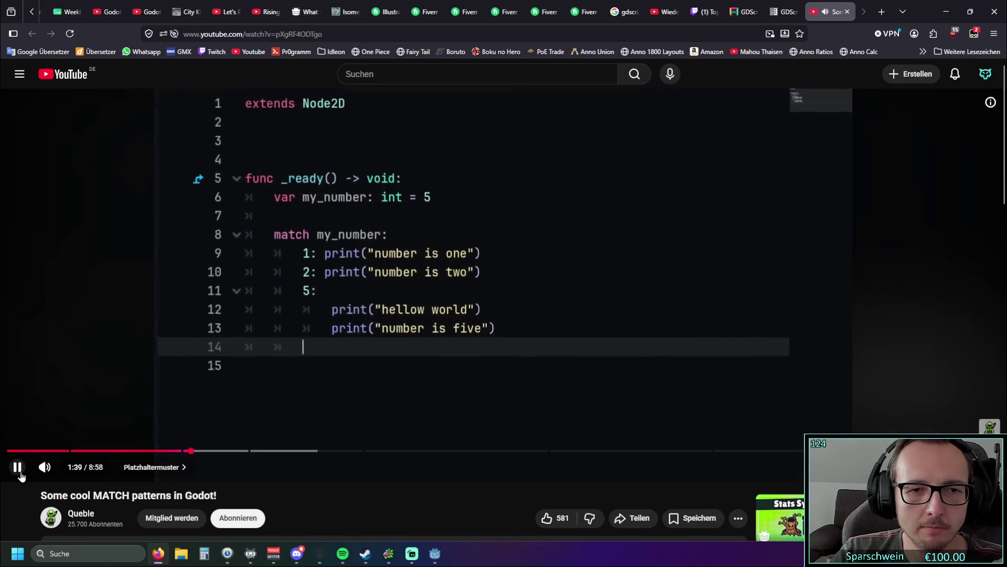
Hold on the case 5 example, then pause again on the wildcard _ case before resuming
left_click(22, 475)
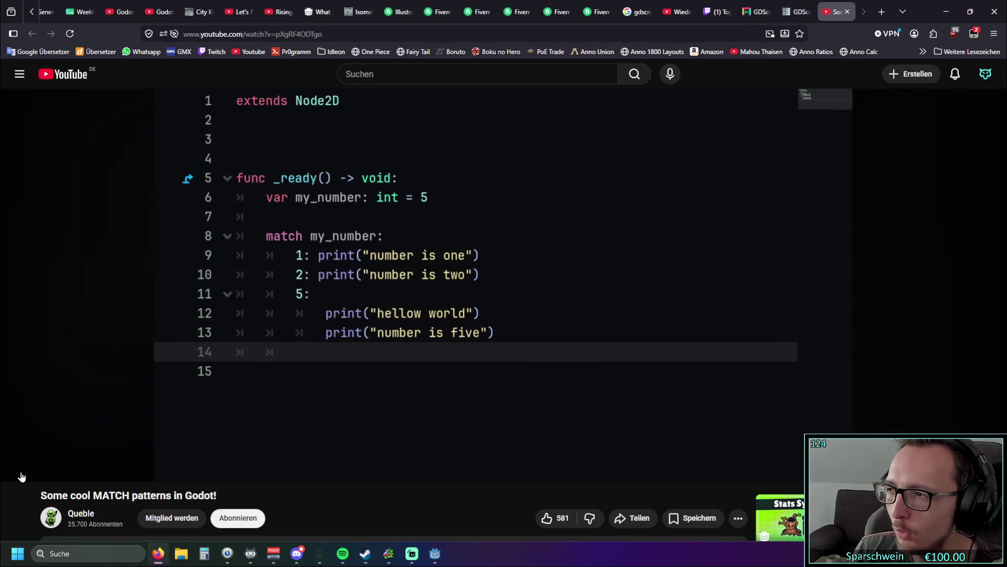
left_click(21, 475)
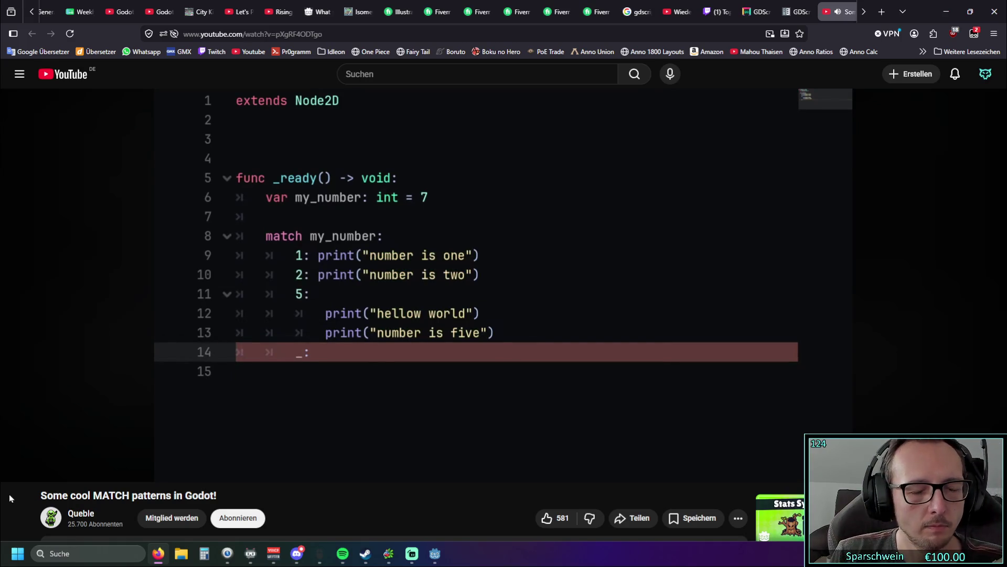
left_click(15, 467)
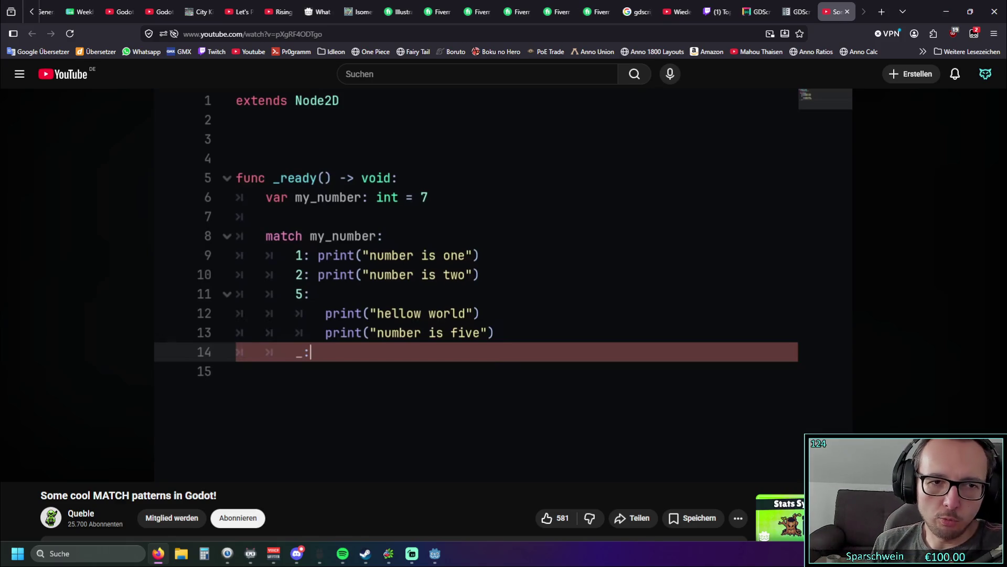
mouse_move(272, 263)
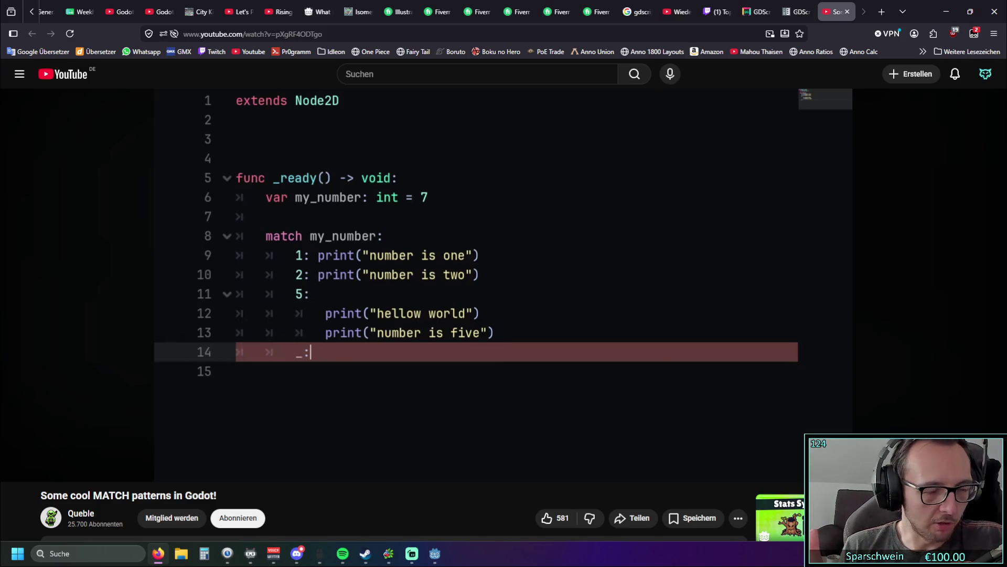
left_click(19, 468)
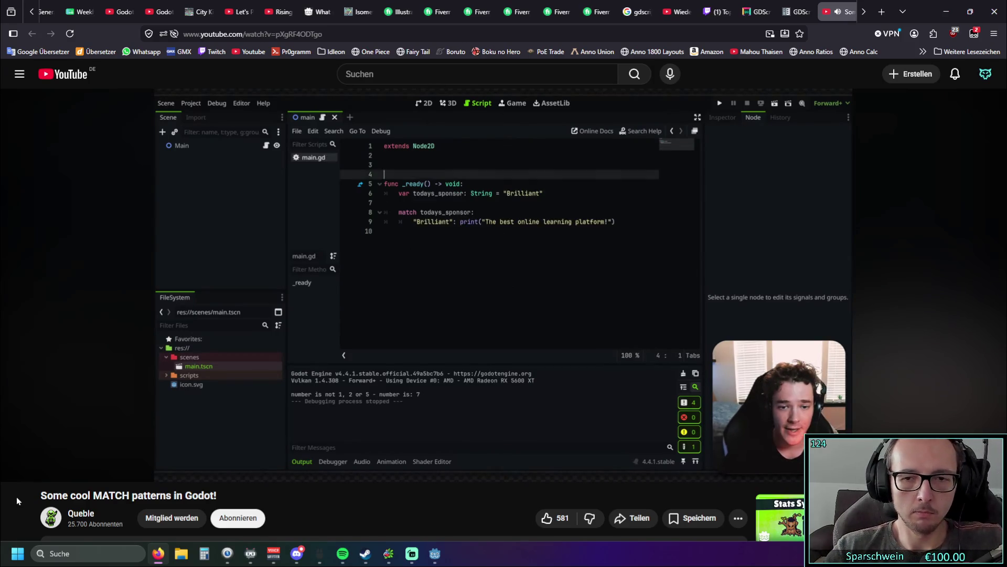
left_click(17, 468)
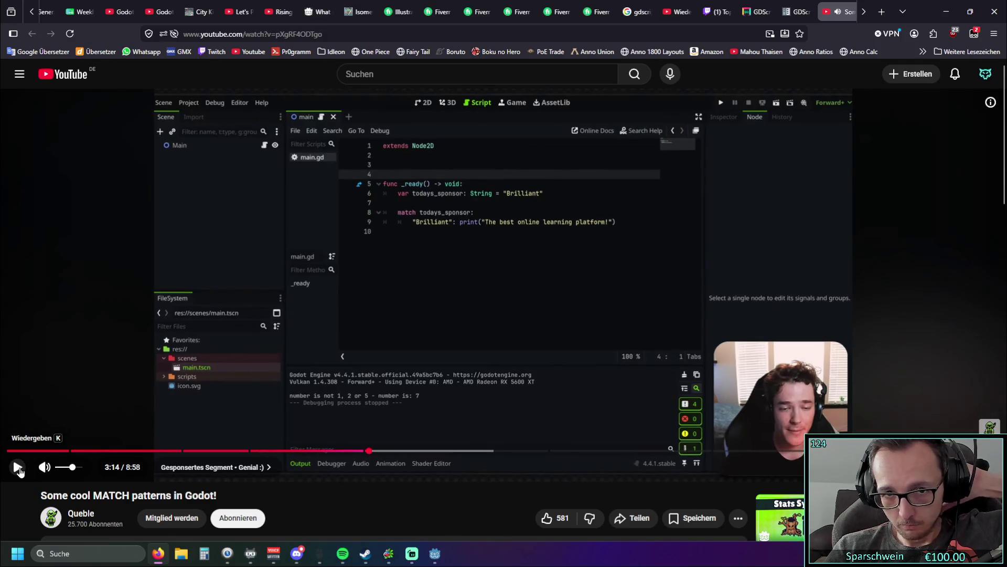
left_click(354, 451)
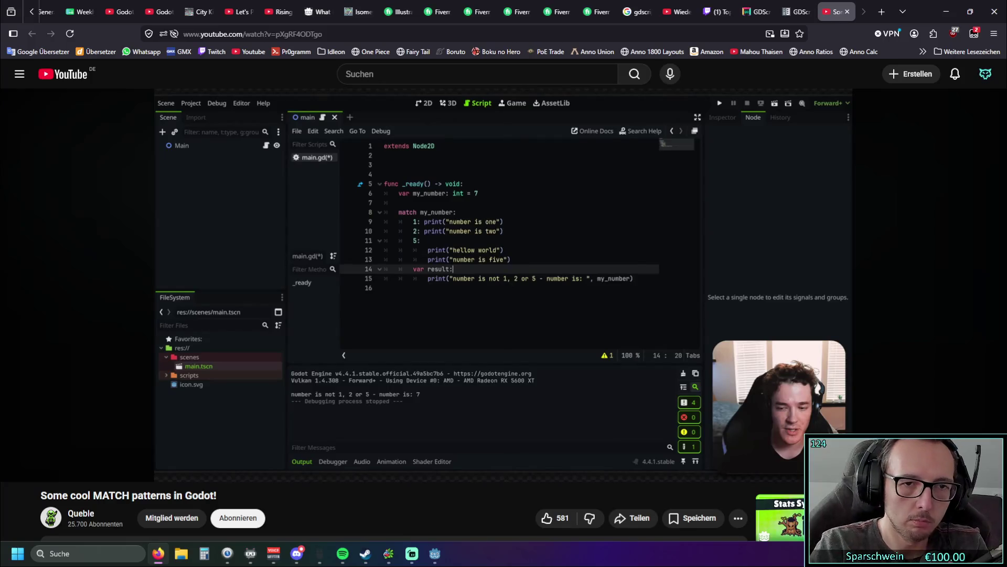
left_click(17, 467)
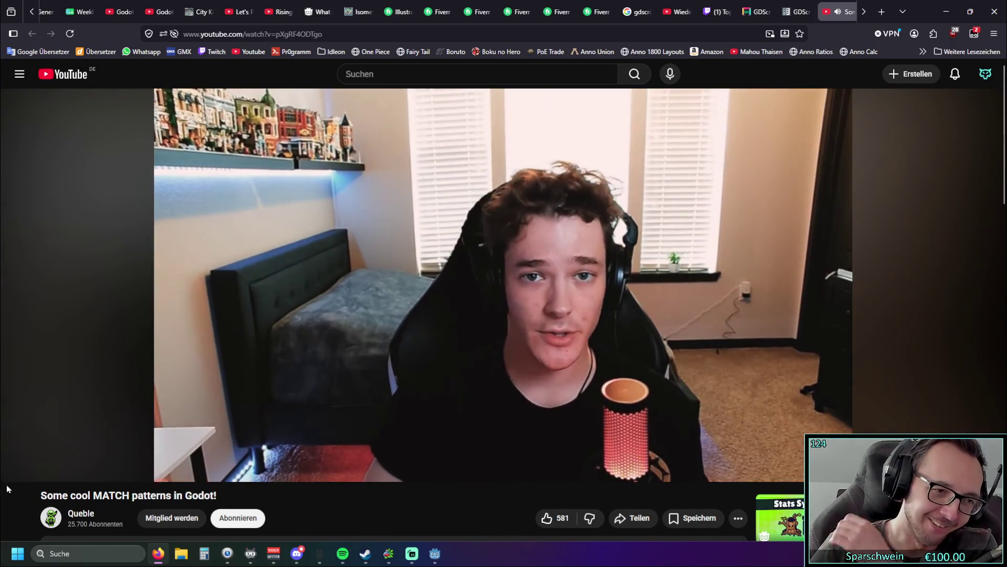
left_click(18, 477)
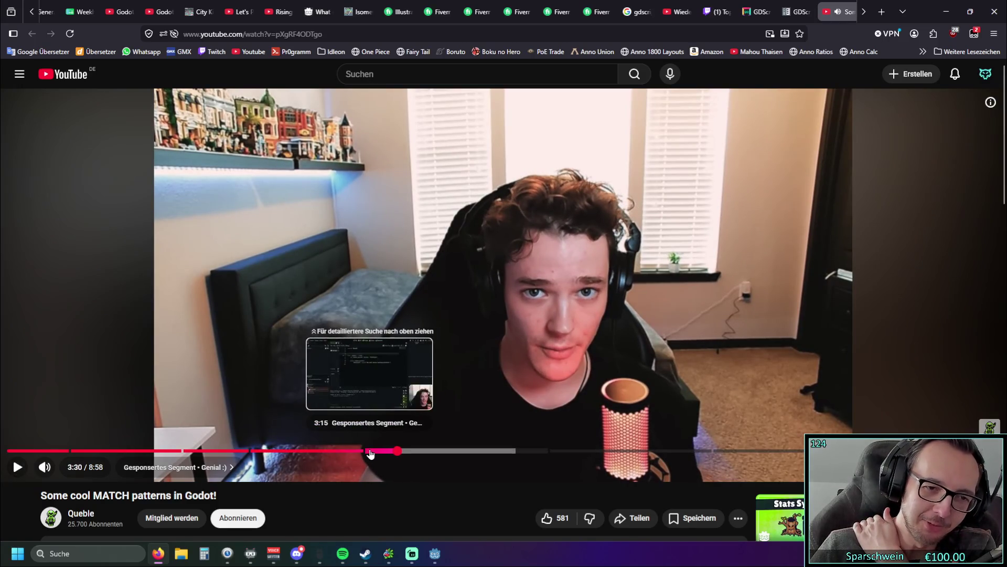
Seek past the sponsor example to the array patterns section near 4:55, pause briefly, then resume
left_click(371, 451)
left_click(377, 450)
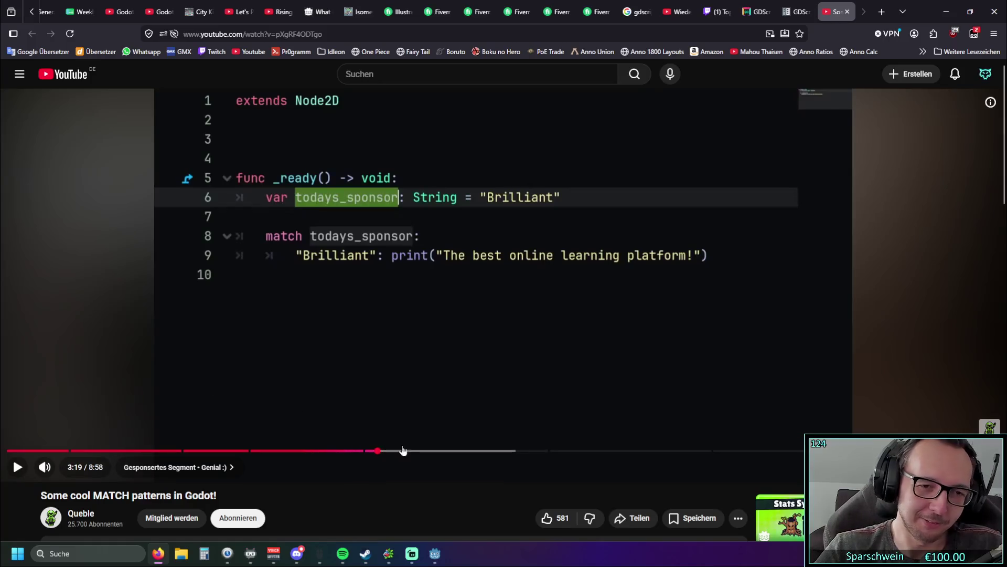
left_click(551, 451)
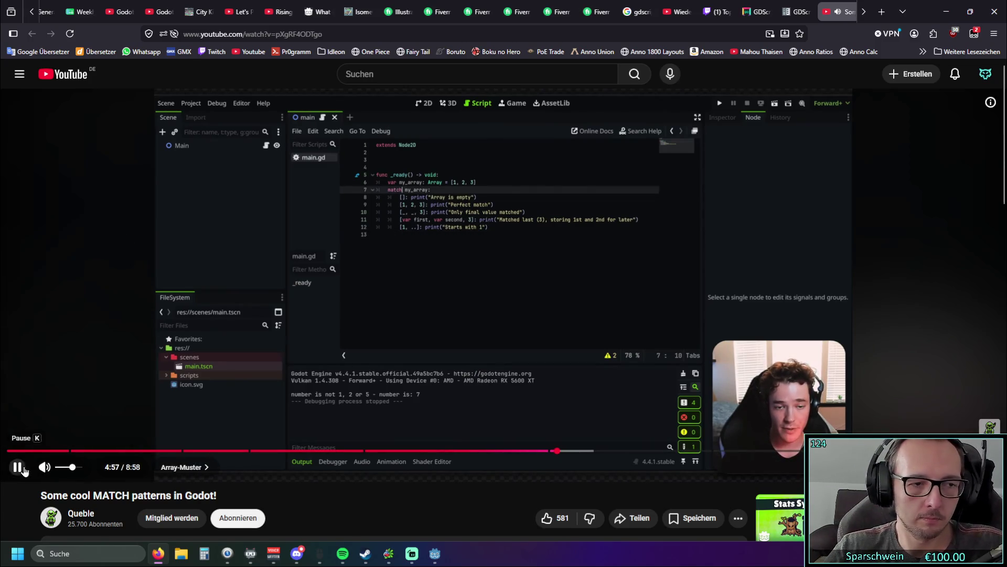
left_click(17, 467)
scroll(138, 406, "down", 3)
scroll(138, 405, "up", 3)
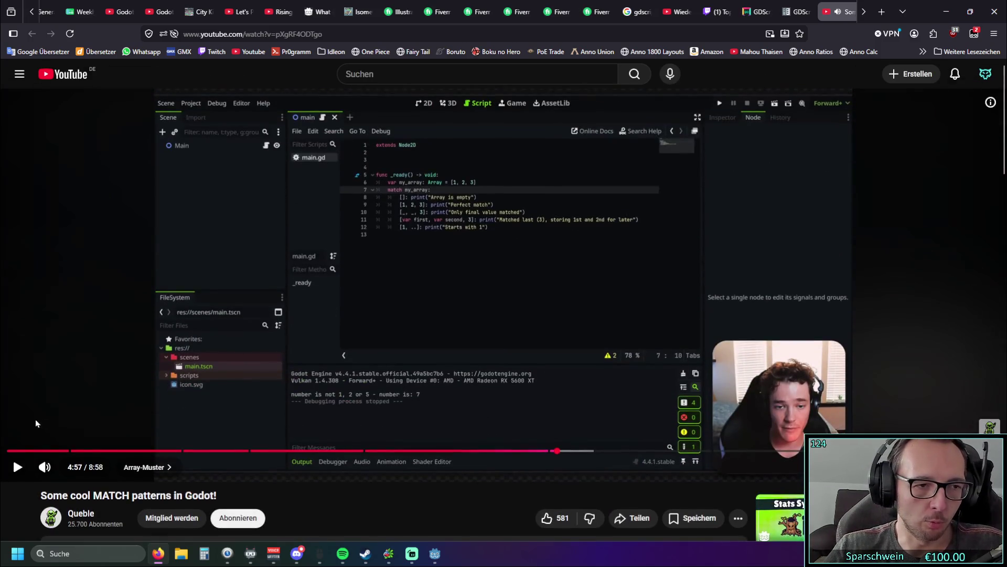
left_click(18, 475)
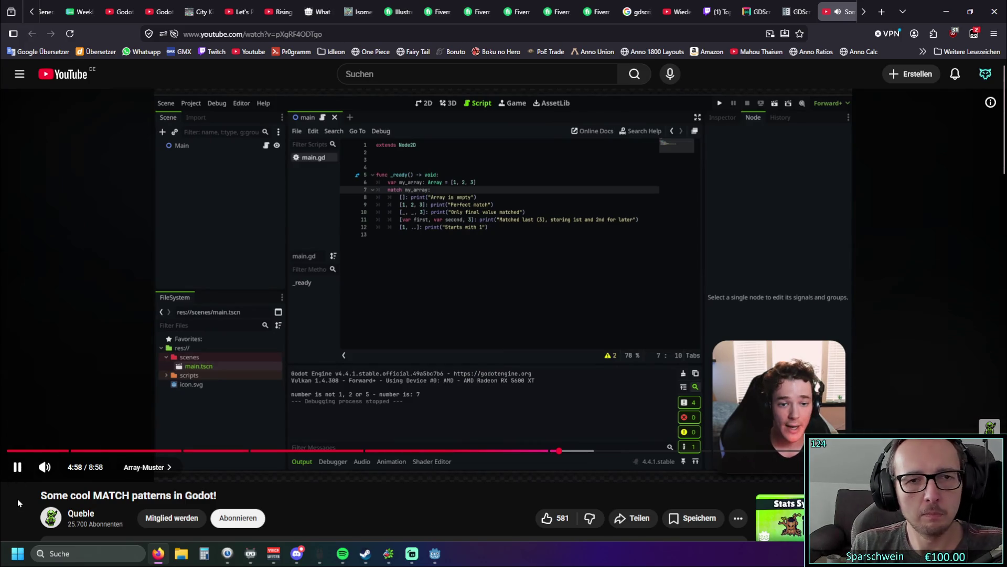
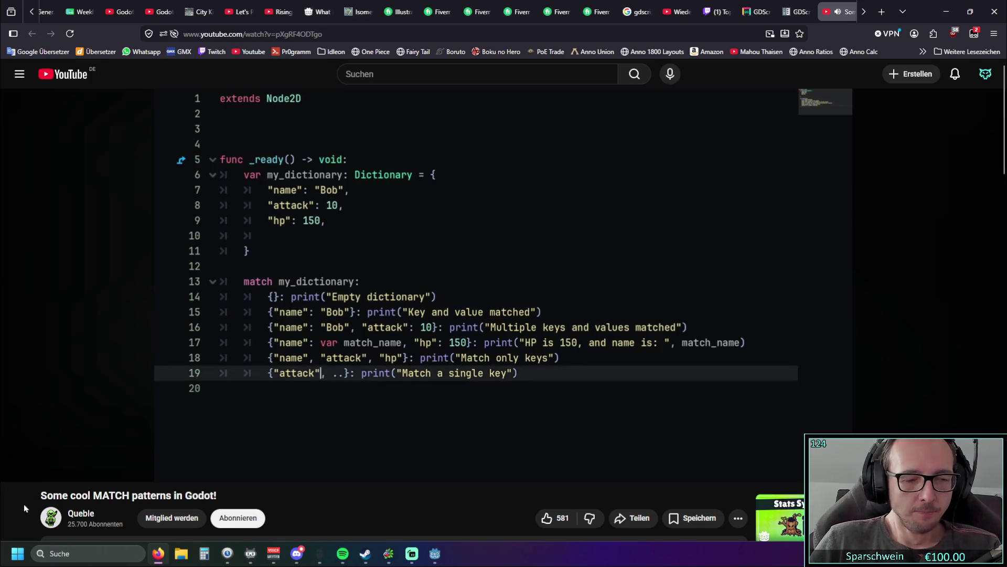
Put the Firefox tutorial away and return to the Godot editor
mouse_move(72, 472)
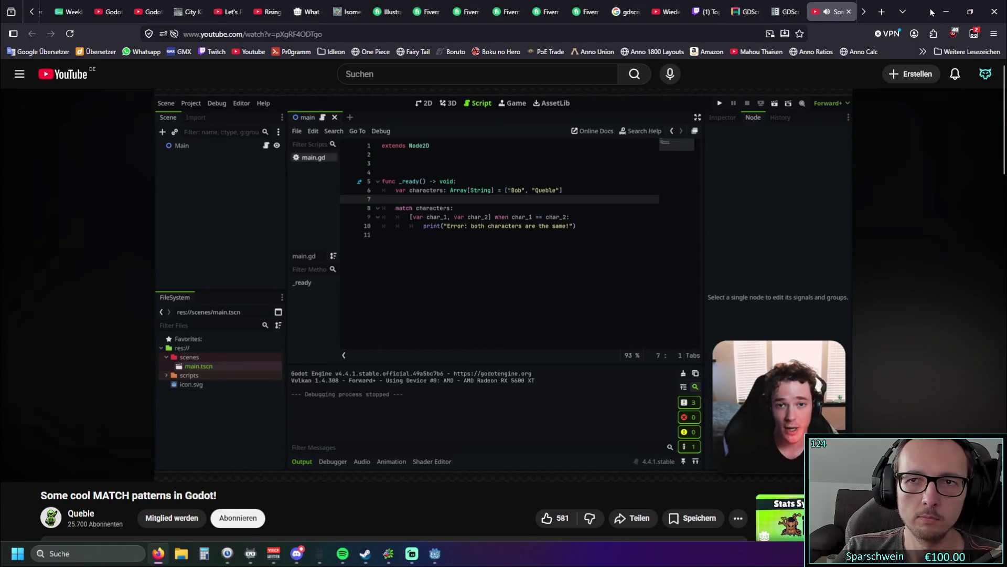
left_click(946, 12)
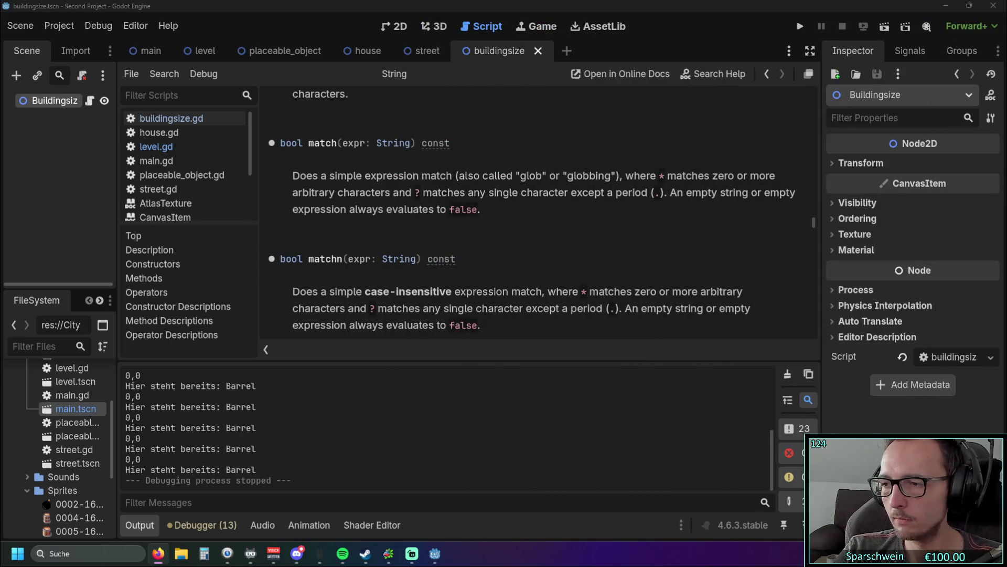
key("super+d")
key("super+d")
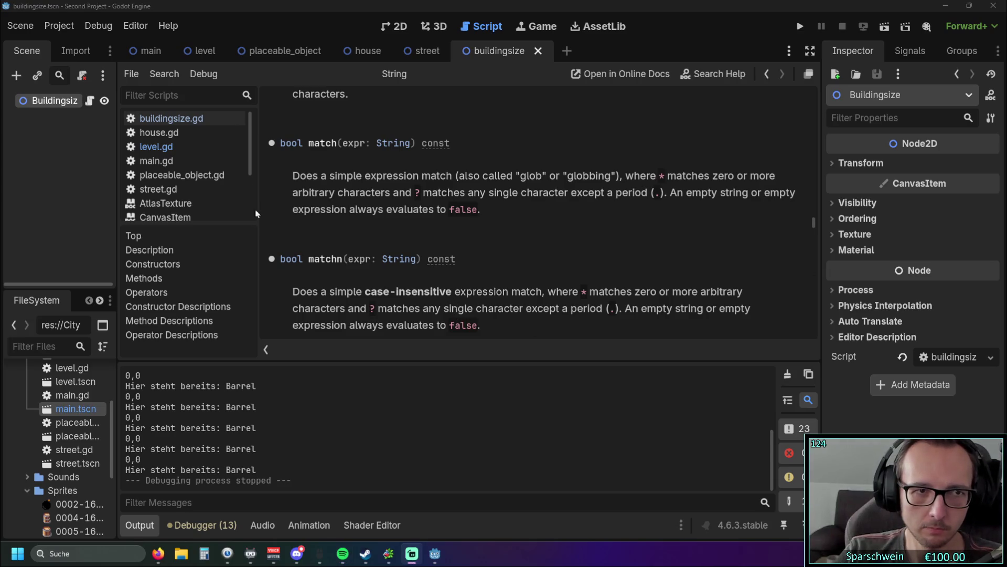
Close the Texture2D, String, Material, Color and AtlasTexture docs pages from the script list
scroll(218, 189, "down", 3)
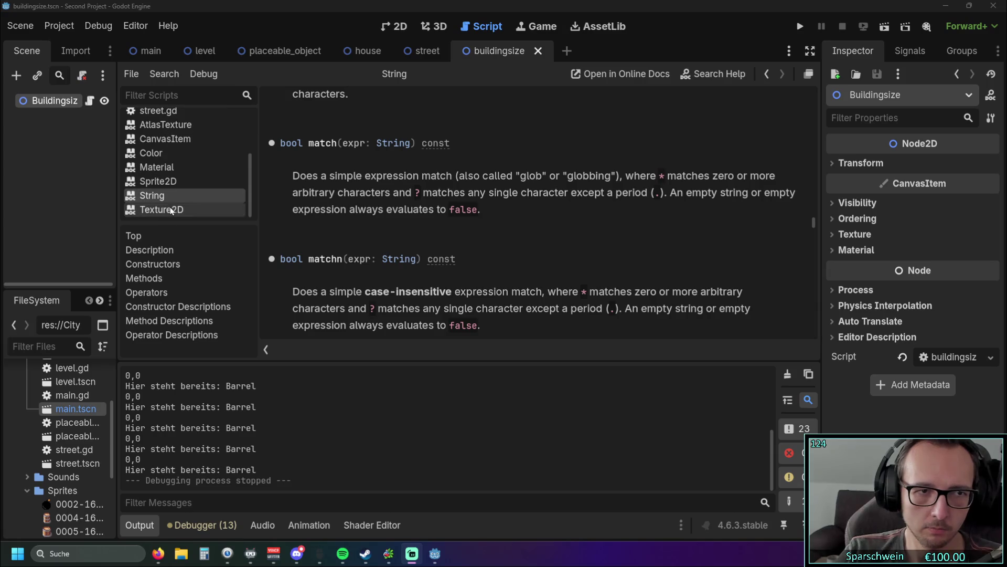
left_click(171, 210)
right_click(171, 210)
left_click(199, 221)
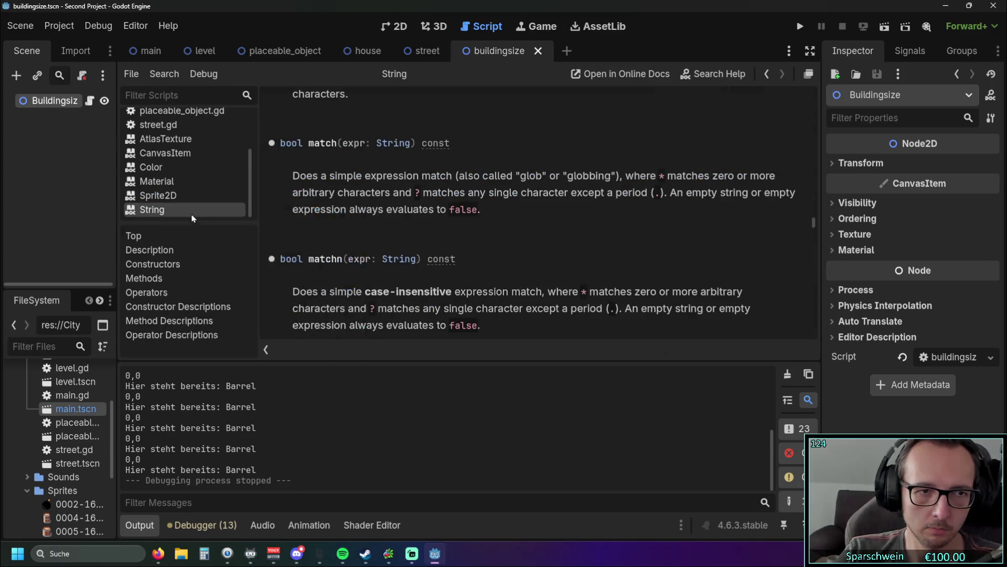
right_click(170, 210)
left_click(197, 219)
right_click(171, 210)
left_click(197, 219)
right_click(160, 210)
left_click(196, 219)
right_click(161, 210)
left_click(197, 219)
scroll(440, 198, "up", 5)
scroll(441, 198, "up", 19)
scroll(466, 205, "down", 20)
scroll(488, 206, "up", 20)
scroll(491, 206, "up", 20)
scroll(490, 201, "down", 20)
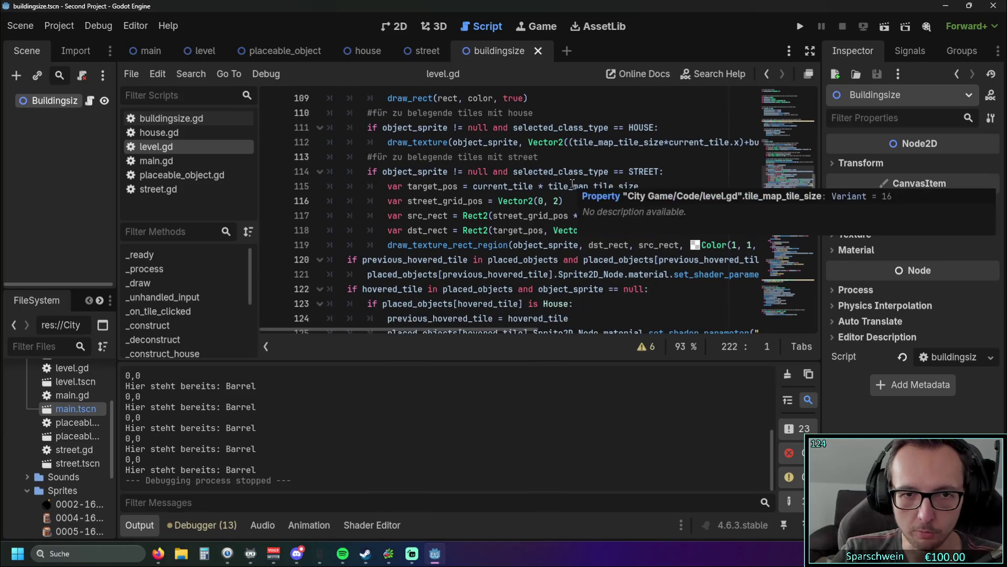
scroll(572, 184, "down", 1)
scroll(622, 213, "up", 1)
scroll(622, 212, "down", 11)
scroll(622, 213, "up", 1)
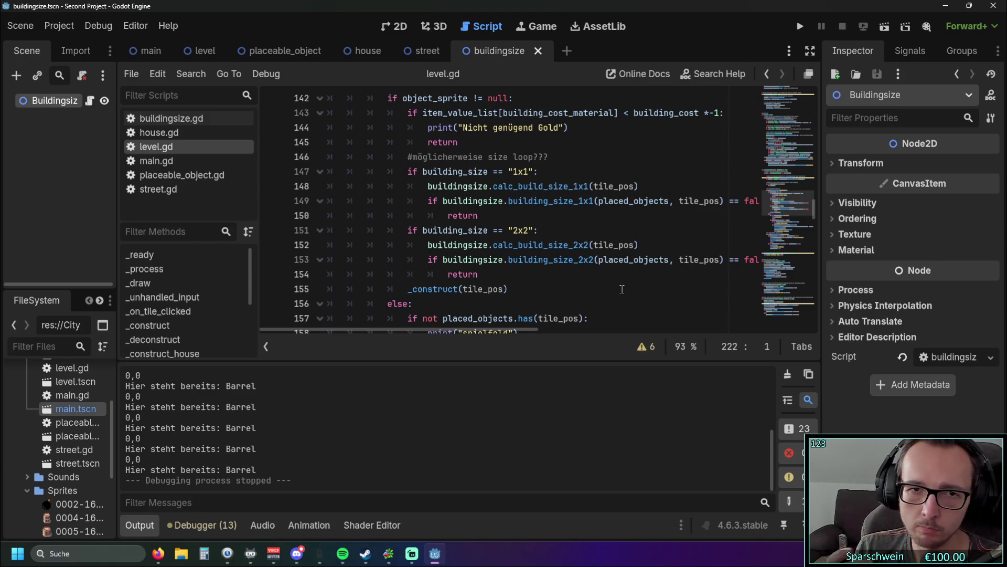
scroll(593, 216, "down", 10)
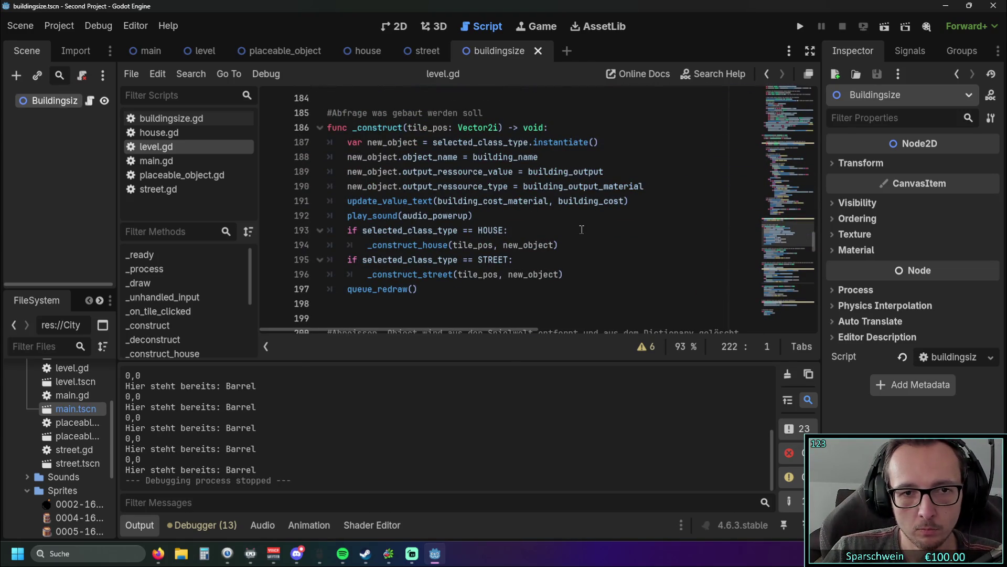
scroll(582, 229, "down", 4)
scroll(584, 226, "up", 4)
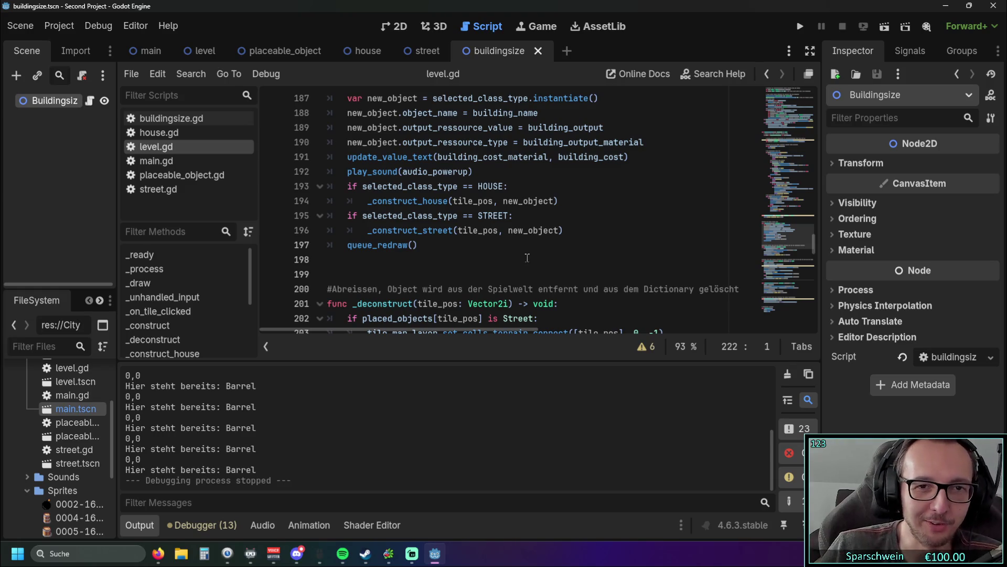
left_click_drag(567, 232, 328, 186)
left_click(620, 279)
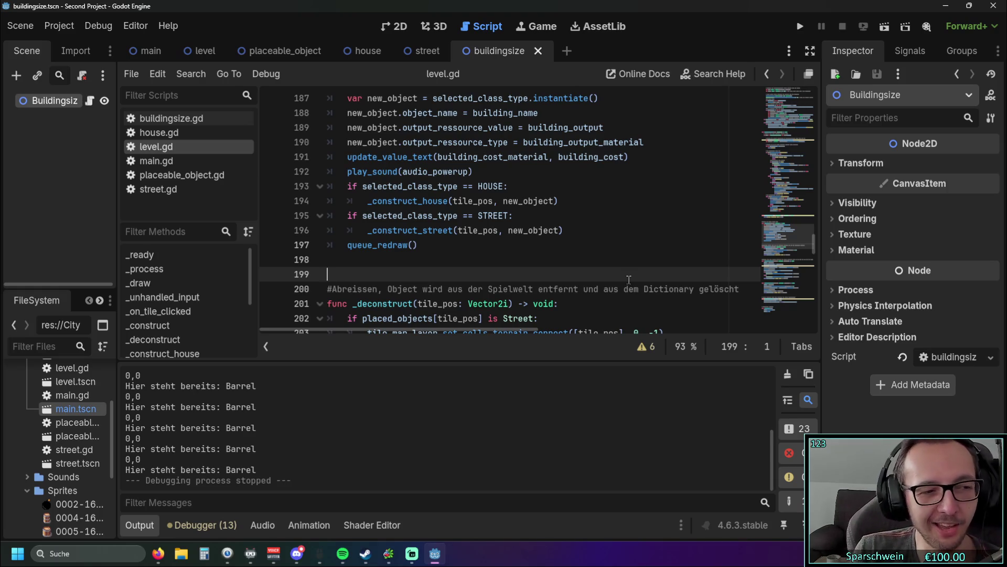
scroll(578, 242, "down", 3)
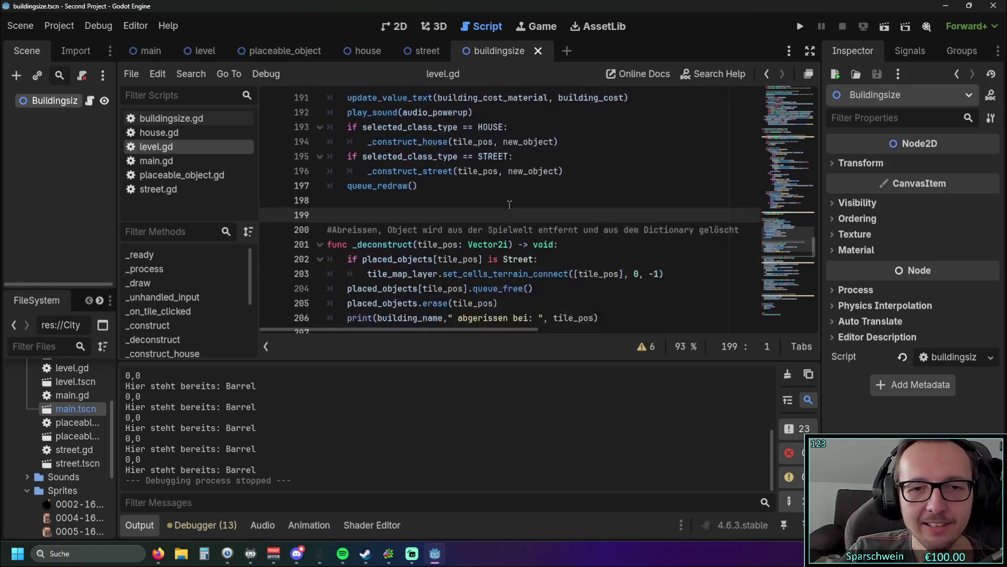
scroll(530, 204, "down", 5)
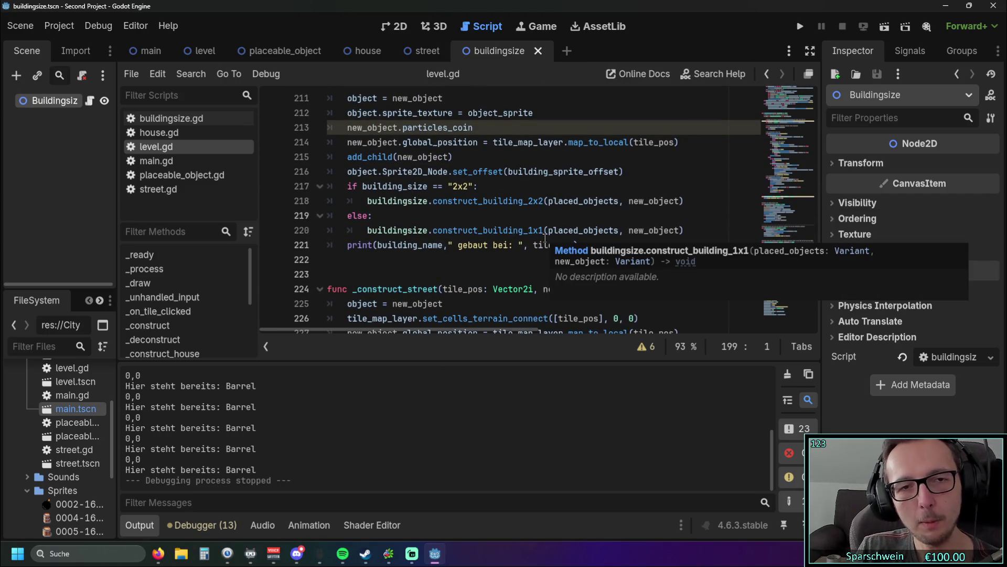
key("alt+Tab")
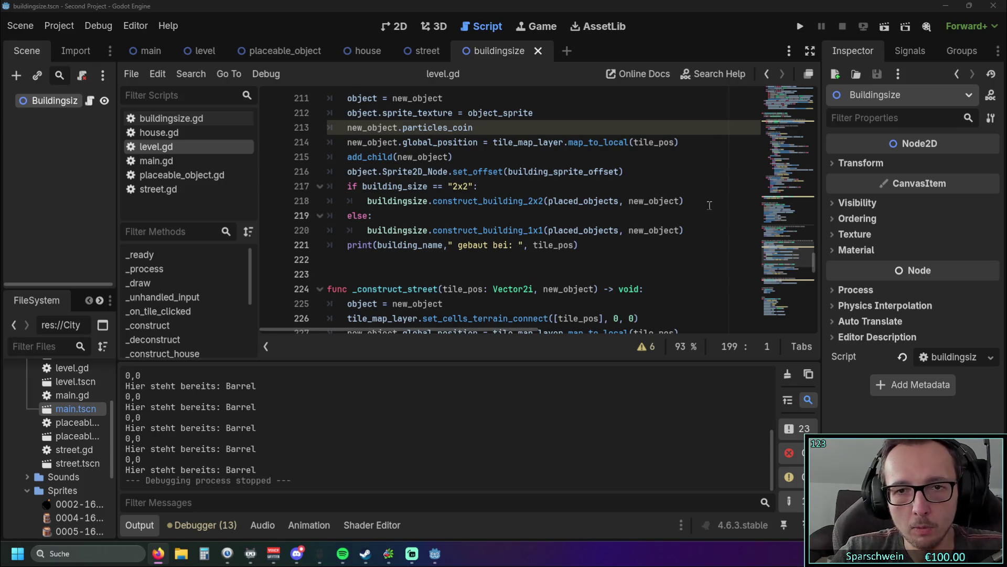
left_click(643, 172)
Insert a 'match building_size:' line above the existing if statement
key("Return")
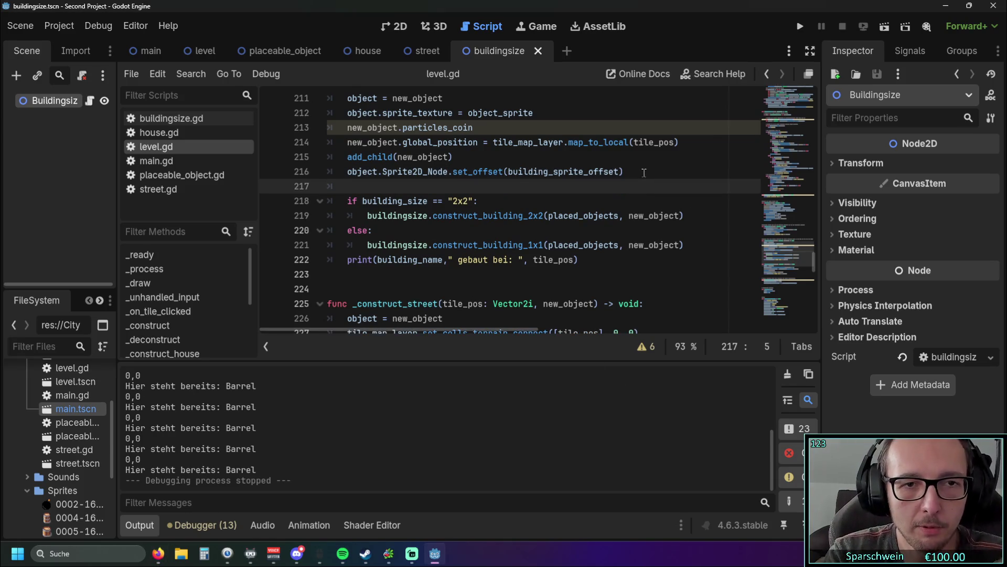
type("ma")
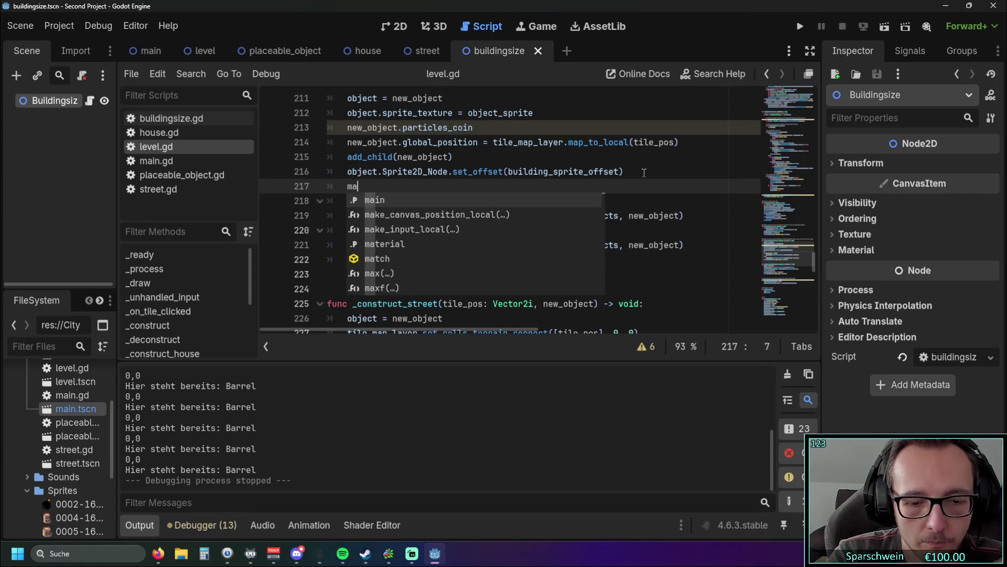
type("tch")
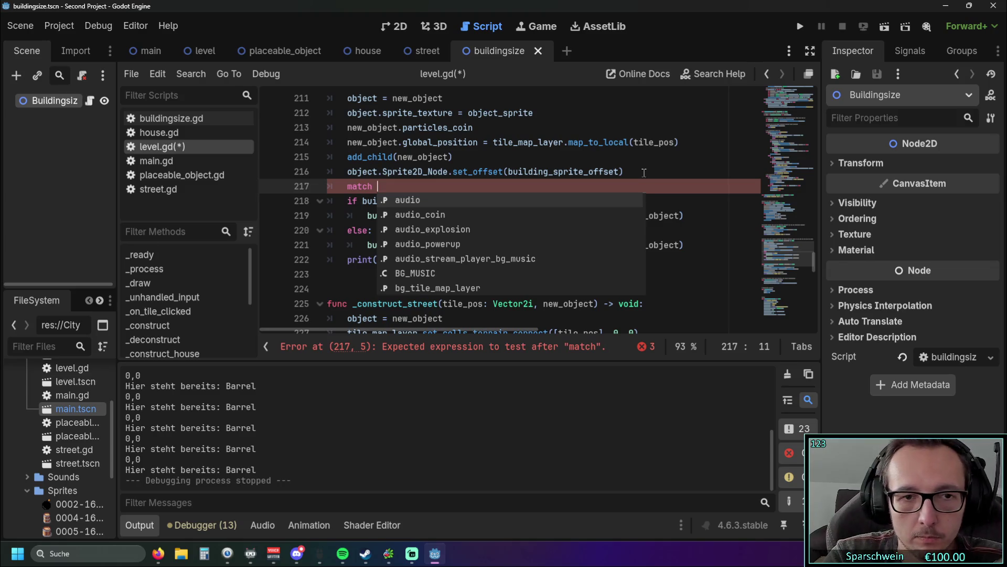
left_click(526, 141)
left_click_drag(363, 201, 429, 202)
key("ctrl+c")
key("Up")
key("ctrl+v")
type(":")
key("Return")
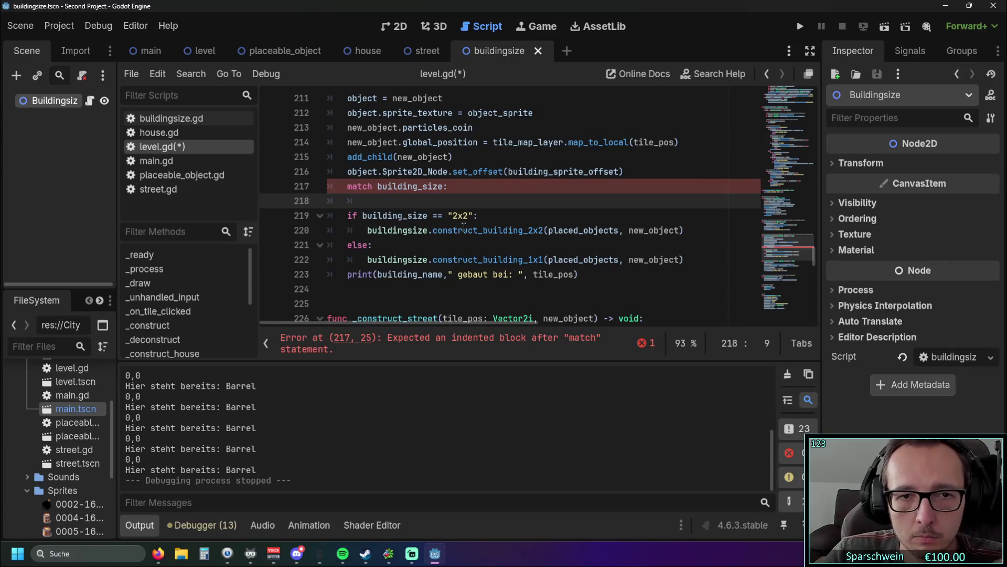
Add a "1x1": case and move the construct_building_1x1 call onto it
type("1x1")
key("Home")
type("\"")
key("End")
type("\"")
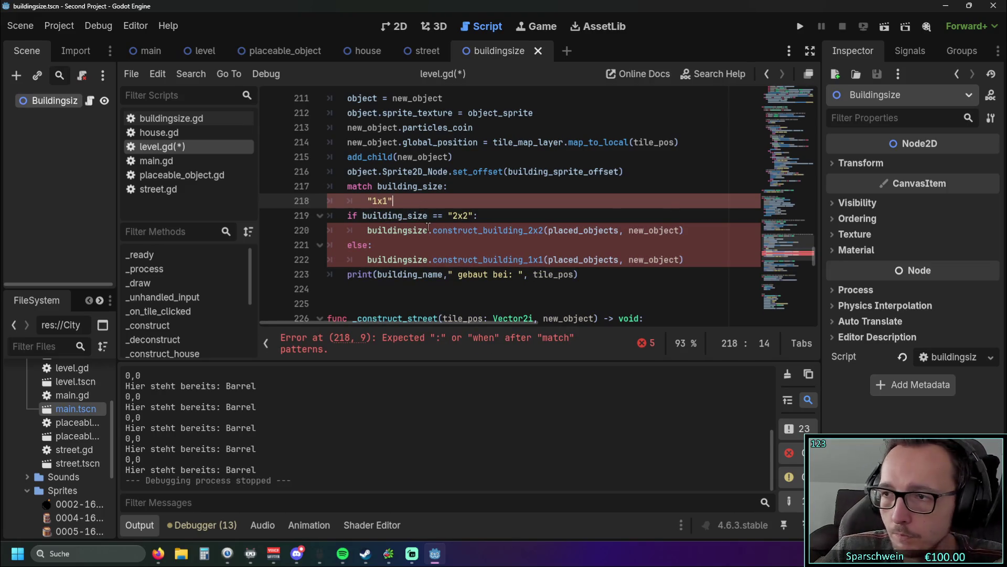
type(":")
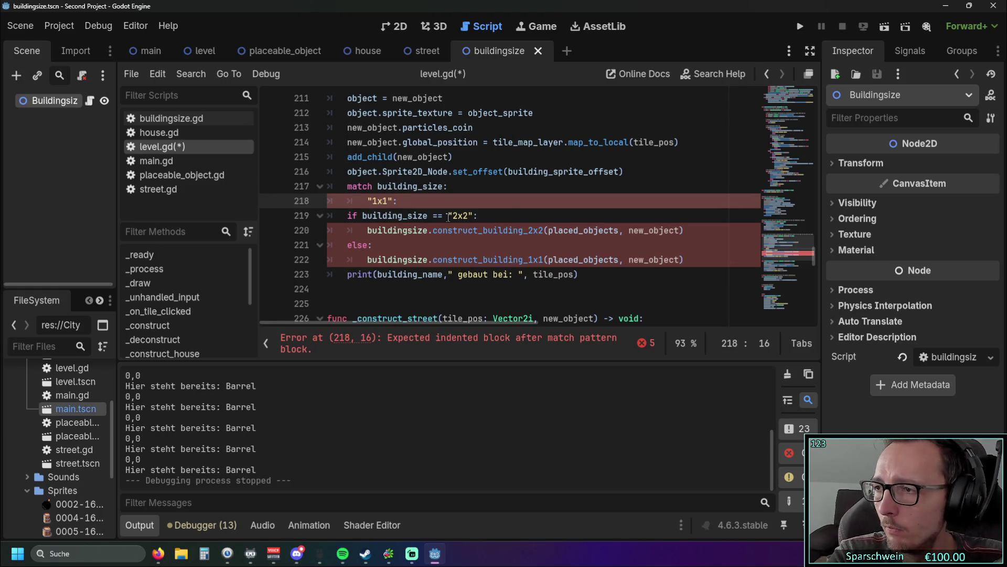
left_click_drag(367, 260, 696, 261)
key("ctrl+x")
left_click(423, 207)
key("ctrl+v")
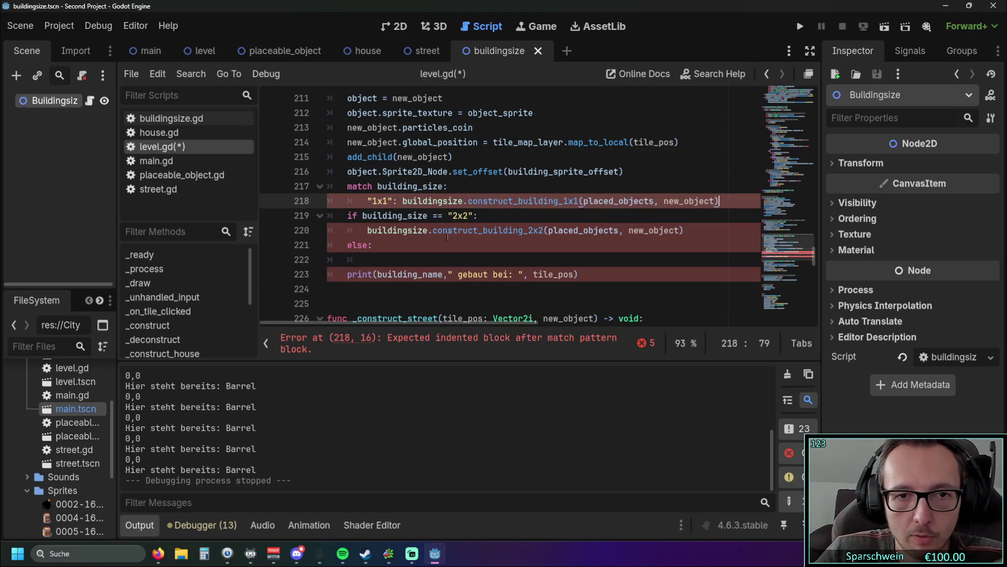
Turn the old if/else into a "2x2": case holding the construct_building_2x2 call, removing leftover lines
mouse_move(449, 215)
left_mouse_down()
mouse_move(346, 216)
mouse_move(293, 244)
left_mouse_up()
key("BackSpace")
key("Tab")
key("BackSpace")
left_click_drag(367, 230, 700, 231)
key("ctrl+x")
left_click(415, 216)
key("ctrl+v")
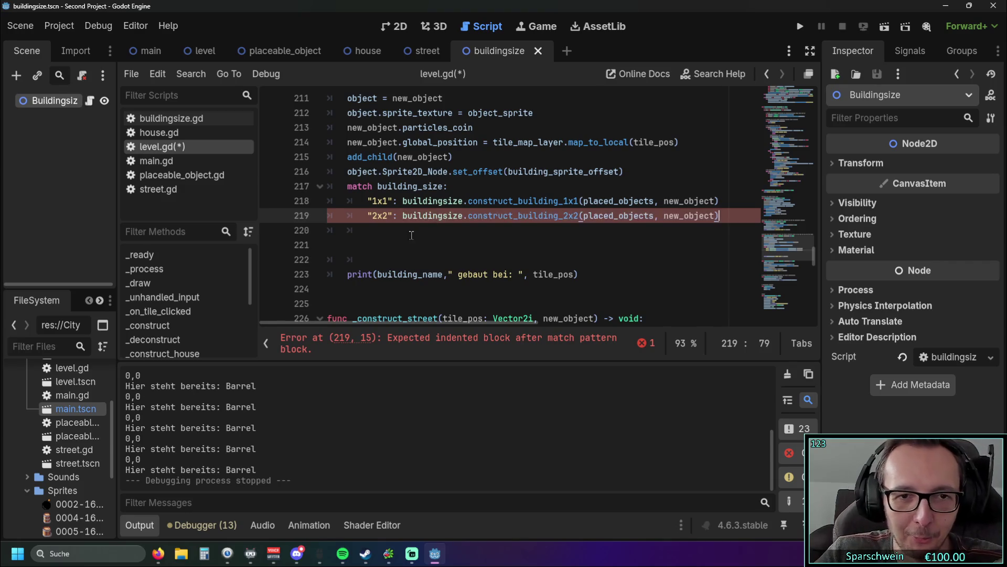
left_click(411, 235)
key("ctrl+x")
key("ctrl+x")
key("BackSpace")
key("BackSpace")
key("BackSpace")
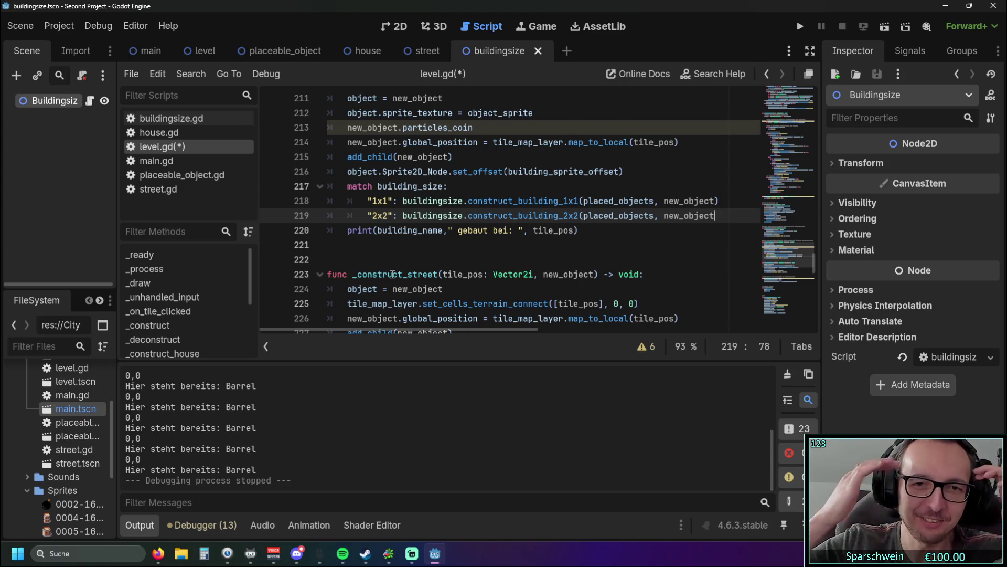
Add the missing closing parenthesis to the "2x2" construct call on line 219
type(")")
left_click(606, 239)
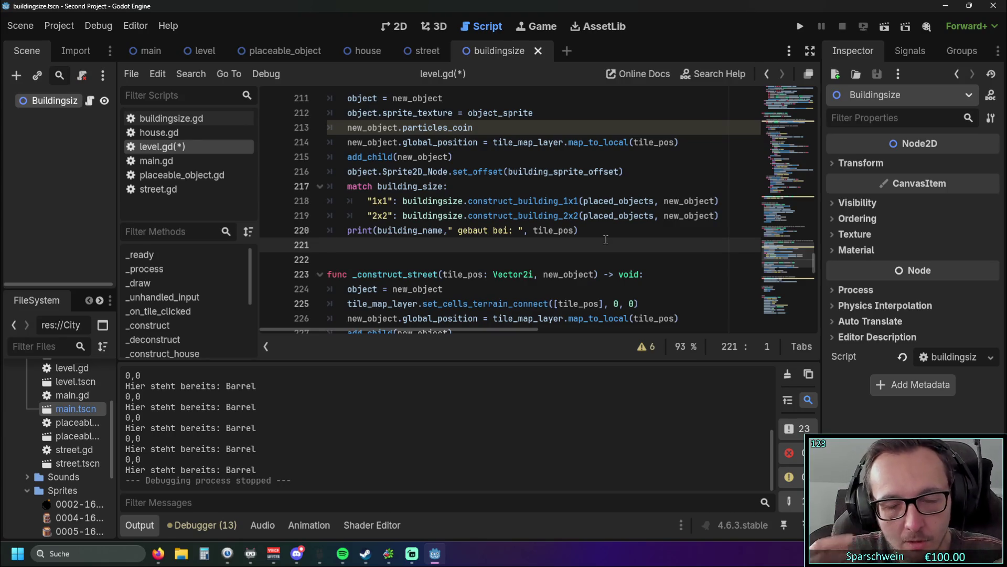
Add a wildcard '_:' case under "2x2" with print("Error: no match in"
left_click(728, 215)
key("Return")
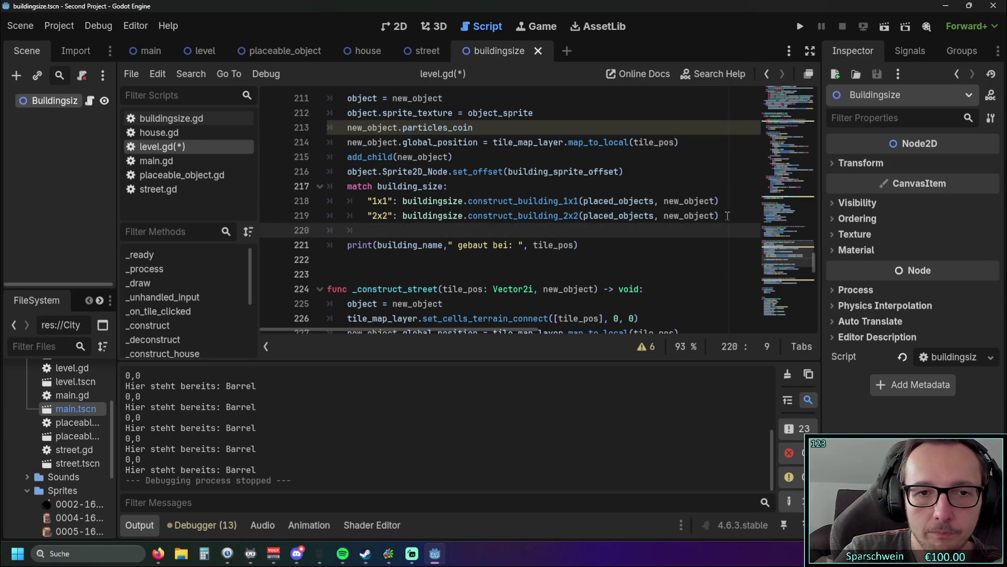
type("_")
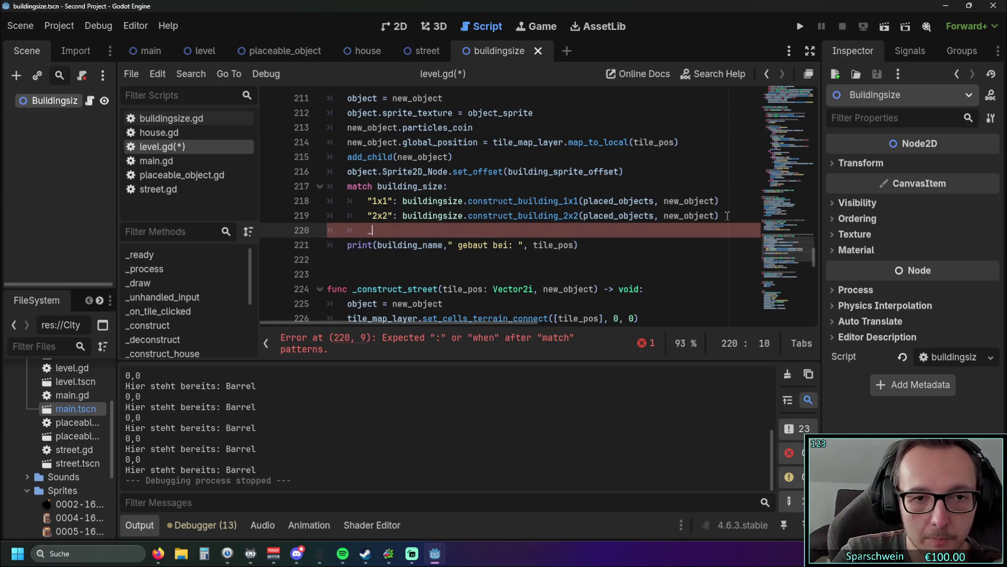
type(": print")
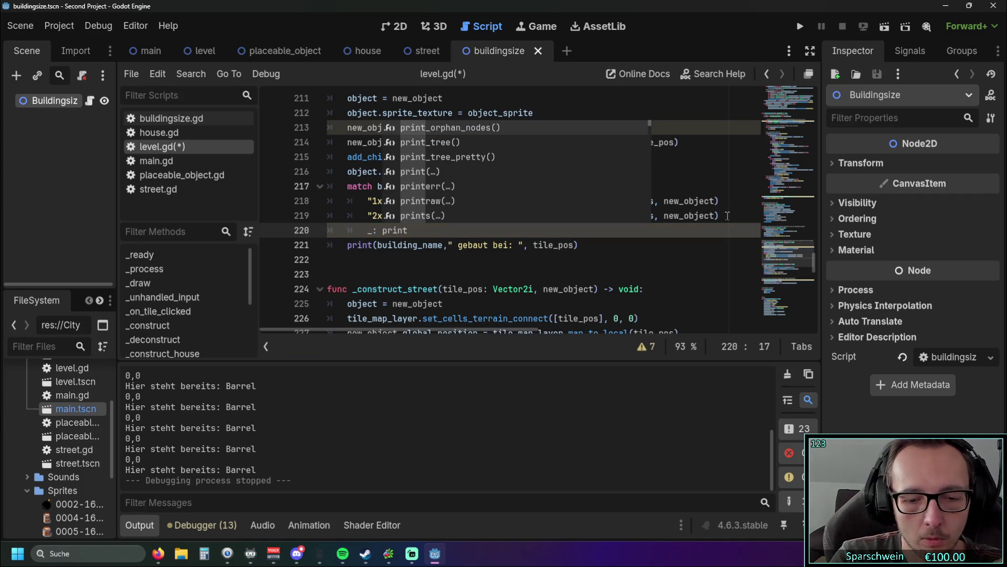
key("Return")
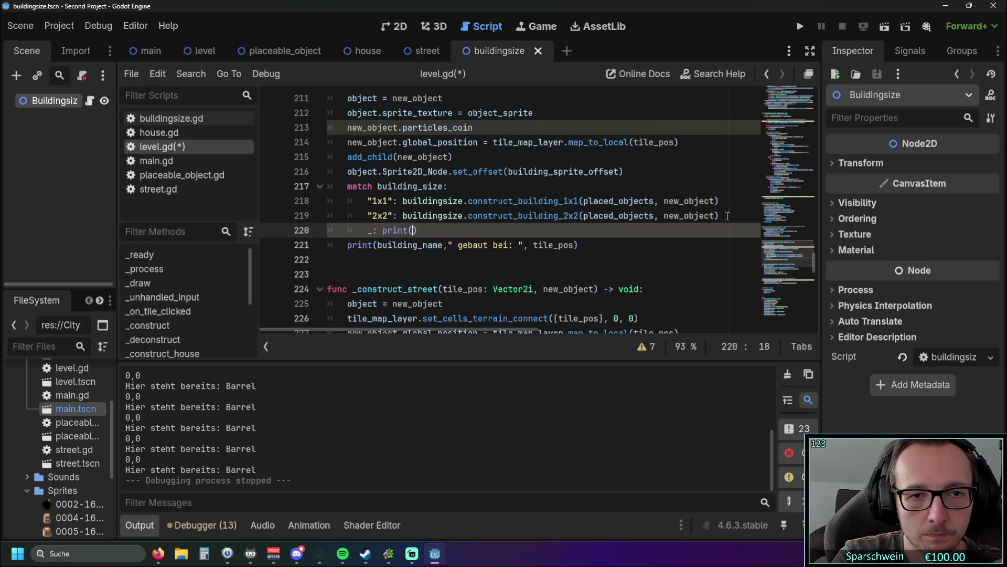
key("Escape")
type("\"Error")
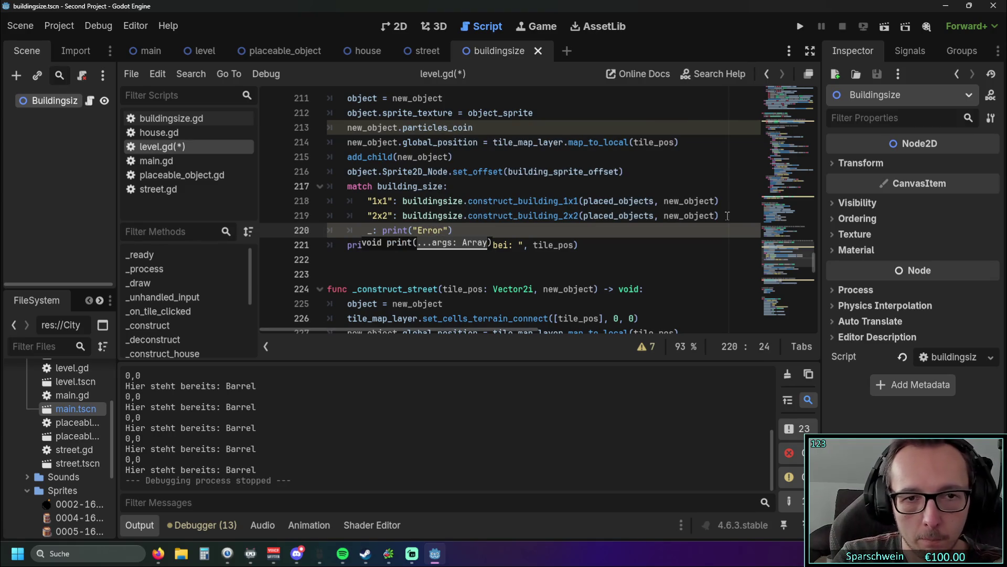
type(": keine")
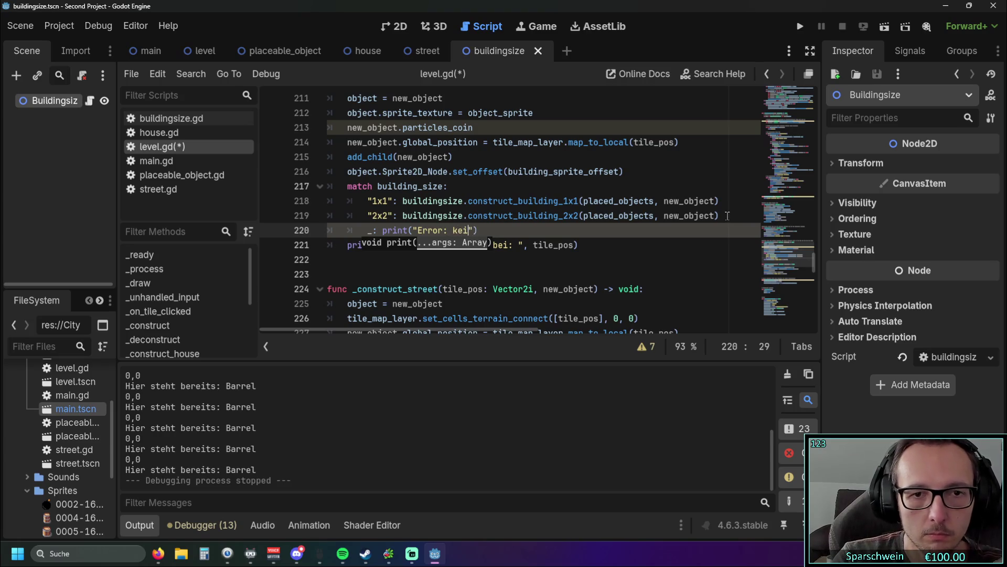
key("BackSpace")
key("BackSpace")
key("BackSpace")
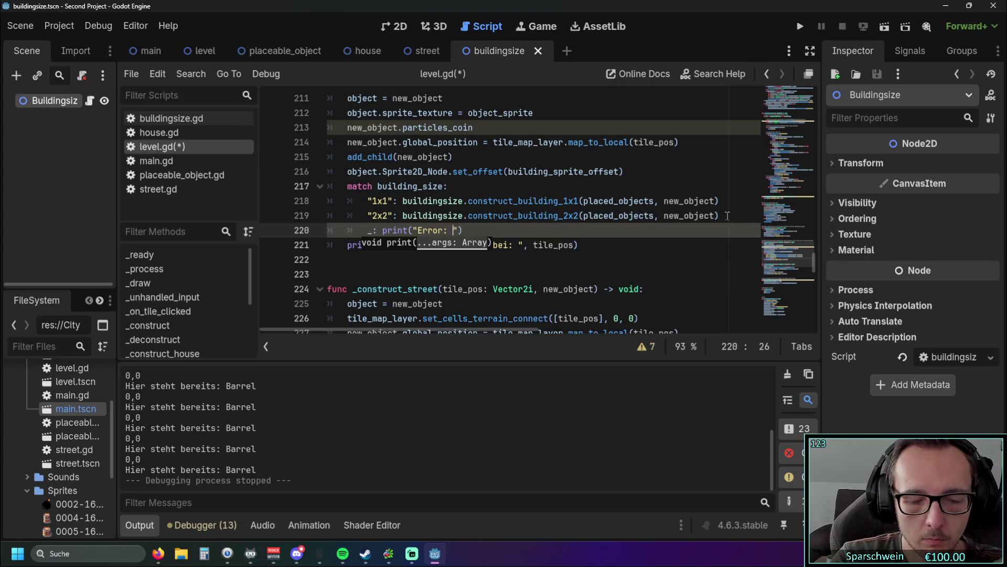
type("no match ")
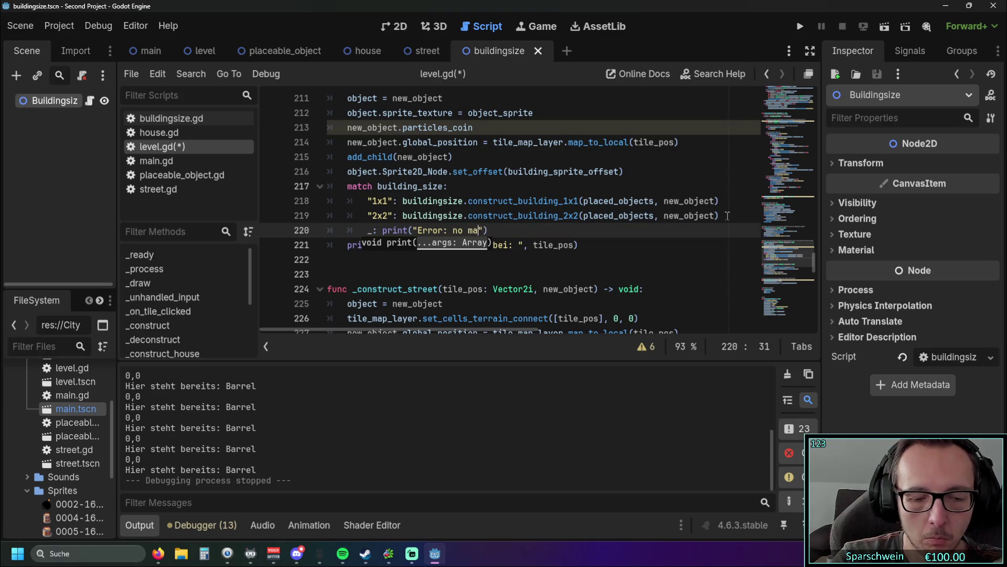
type("in")
Copy the function name _construct_house into the end of the error message
scroll(336, 157, "up", 2)
scroll(333, 159, "down", 1)
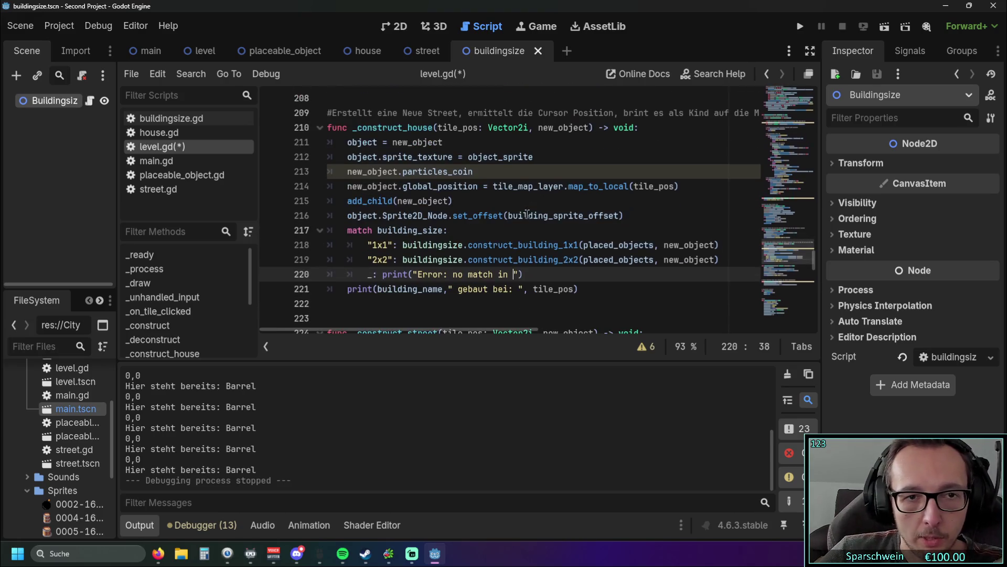
double_click(354, 128)
left_click(518, 273)
key("ctrl+v")
left_click(610, 296)
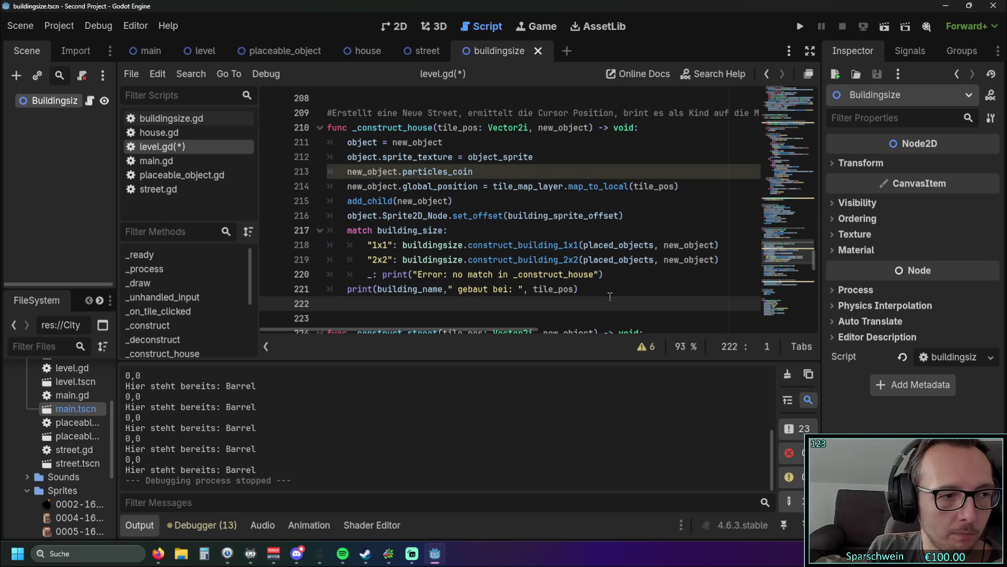
Insert building_size into the fallback error message text
double_click(422, 274)
left_click(459, 288)
double_click(456, 274)
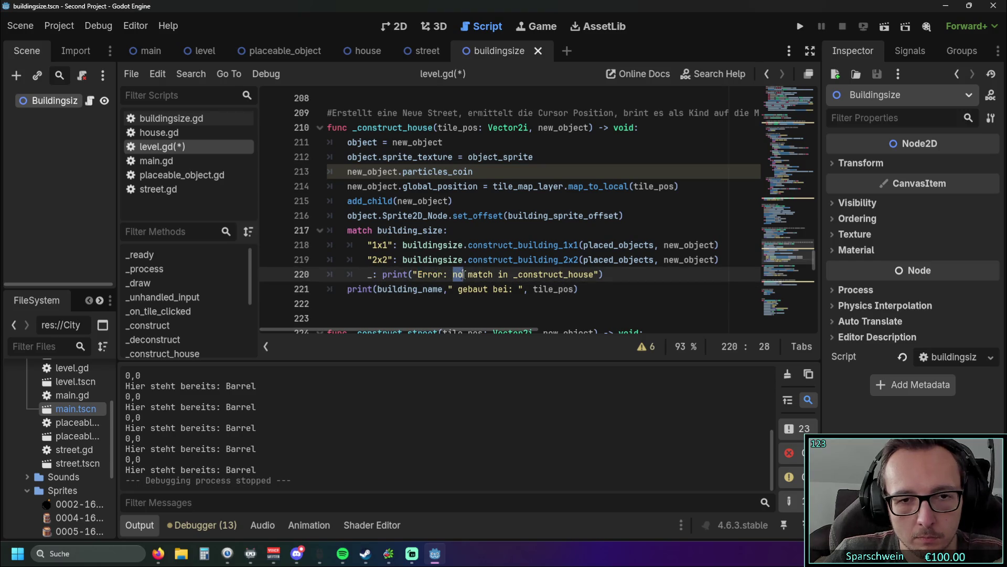
key("Left")
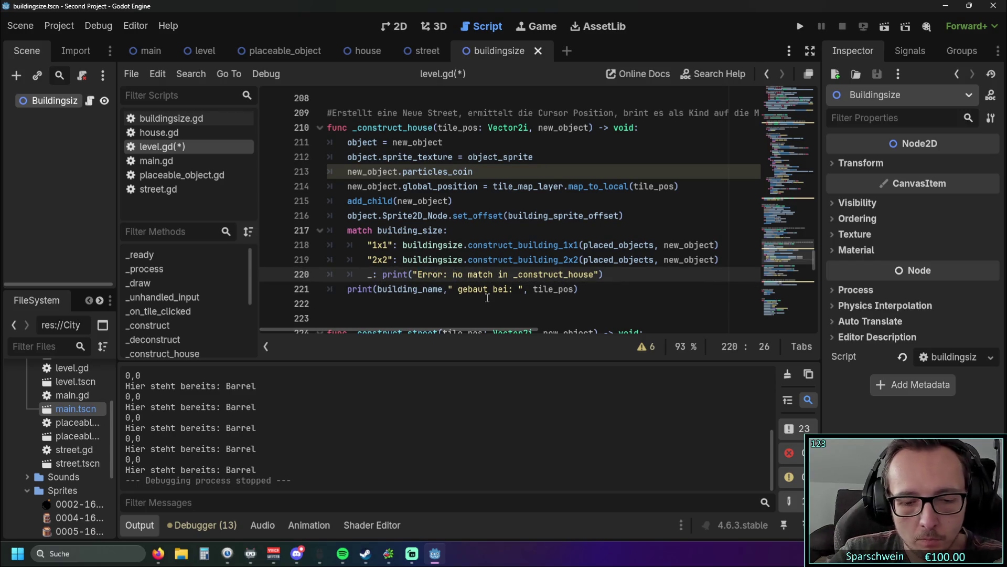
type("building")
key("BackSpace")
key("BackSpace")
key("BackSpace")
type("building")
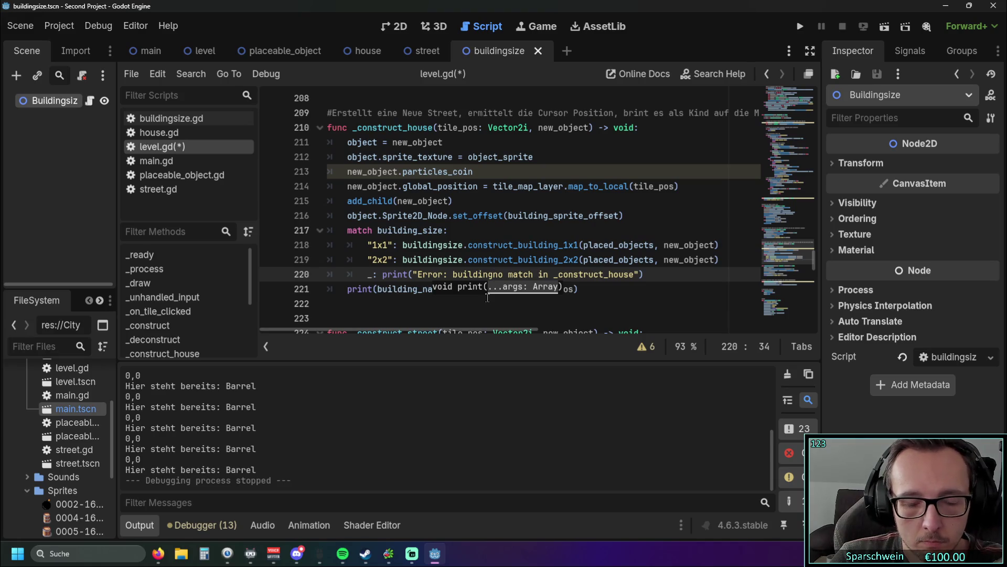
key("BackSpace")
key("BackSpace")
key("BackSpace")
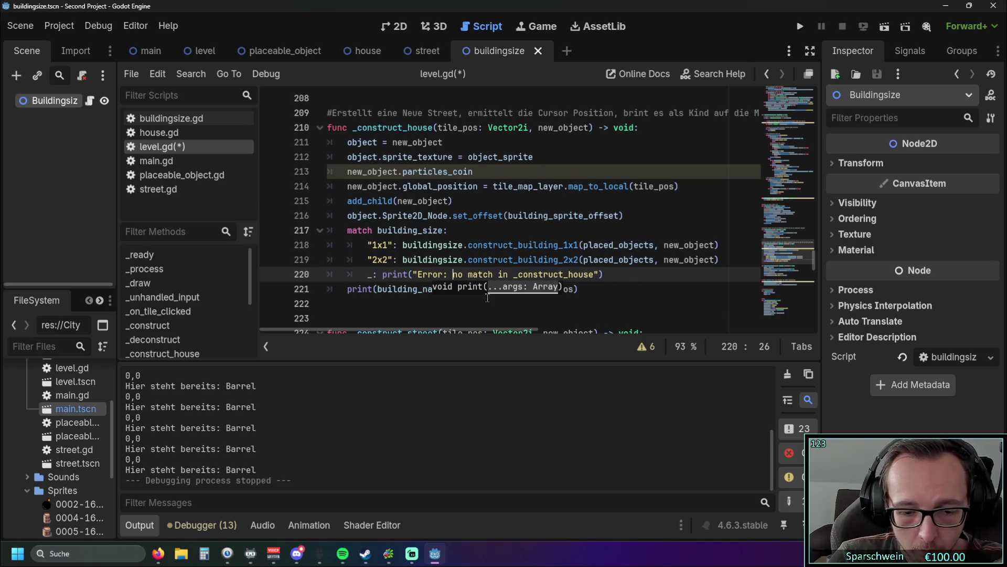
type("build")
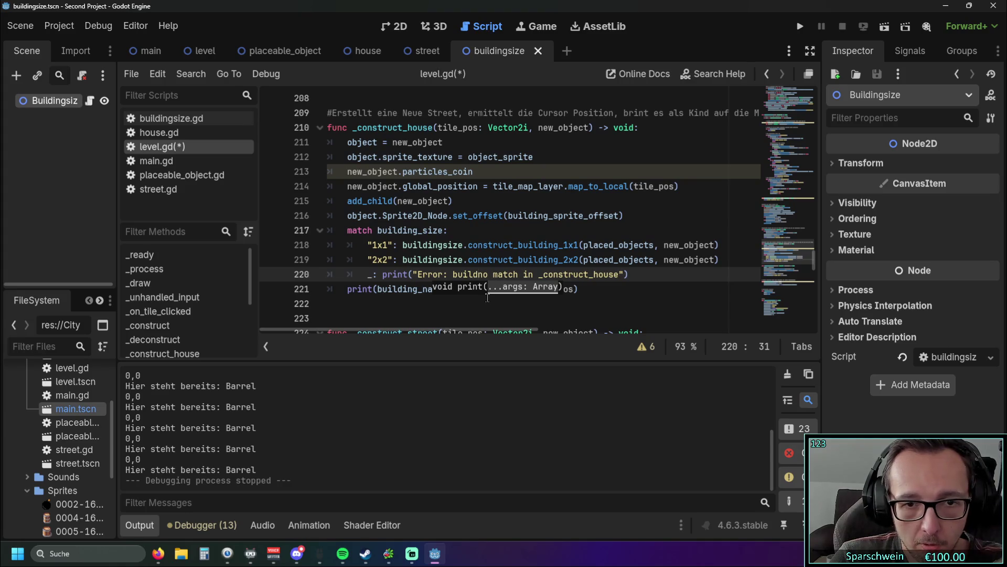
type("ing_size")
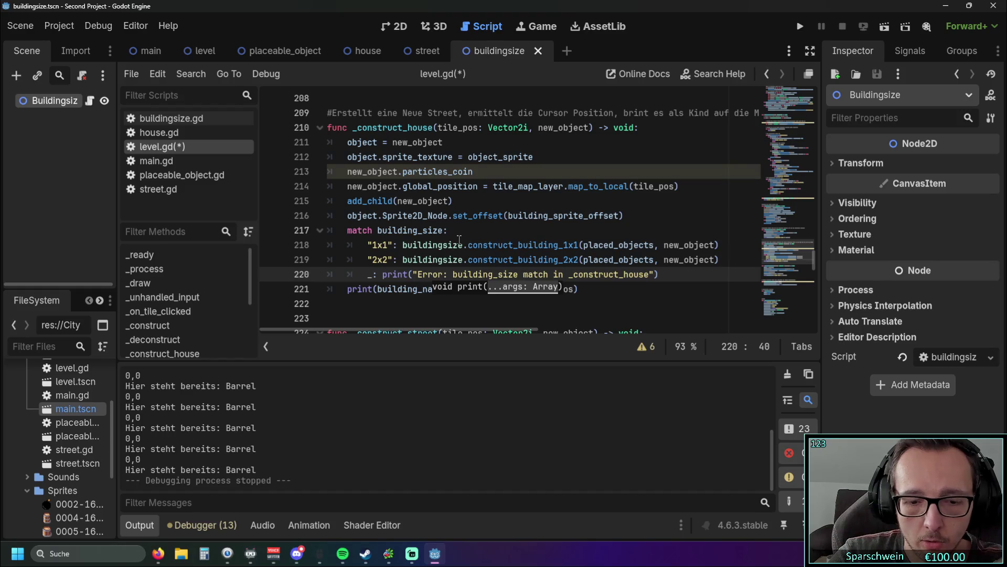
type(" es")
key("BackSpace")
key("BackSpace")
key("BackSpace")
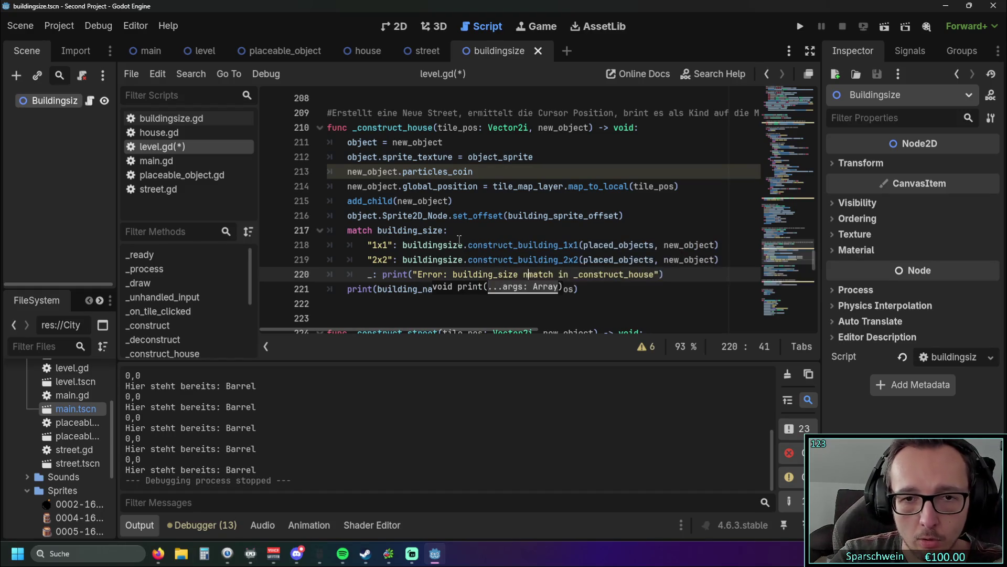
Fix the wording to 'Error: no building_size match in _construct_house' and highlight building_size on line 217
key("ctrl+Left")
key("ctrl+Left")
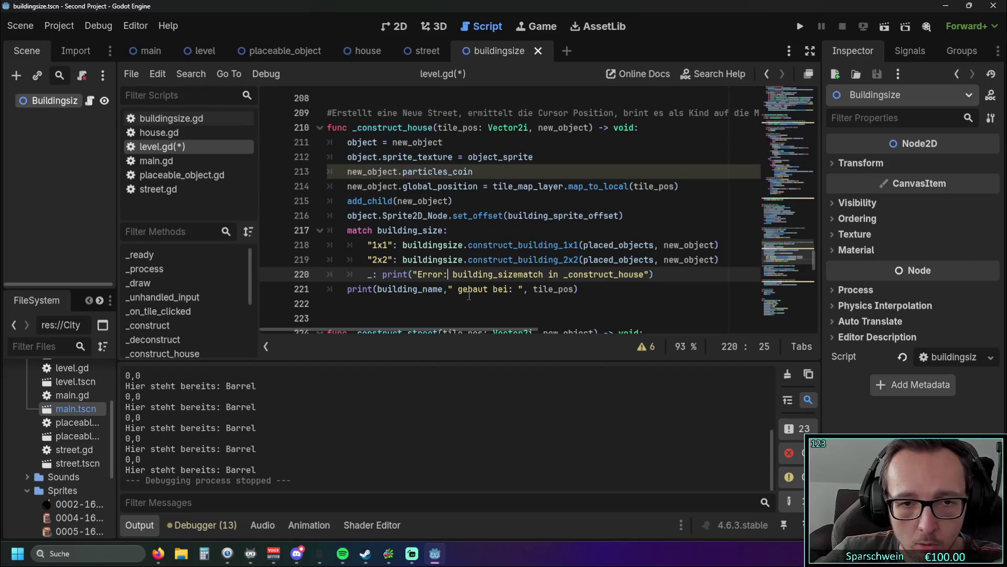
type("no")
left_click(485, 231)
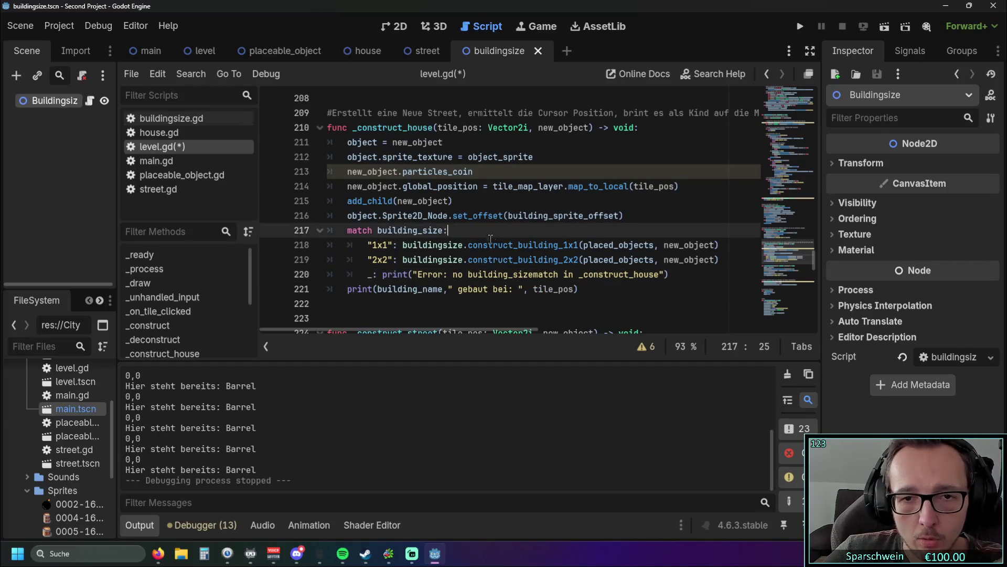
left_click(534, 274)
left_click(546, 226)
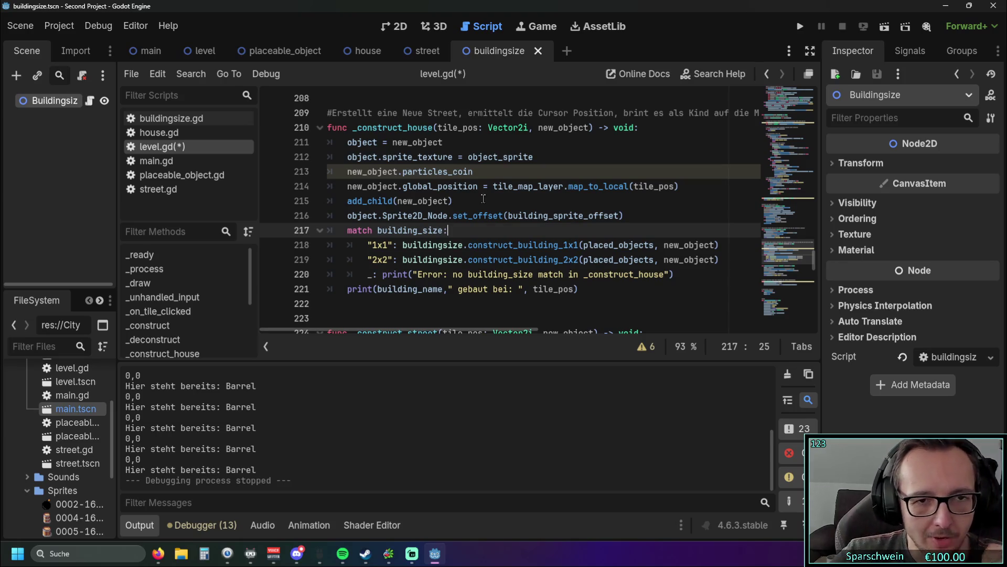
left_click_drag(377, 229, 444, 230)
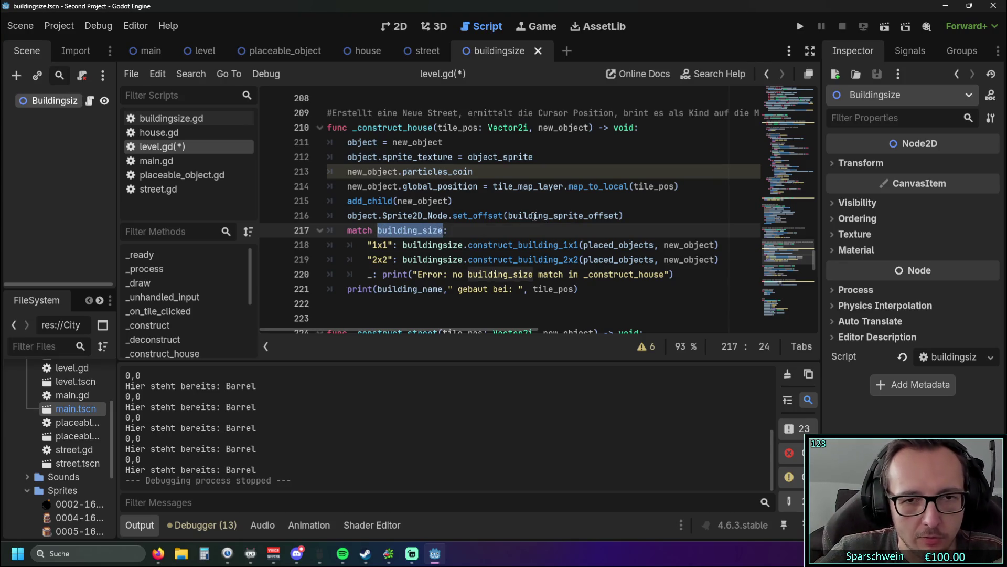
mouse_move(537, 217)
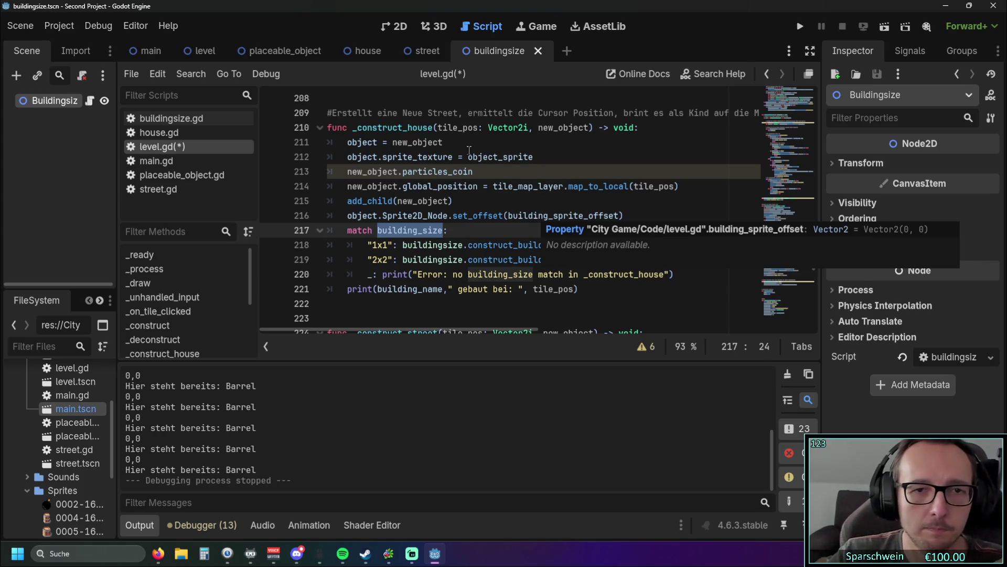
Dismiss the info popups and scroll level.gd to the _construct function at line 186
left_click(478, 172)
scroll(475, 169, "down", 3)
scroll(476, 170, "down", 1)
scroll(486, 181, "up", 1)
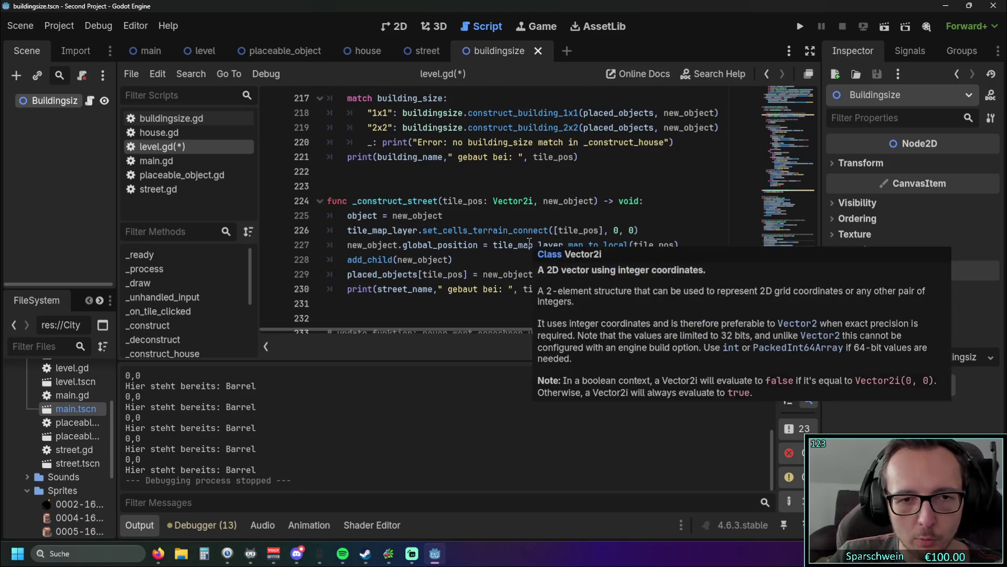
left_click(525, 186)
scroll(523, 226, "up", 3)
scroll(523, 226, "up", 3)
scroll(523, 226, "down", 3)
left_click(428, 302)
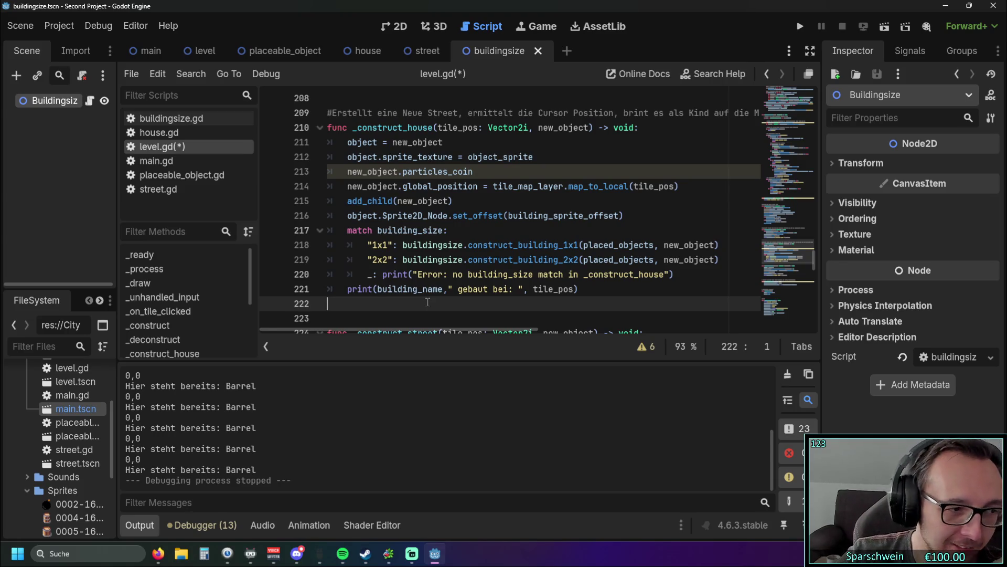
scroll(477, 223, "down", 4)
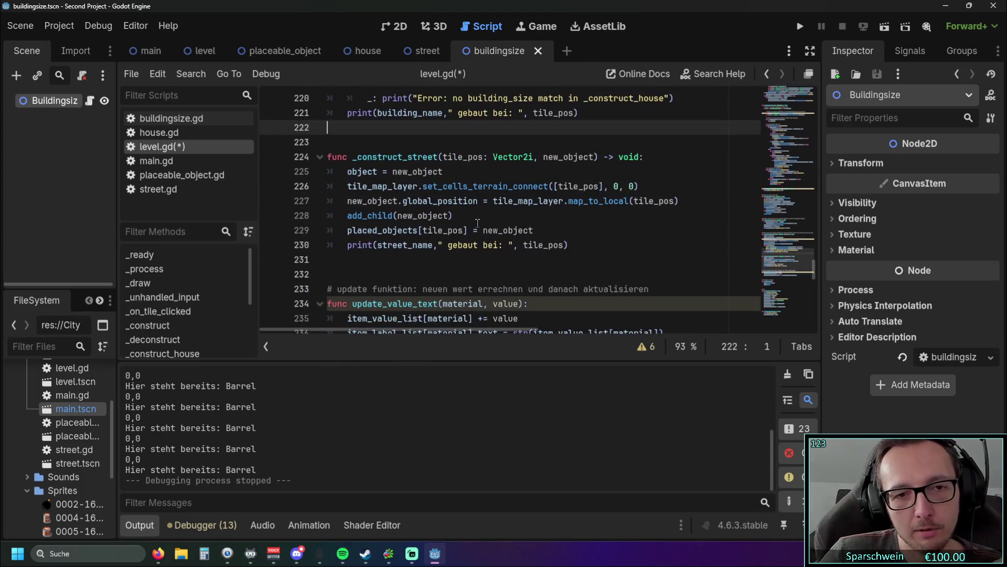
scroll(477, 223, "down", 11)
scroll(499, 241, "down", 4)
scroll(518, 262, "up", 20)
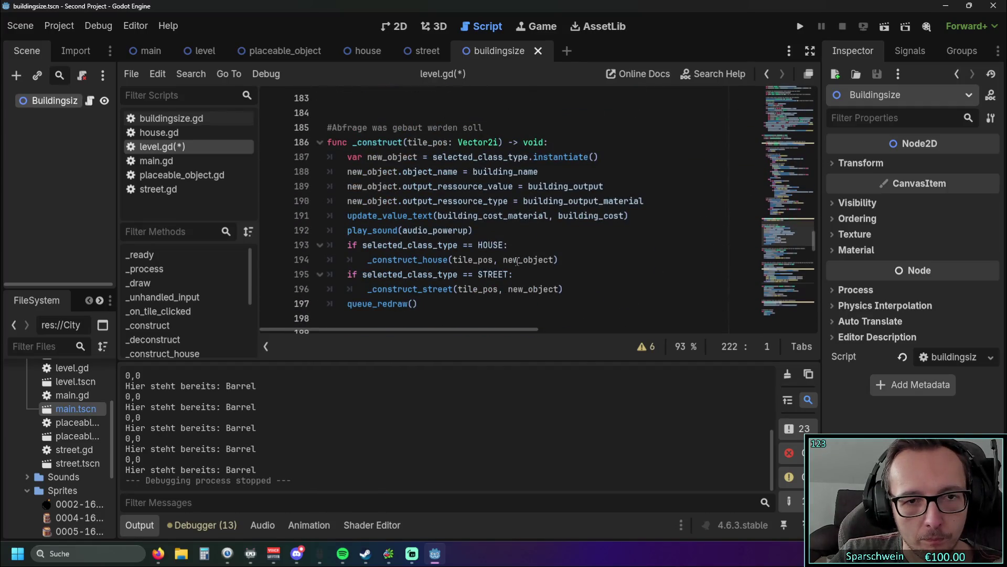
scroll(516, 259, "down", 1)
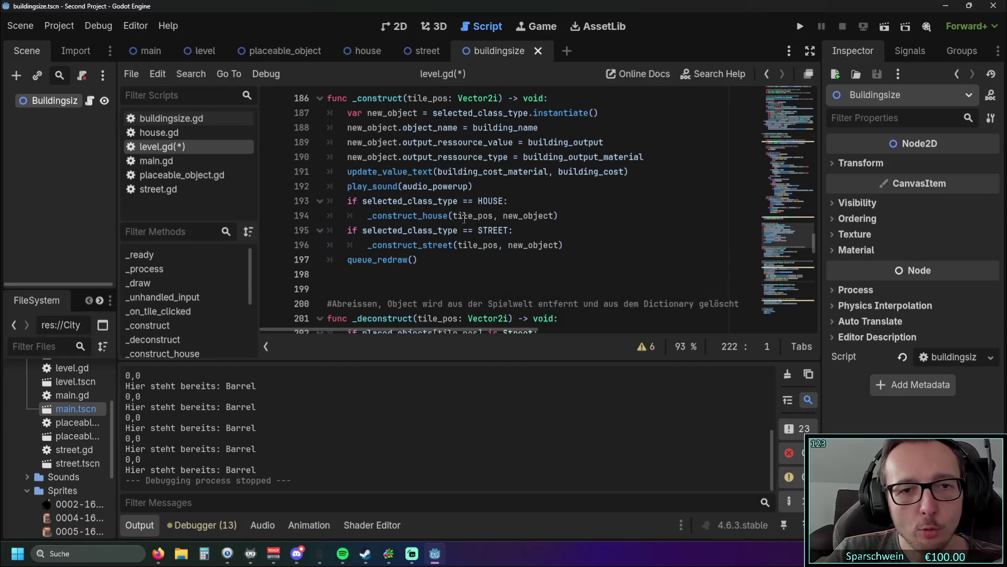
Add a 'match selected_class_type:' line after the play_sound call
left_click(491, 188)
key("Return")
type("match")
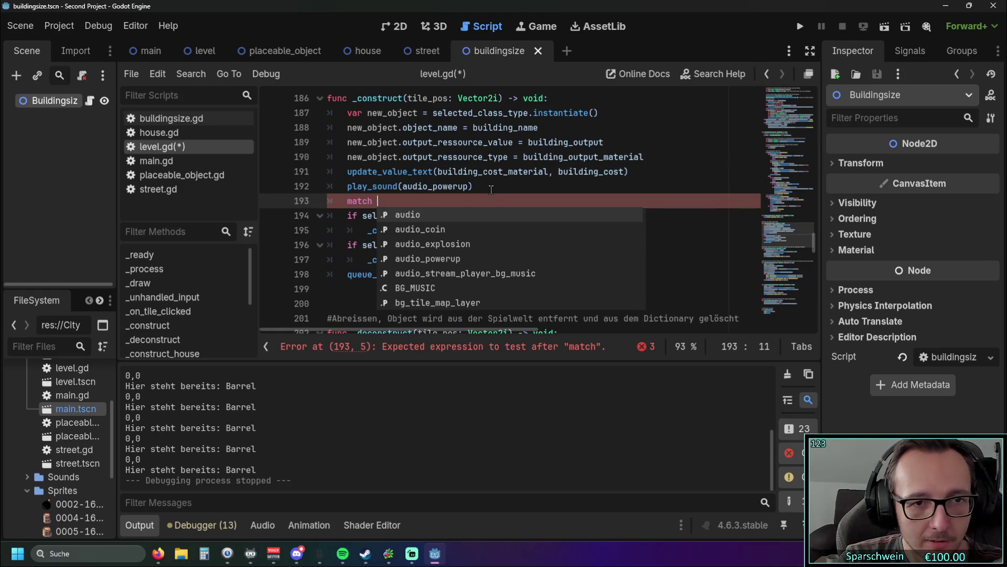
key("BackSpace")
left_click(488, 142)
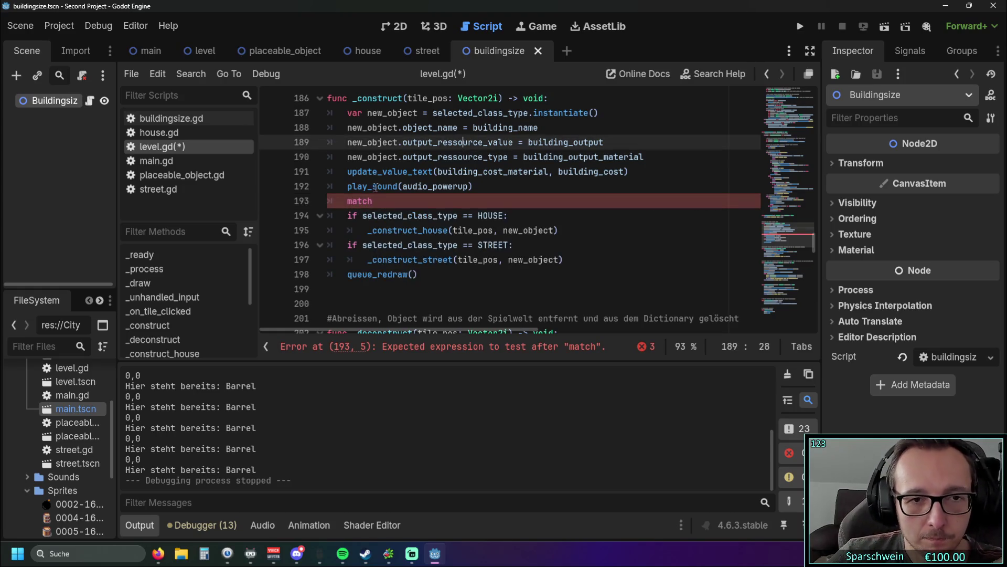
left_click_drag(363, 215, 456, 215)
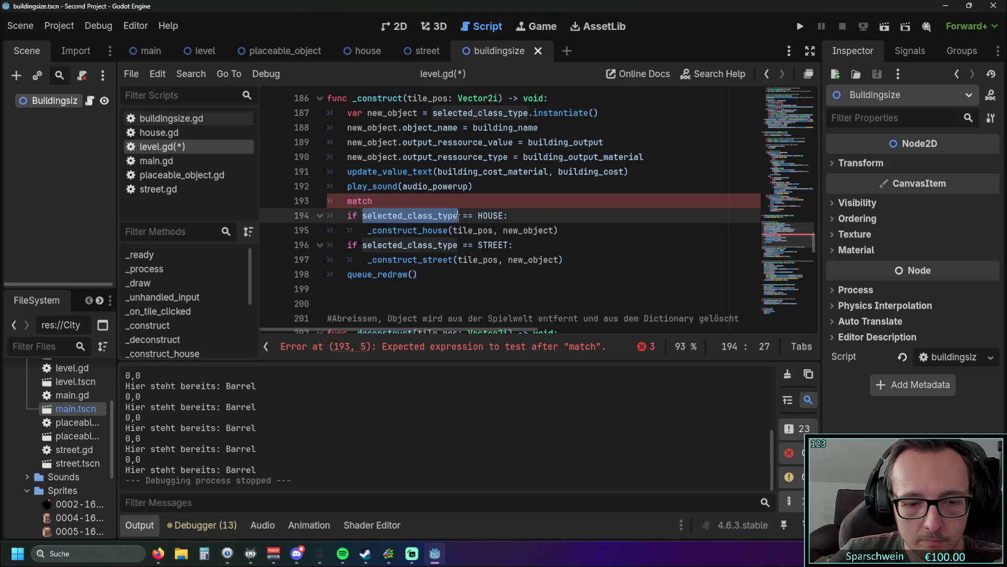
left_click(392, 205)
type("selected_class_type")
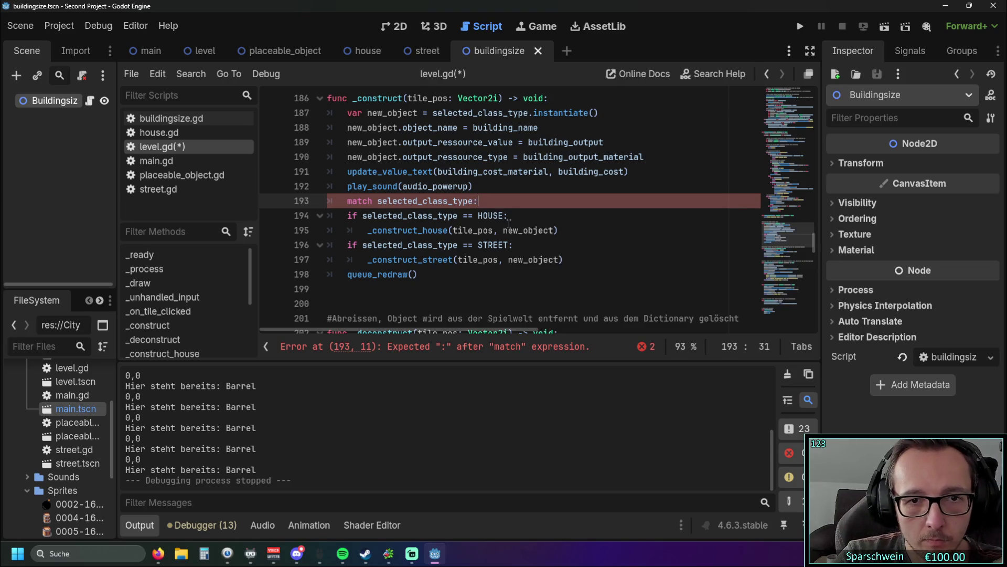
type(":")
key("Return")
Add a HOUSE: case that calls _construct_house
type("HOUSE")
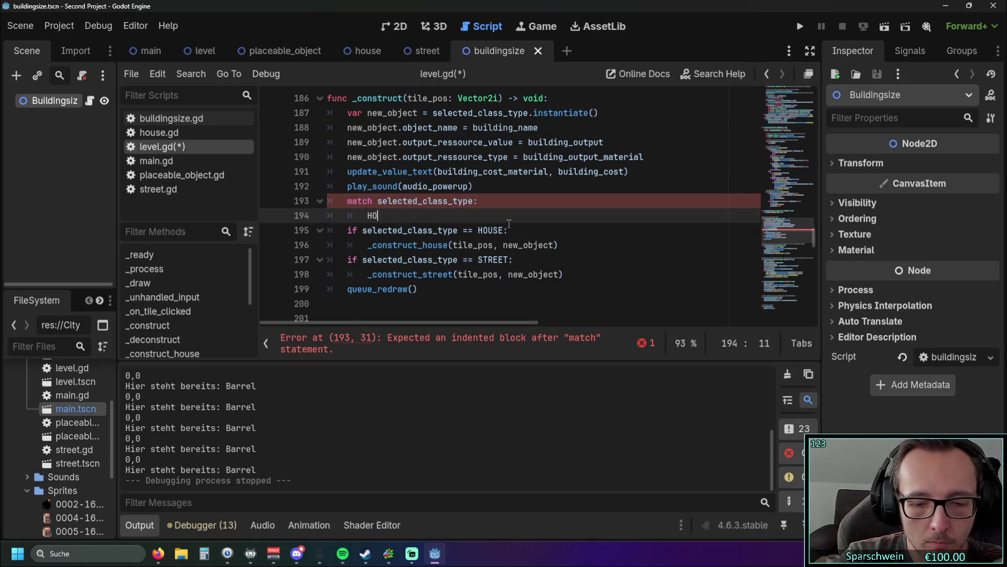
key("Escape")
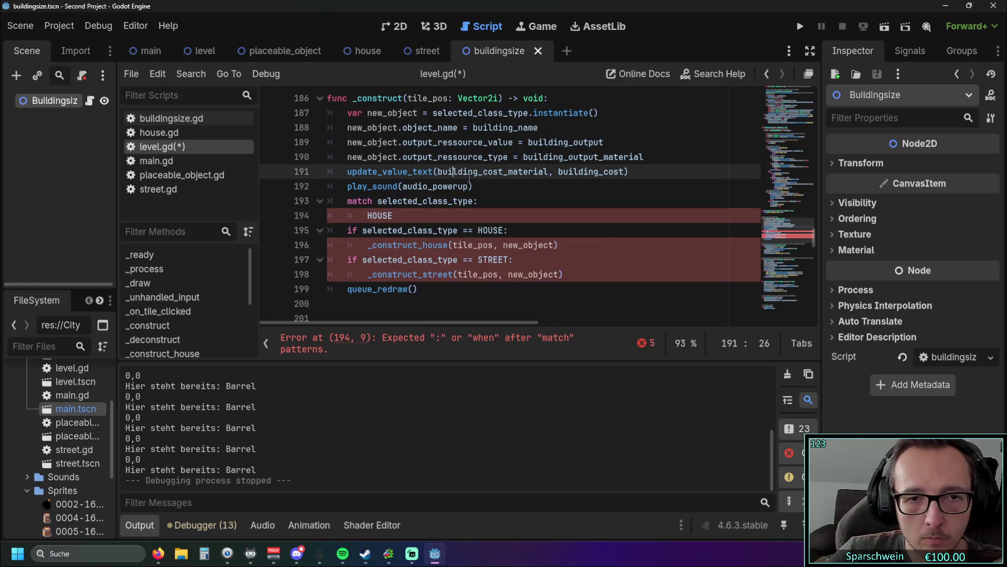
type(":")
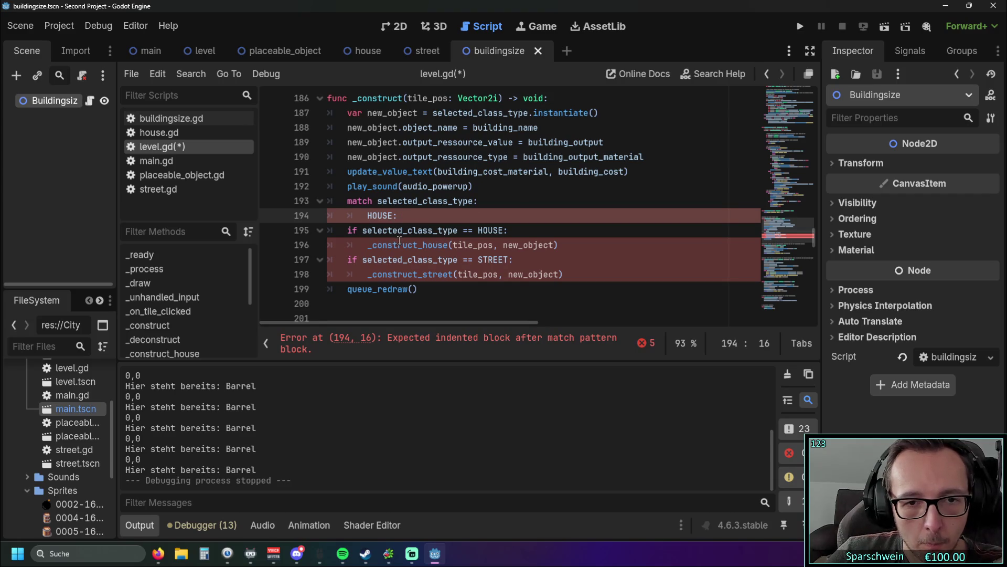
left_click_drag(369, 246, 569, 245)
key("ctrl+c")
left_click(403, 216)
key("ctrl+v")
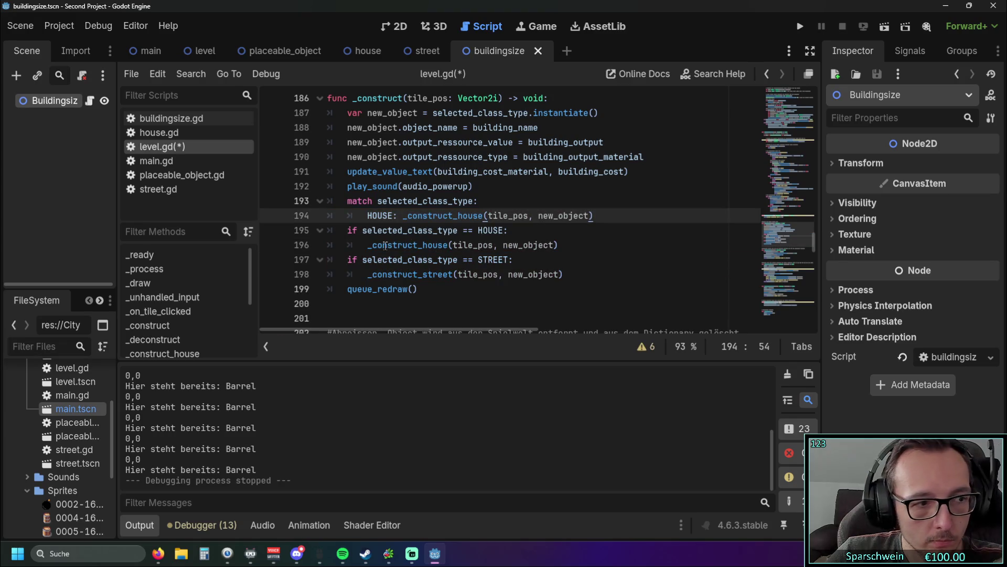
Add a STREET: case calling _construct_street and delete the two old if-blocks
key("Return")
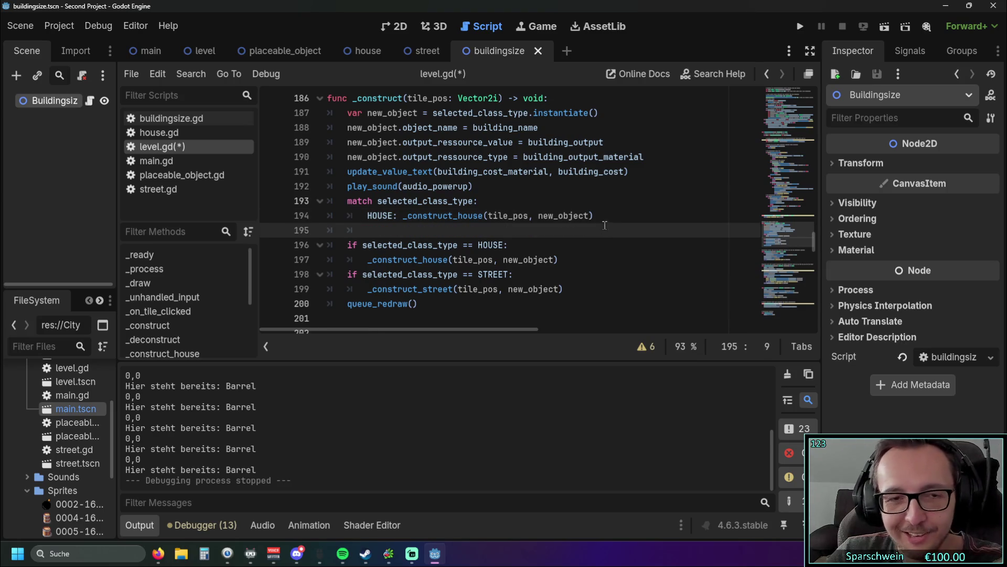
type("ST")
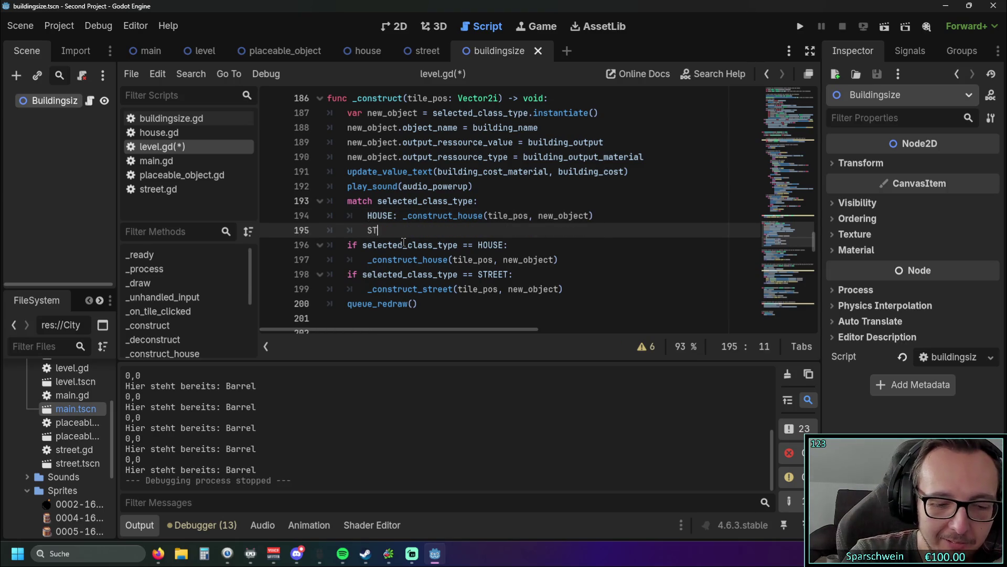
type("REET:")
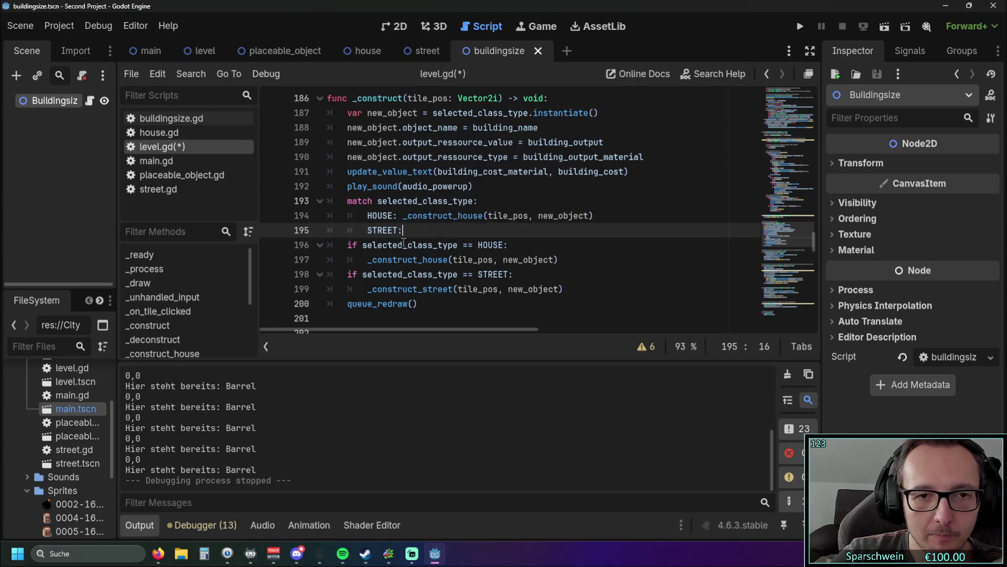
left_click_drag(367, 289, 563, 289)
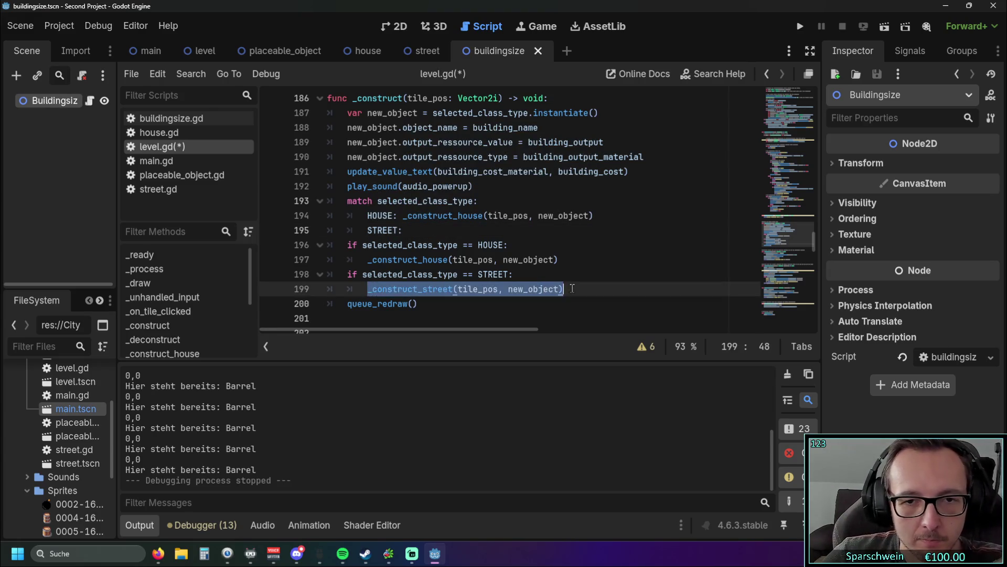
key("ctrl+c")
key("Up")
key("Up")
key("Up")
key("ctrl+v")
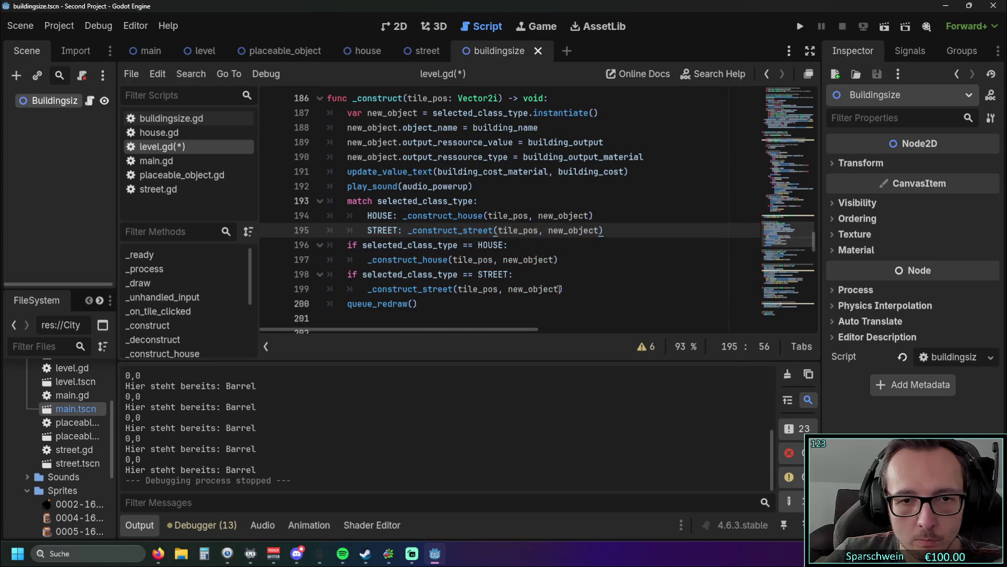
left_click_drag(576, 292, 294, 247)
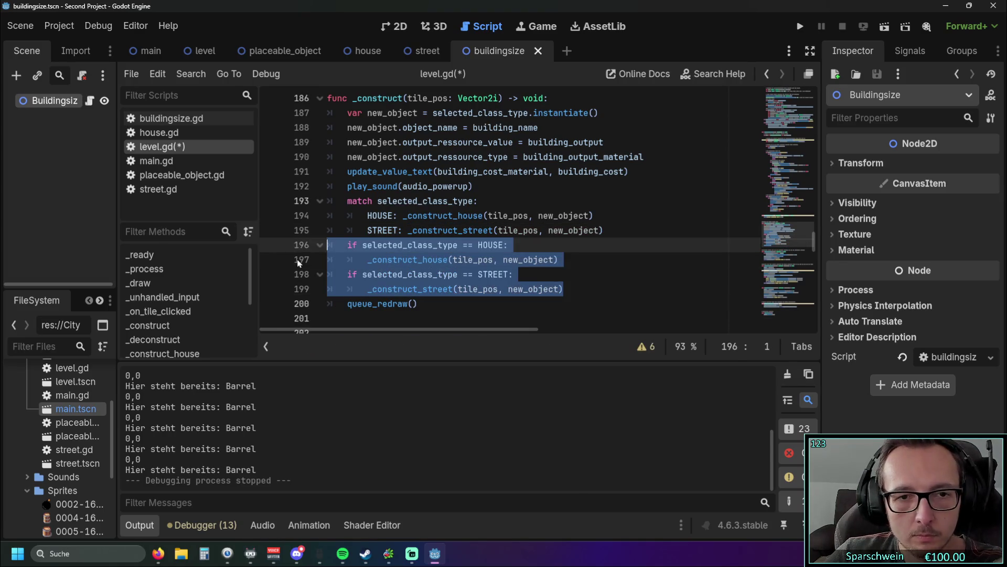
key("BackSpace")
key("Tab")
key("Tab")
Add the branch _: print("Error: no selected_class_type in _construct") below STREET
type("_")
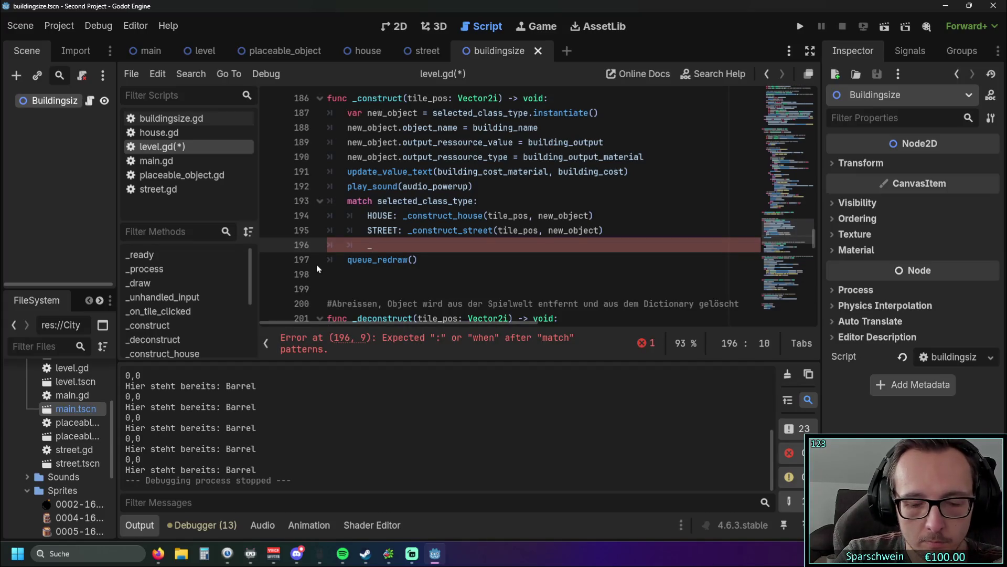
type(": ")
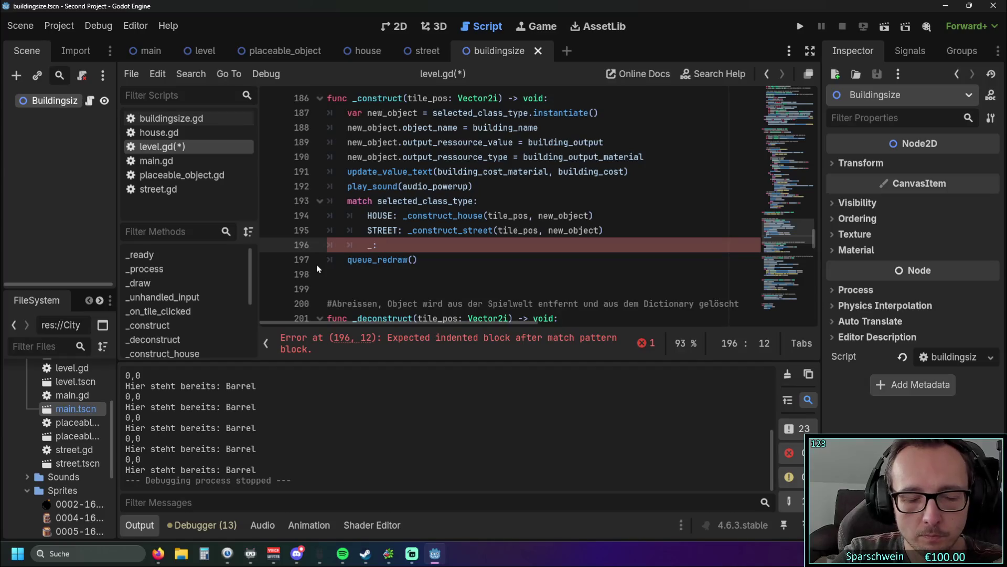
type("print(\"")
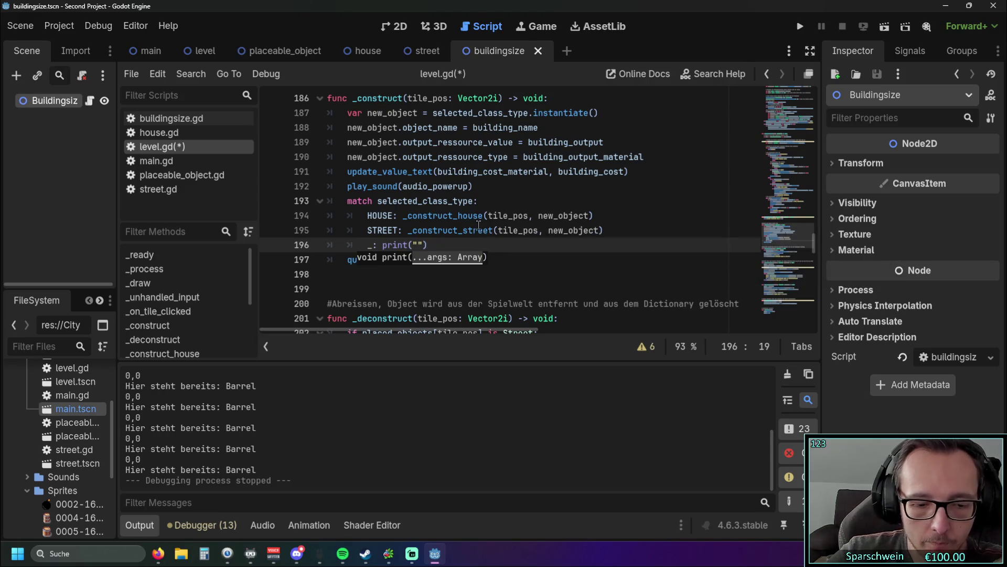
type("Error")
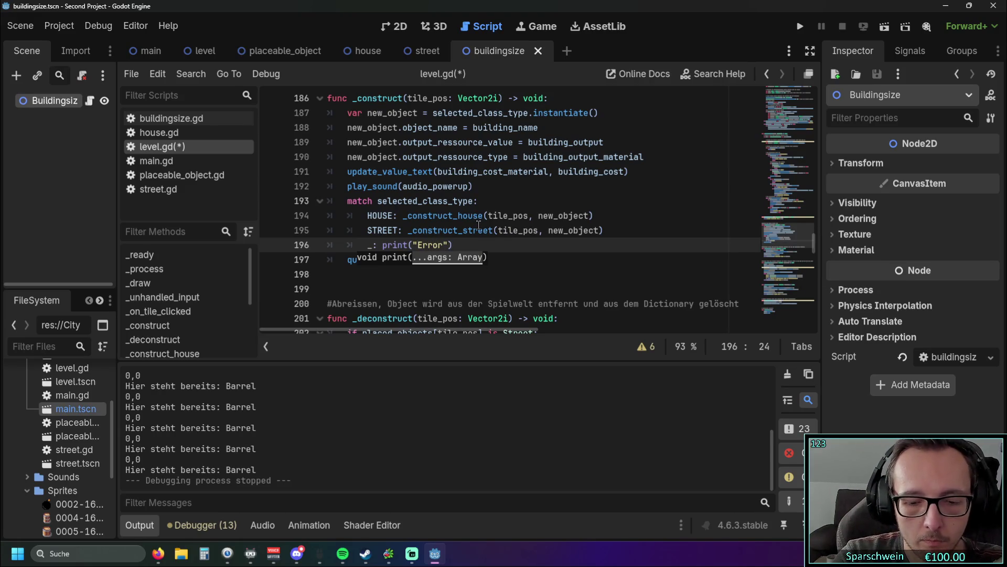
type(":")
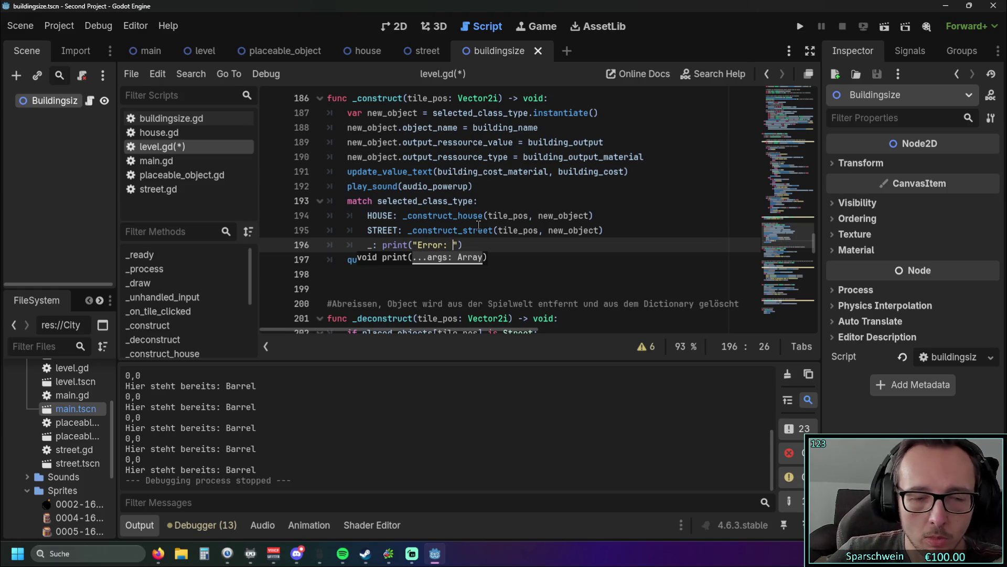
scroll(478, 224, "down", 5)
scroll(519, 213, "up", 5)
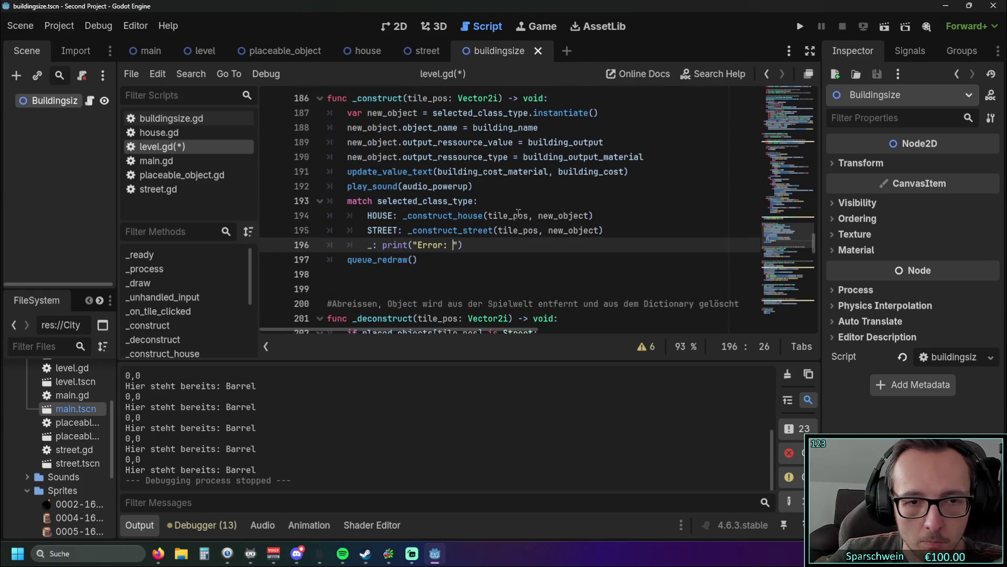
type("no ")
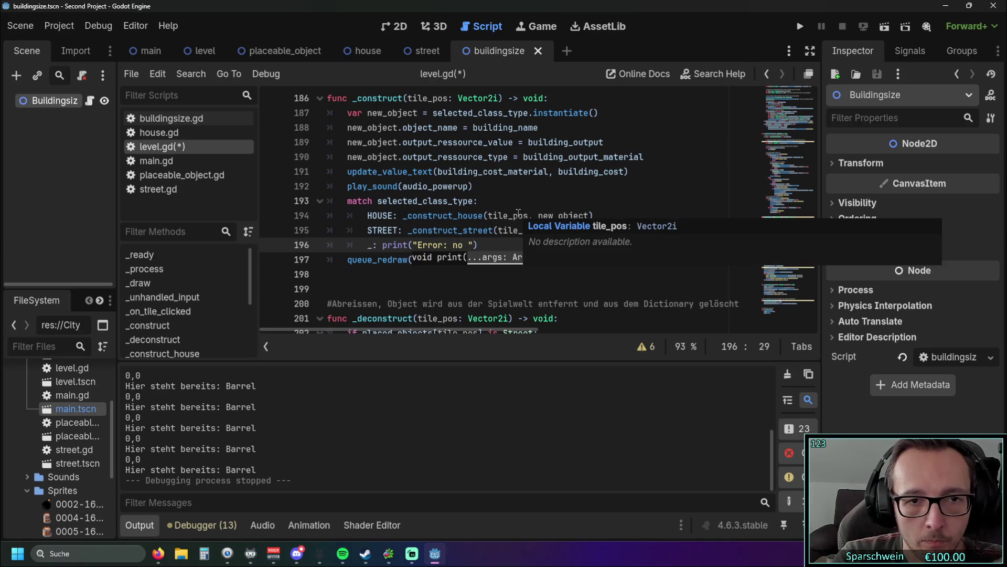
type("se")
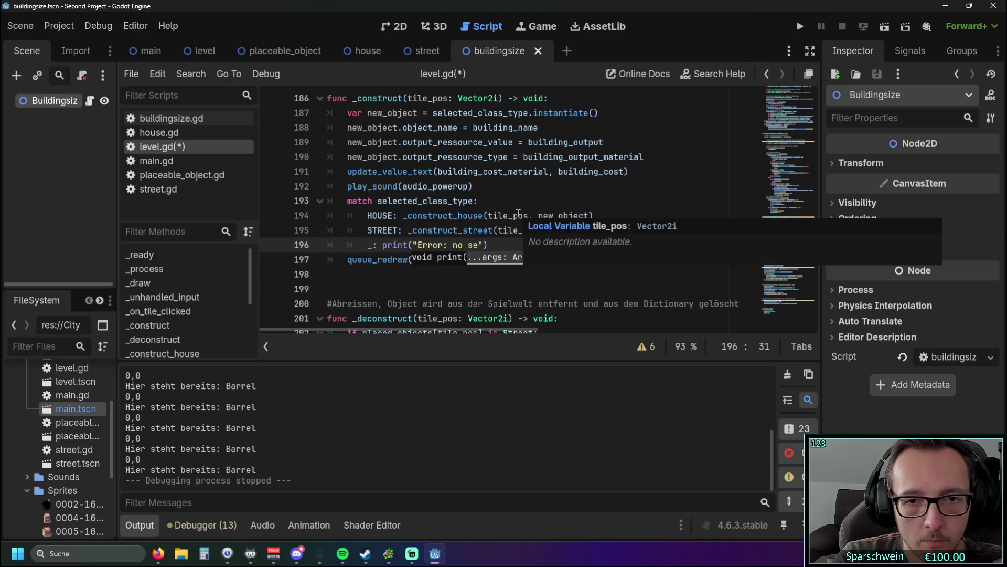
type("lected")
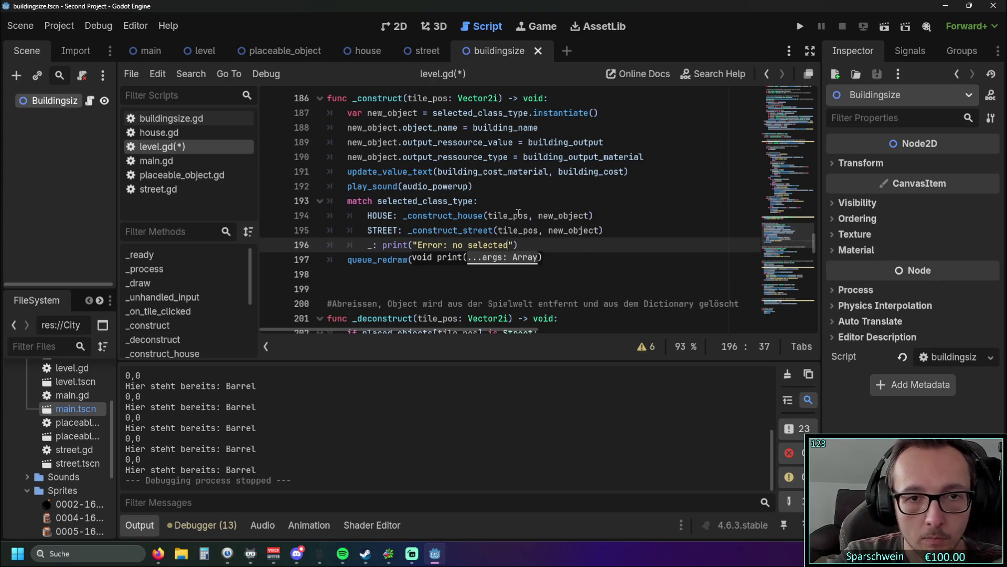
type("_class")
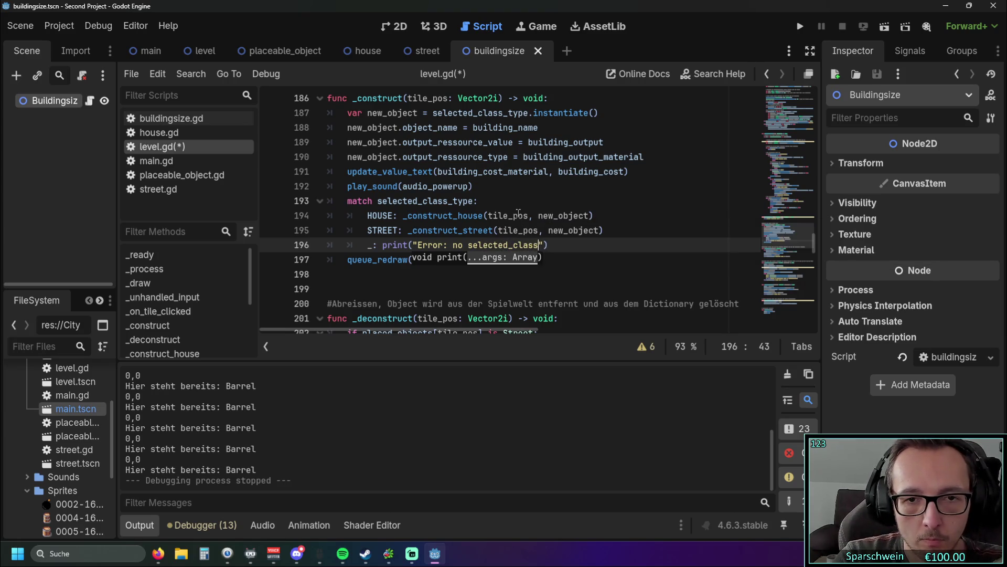
type("_type in ")
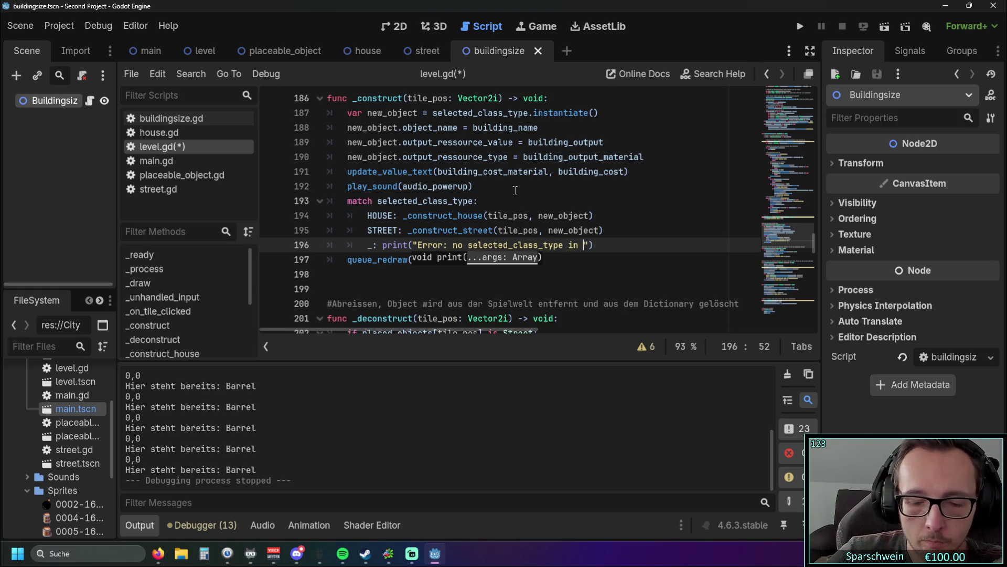
type("_construct")
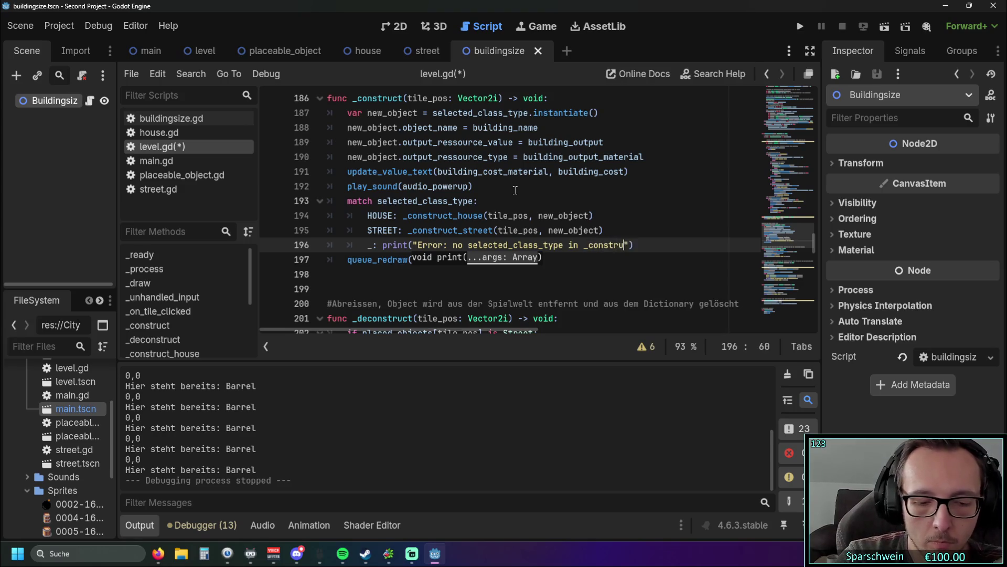
left_click(549, 172)
scroll(582, 225, "up", 1)
Insert a 'match building_size:' line above the building-size checks in level.gd
scroll(582, 226, "down", 1)
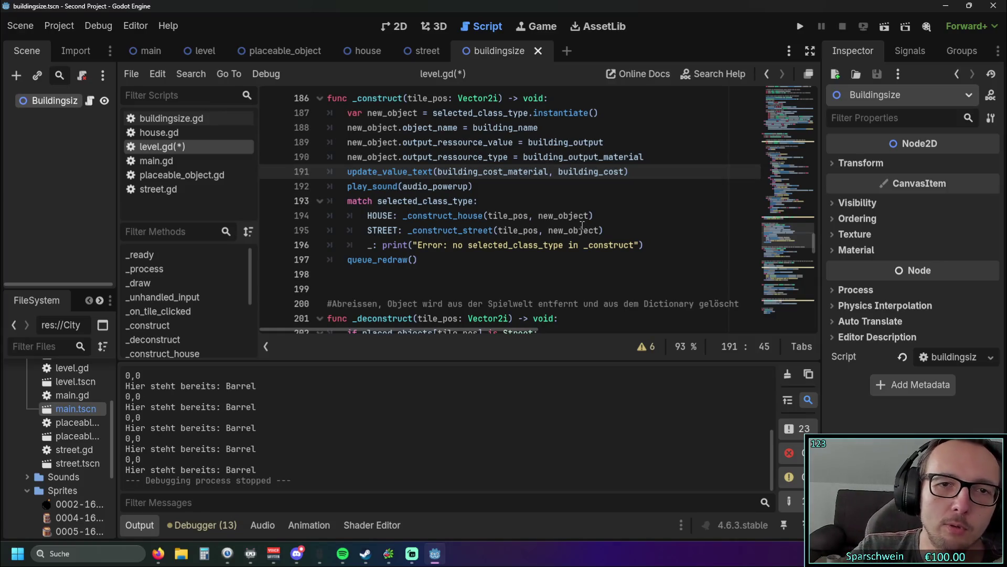
scroll(451, 242, "up", 1)
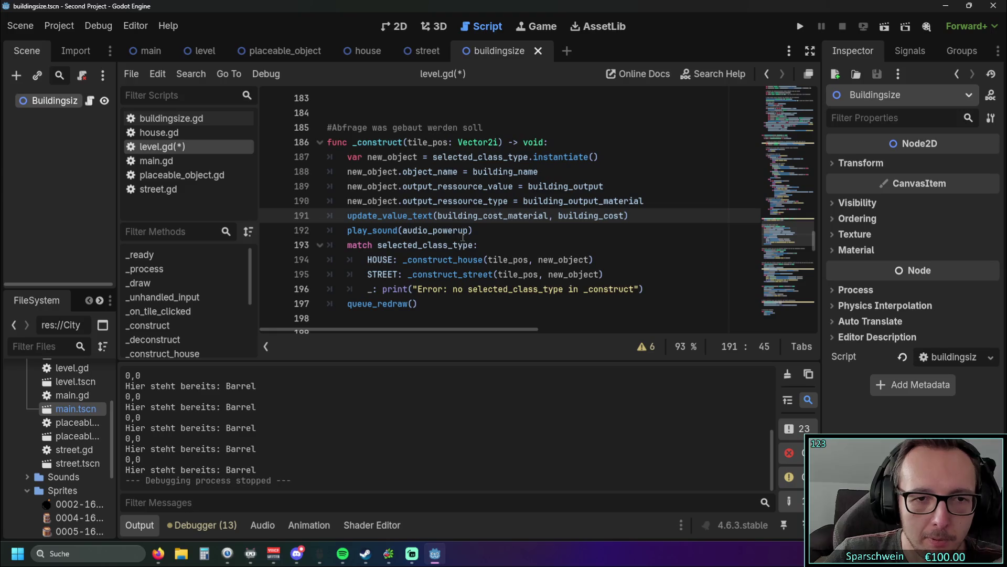
scroll(463, 237, "down", 4)
scroll(464, 234, "up", 1)
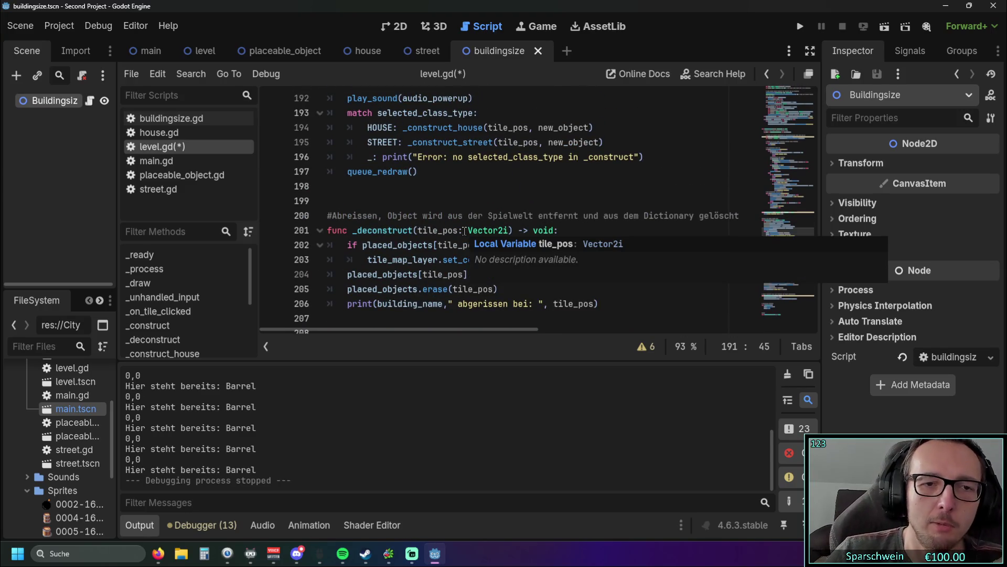
scroll(465, 231, "up", 1)
scroll(603, 207, "up", 3)
scroll(604, 208, "down", 2)
scroll(604, 207, "up", 10)
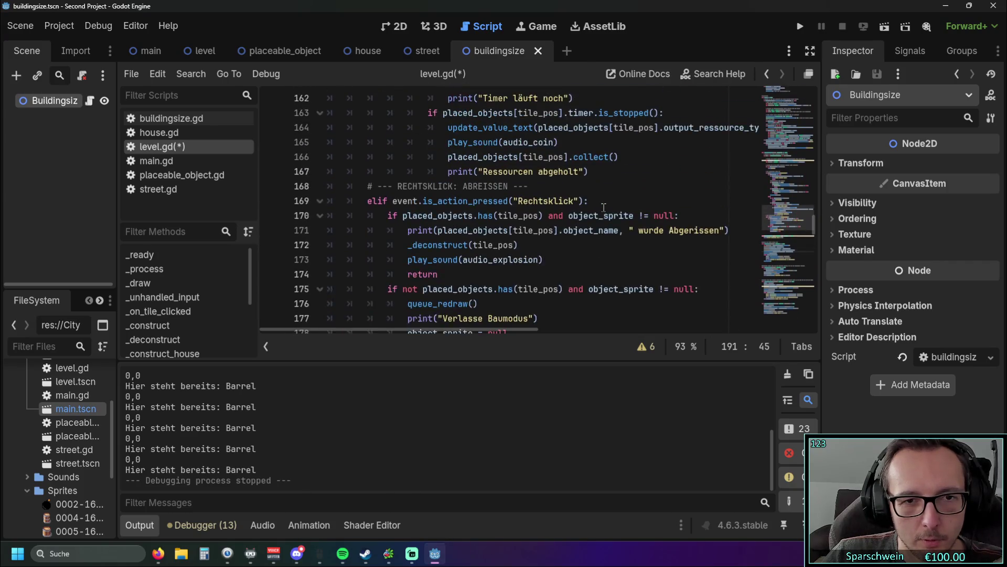
scroll(604, 209, "up", 5)
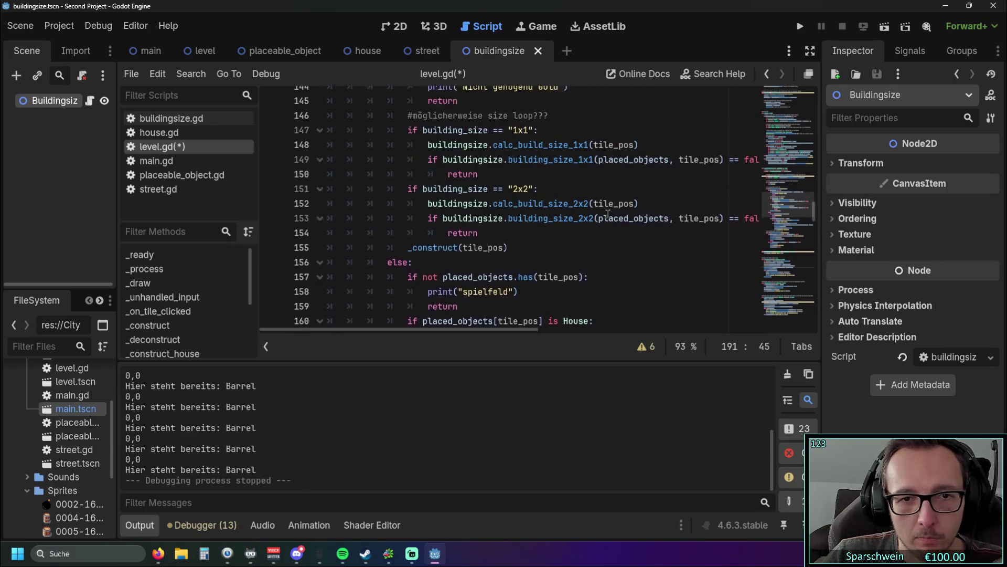
scroll(608, 214, "up", 1)
left_click_drag(420, 329, 439, 329)
left_click(510, 171)
key("Return")
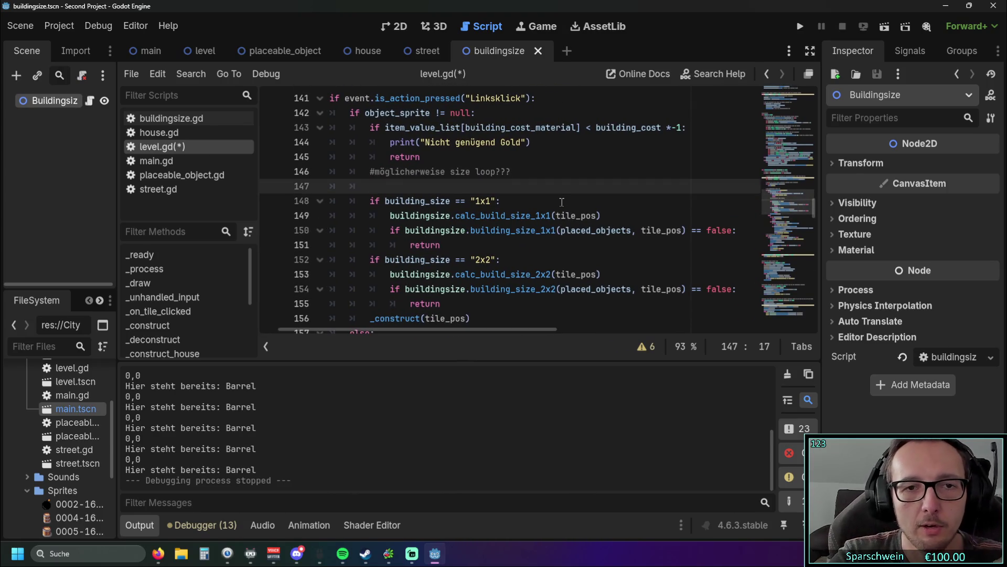
type("match")
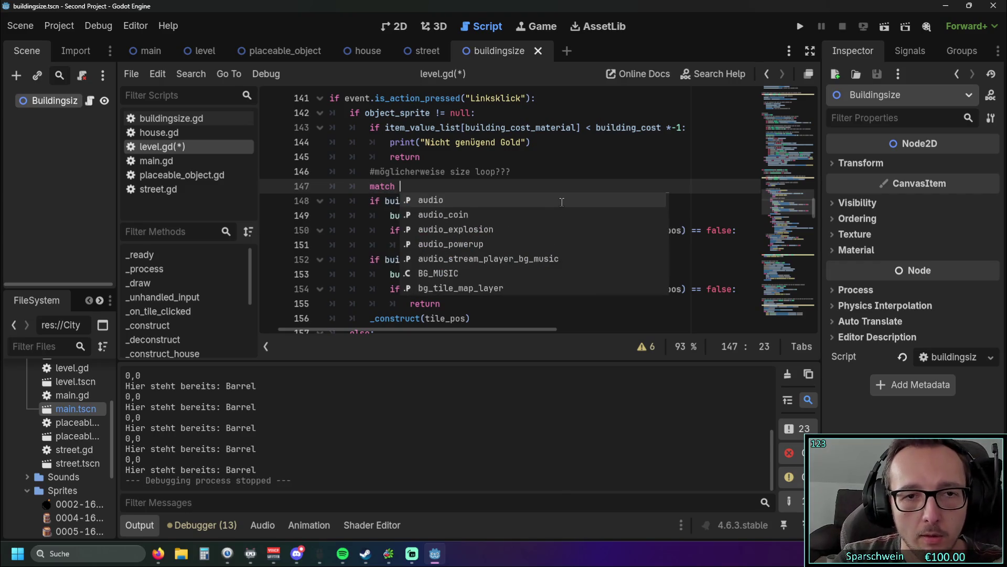
key("Escape")
double_click(450, 202)
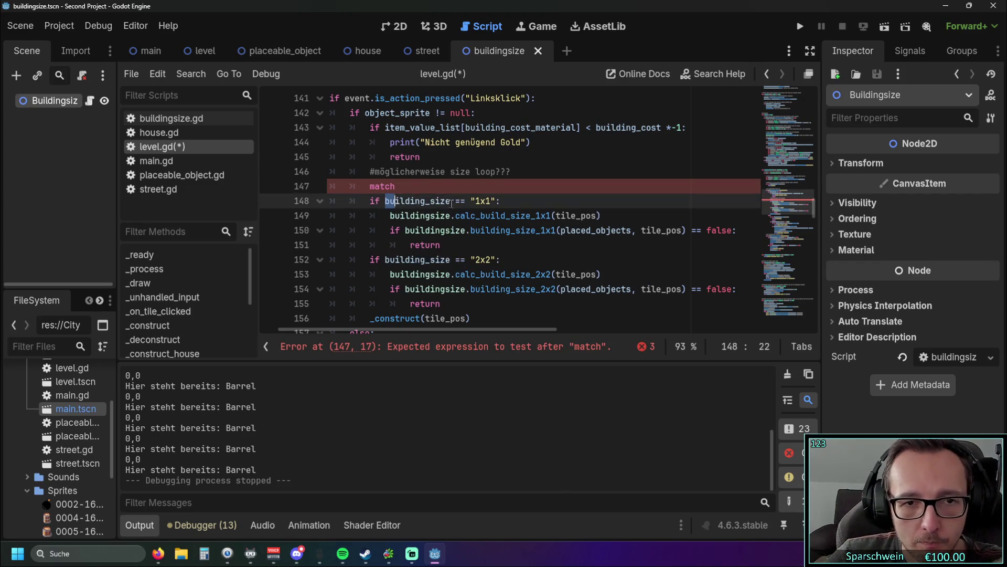
key("ctrl+c")
left_click(425, 188)
key("ctrl+v")
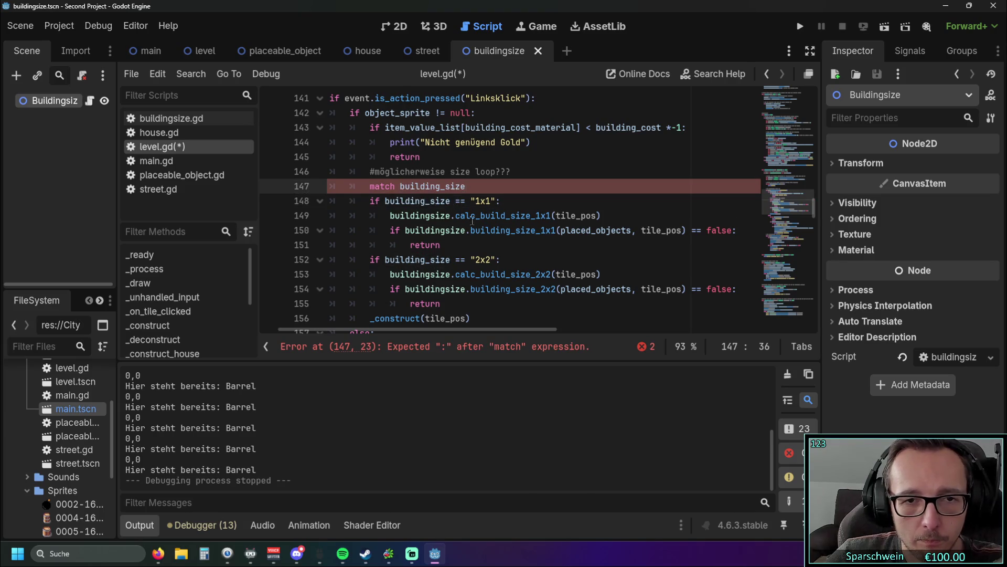
type(":")
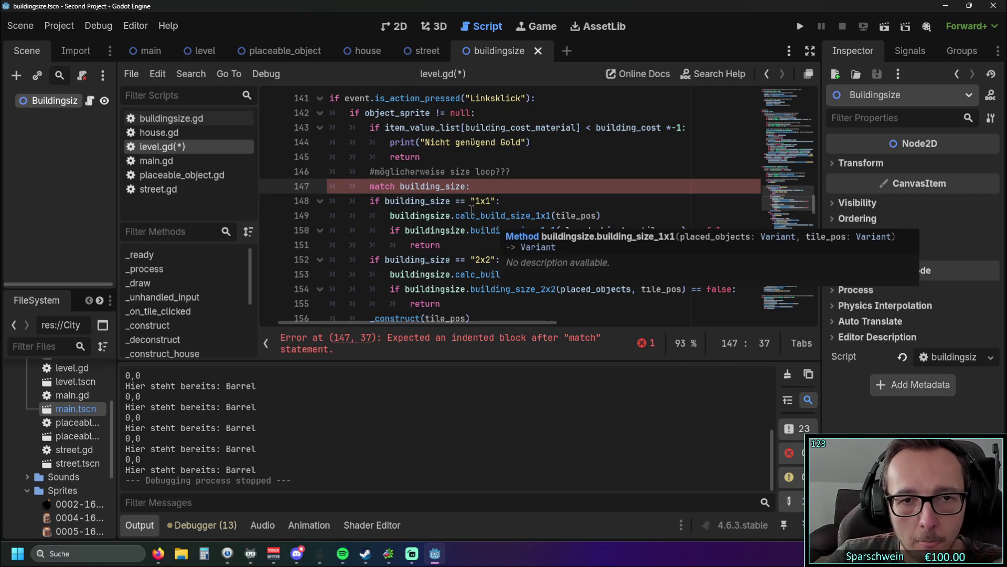
Strip 'if building_size ==' from the "1x1" check and indent its branch under the match
left_click_drag(471, 202, 370, 202)
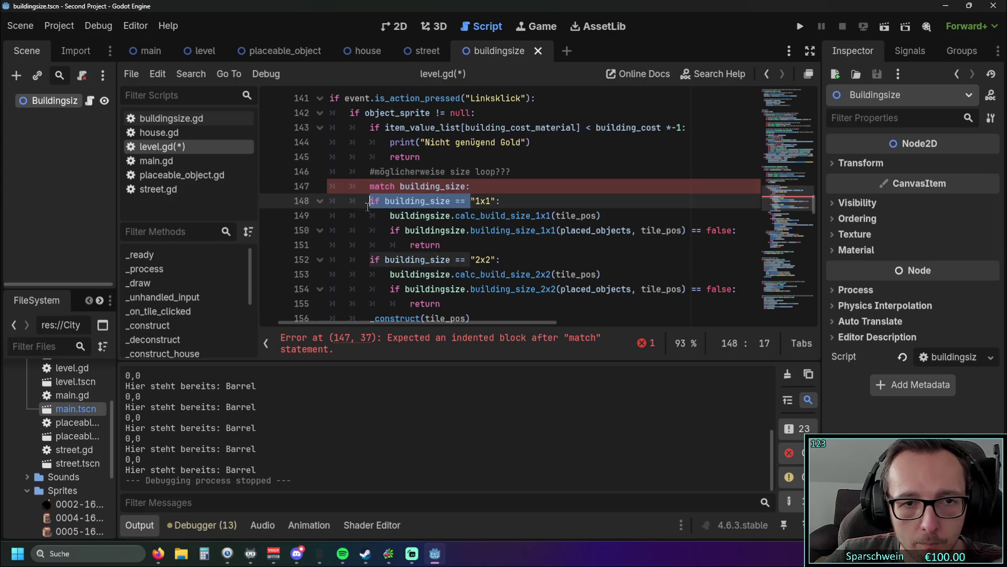
key("BackSpace")
left_click(389, 216)
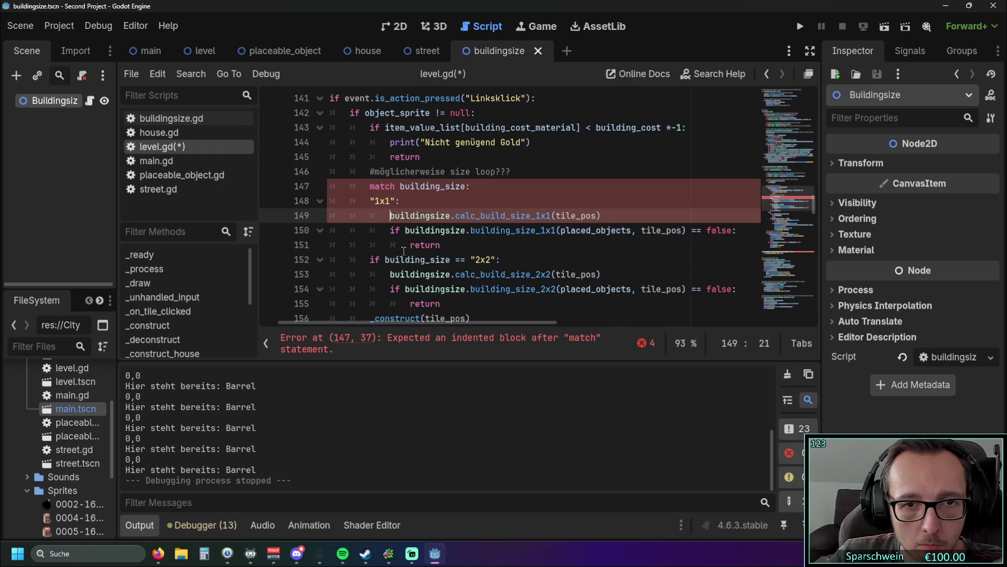
left_click(390, 201)
key("Tab")
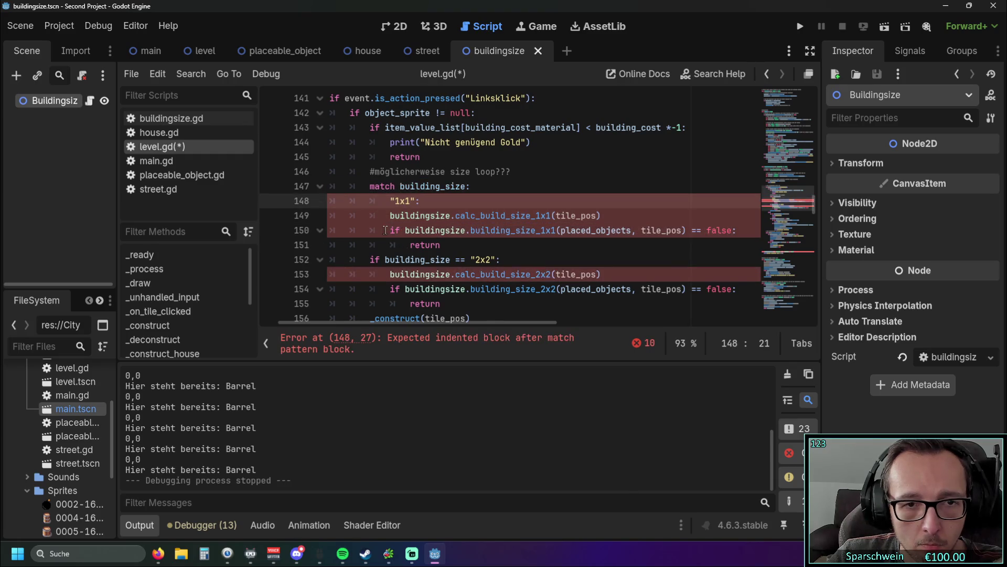
left_click(384, 217)
key("Tab")
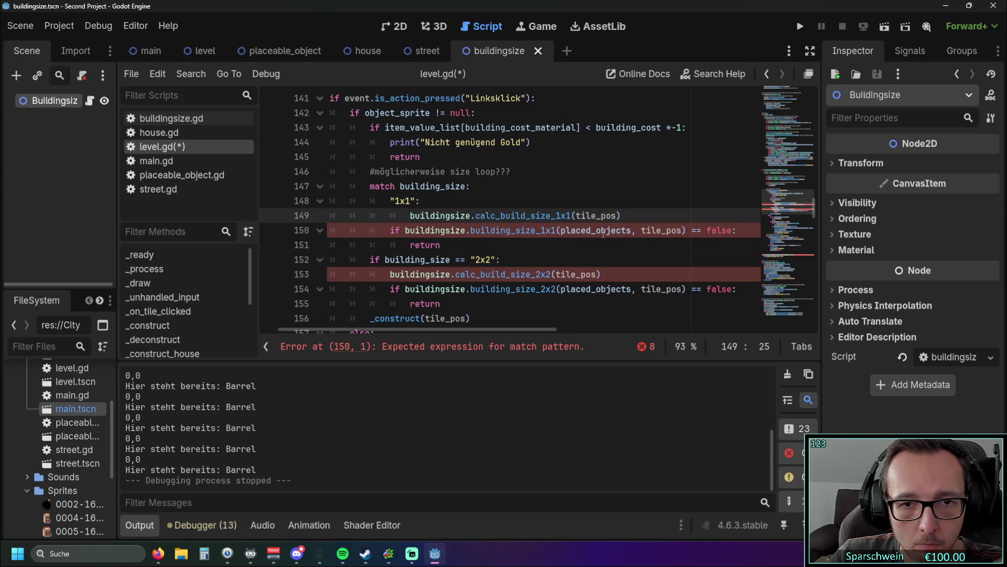
left_click(390, 229)
key("Tab")
key("Tab")
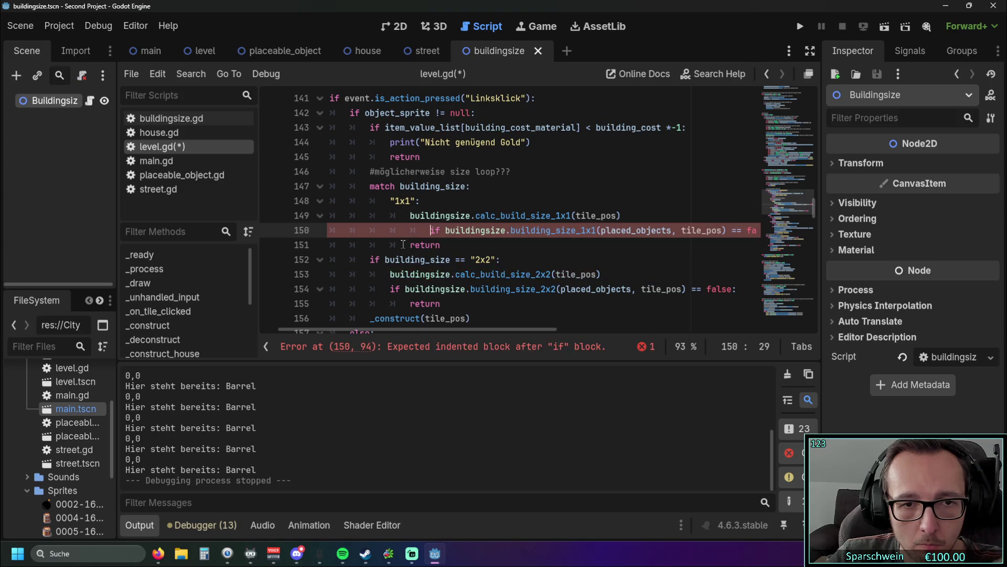
left_click(403, 244)
key("Tab")
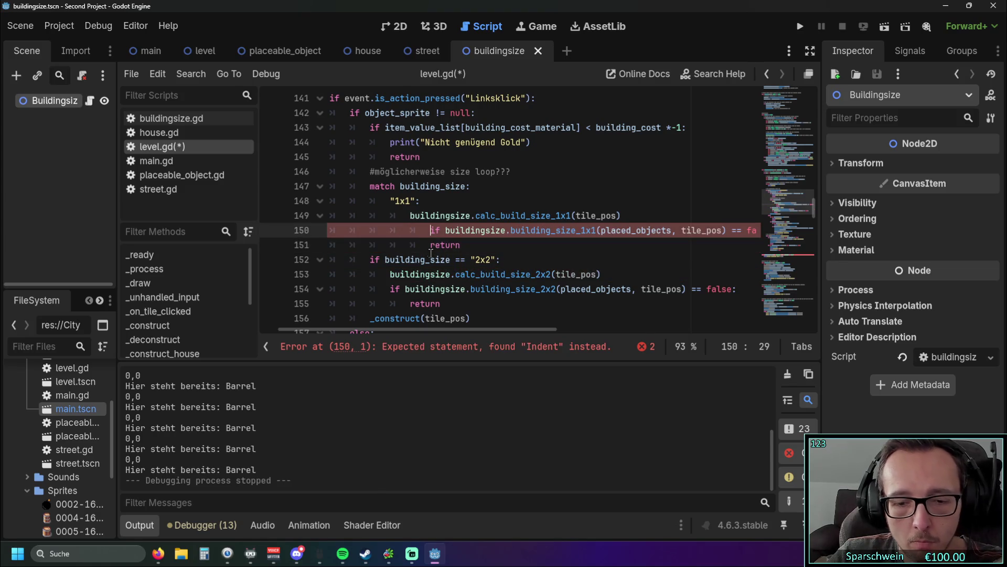
key("BackSpace")
left_click(429, 245)
key("BackSpace")
scroll(472, 241, "down", 1)
scroll(472, 241, "up", 1)
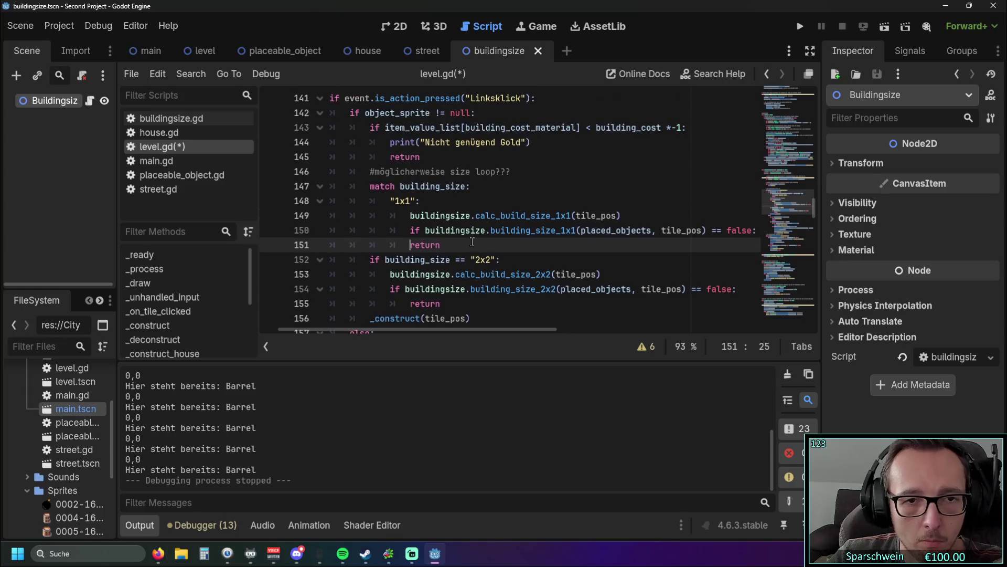
scroll(472, 242, "down", 1)
Strip the comparison from the "2x2" check and indent its calc, check and return lines
left_click(410, 244)
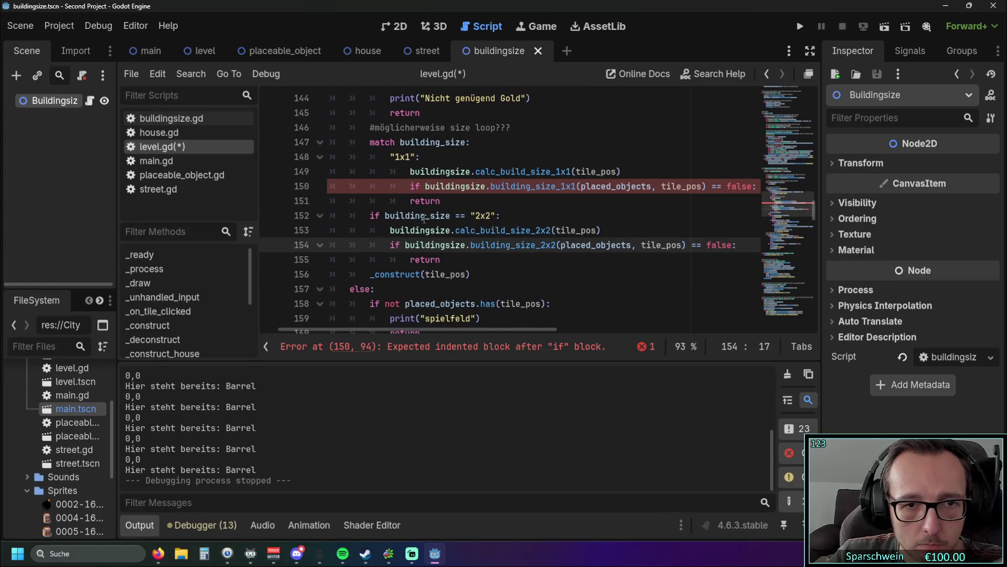
mouse_move(470, 216)
left_mouse_down()
mouse_move(351, 216)
mouse_move(369, 217)
left_mouse_up()
key("BackSpace")
key("Tab")
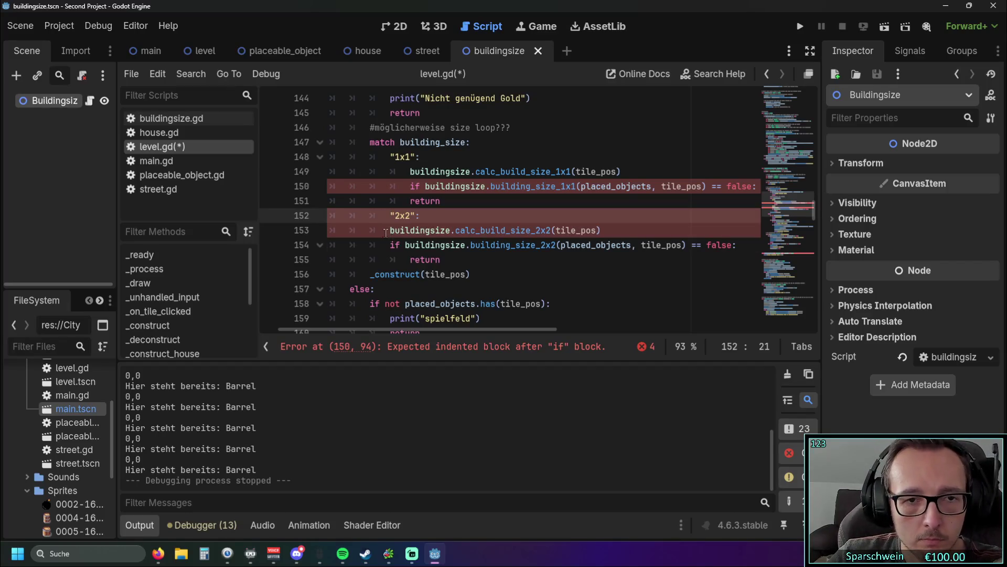
left_click(386, 233)
key("Tab")
key("Down")
key("Tab")
key("Down")
key("Tab")
Fix the indentation of the "1x1" branch's return line
left_click(536, 271)
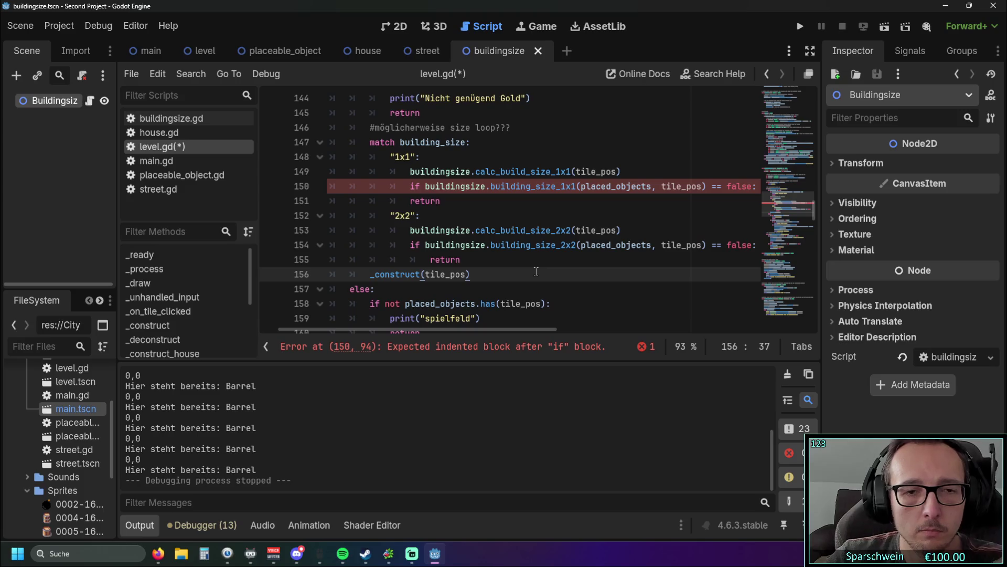
mouse_move(424, 323)
left_mouse_down()
mouse_move(483, 326)
mouse_move(429, 323)
left_mouse_up()
left_click(389, 187)
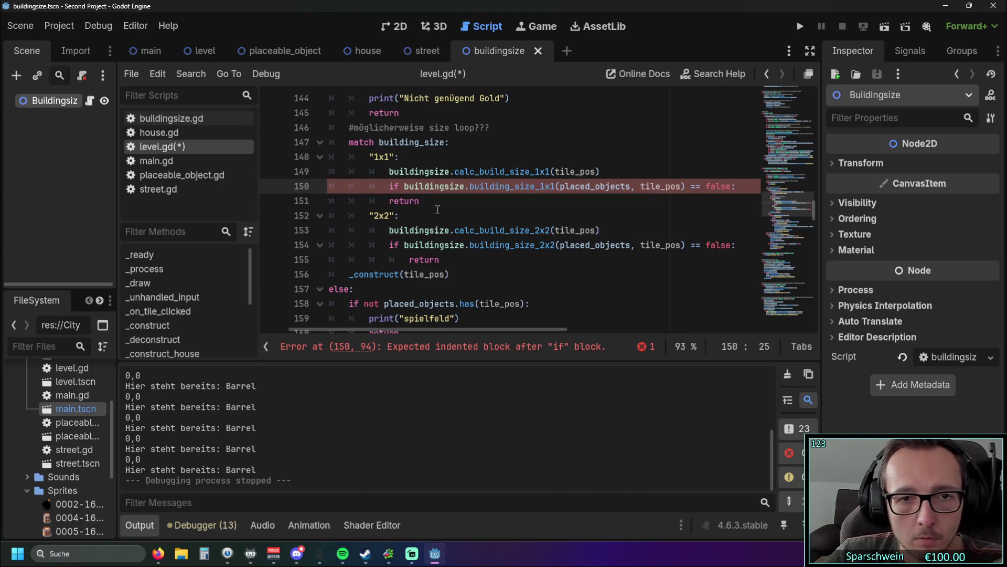
key("Down")
key("Tab")
Review the reworked building_size match around the _construct call, ending after the 2x2 return
left_click(484, 276)
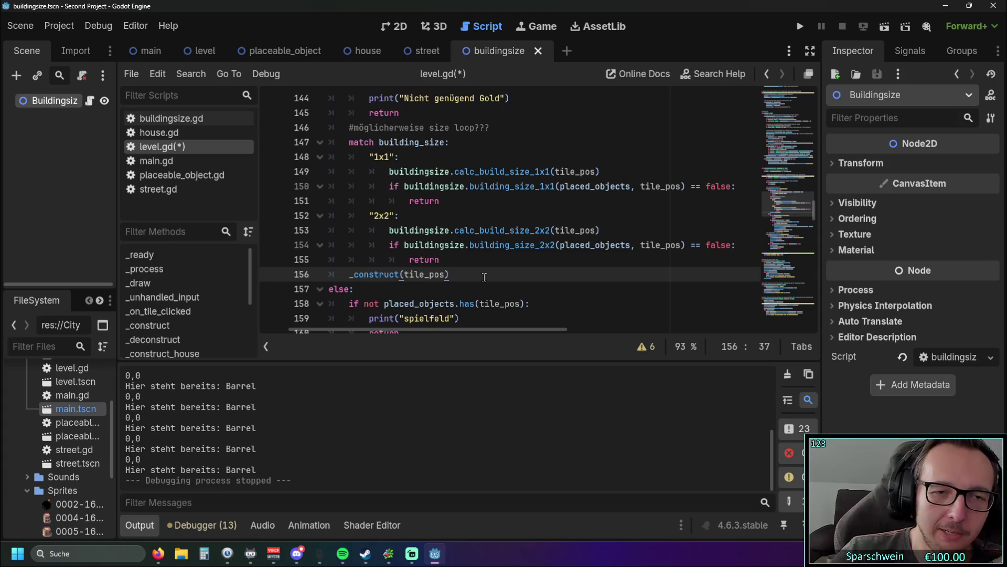
scroll(462, 267, "left", 3)
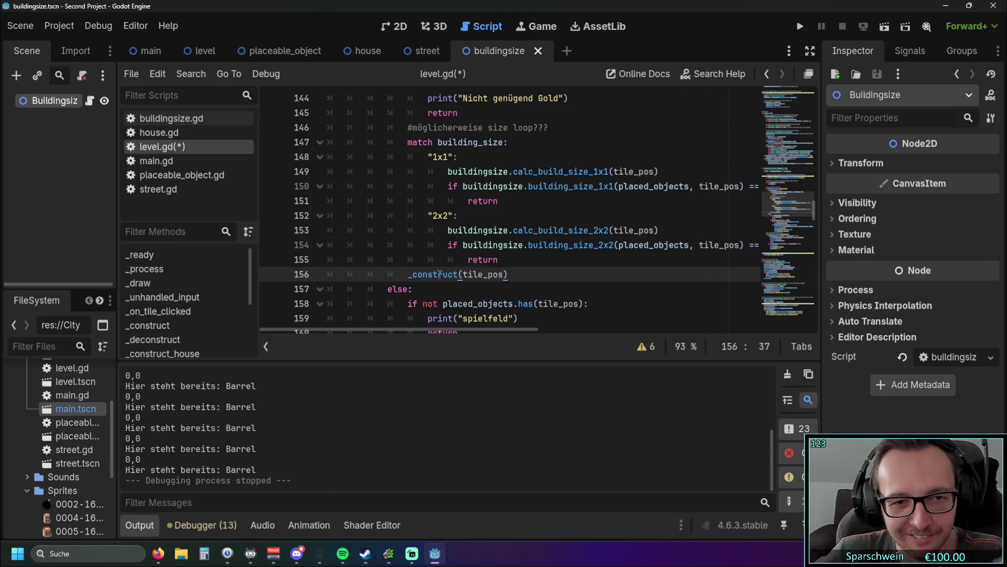
scroll(464, 256, "up", 2)
scroll(464, 256, "up", 1)
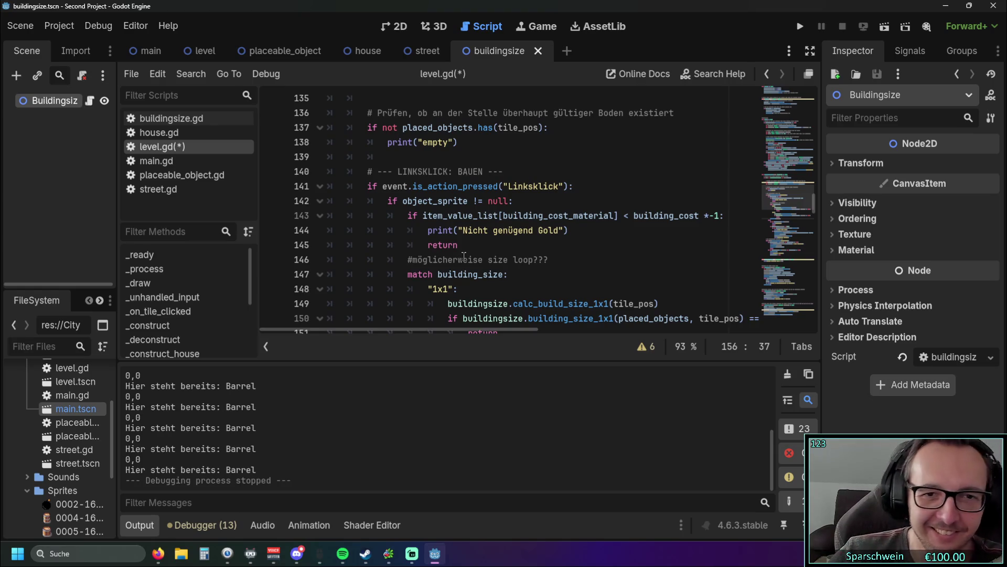
scroll(464, 256, "down", 1)
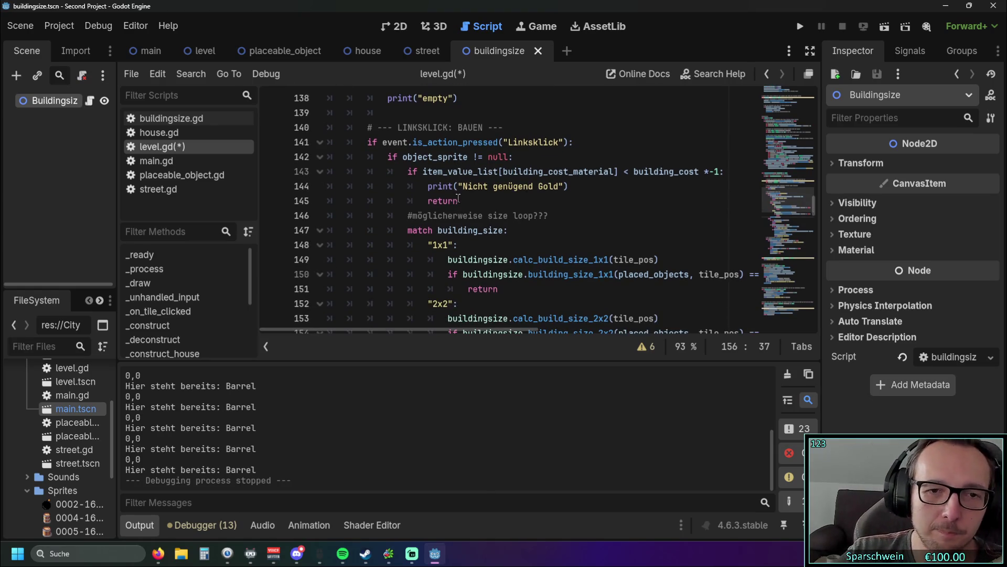
scroll(457, 198, "down", 2)
scroll(485, 216, "up", 3)
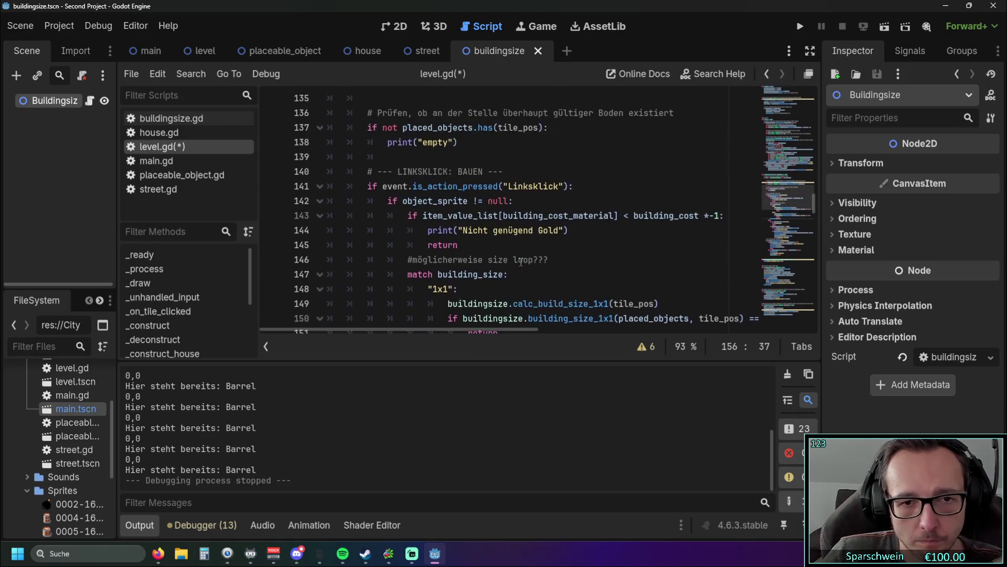
scroll(521, 263, "down", 3)
left_click(514, 263)
Add a '_:' wildcard case after the "2x2" branch of the match
key("Return")
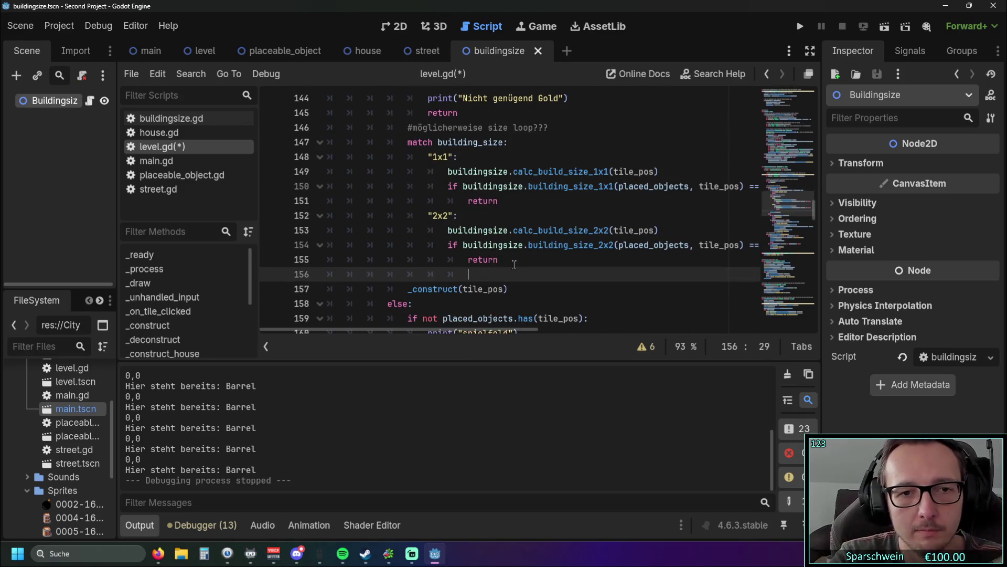
key("BackSpace")
type("_")
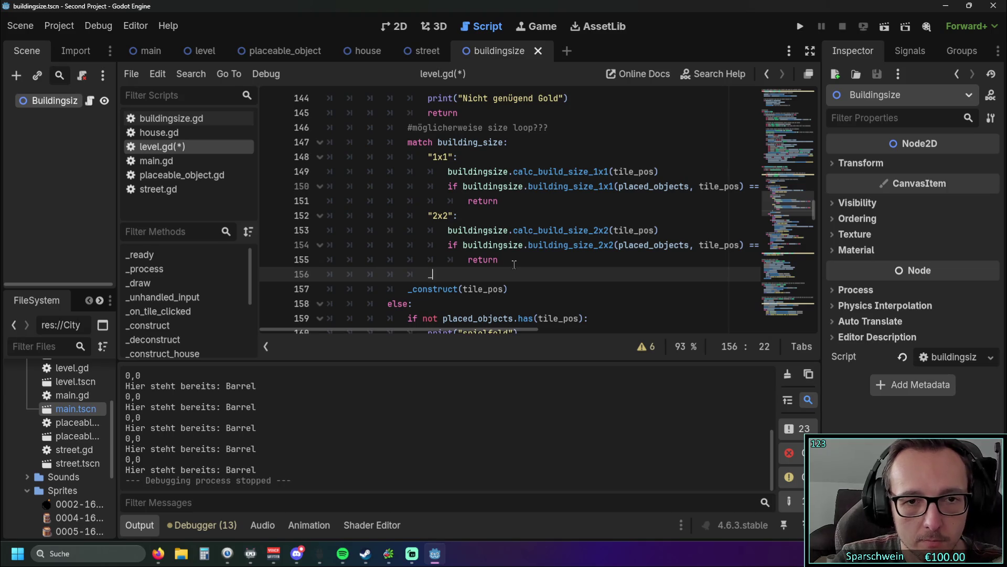
type(":")
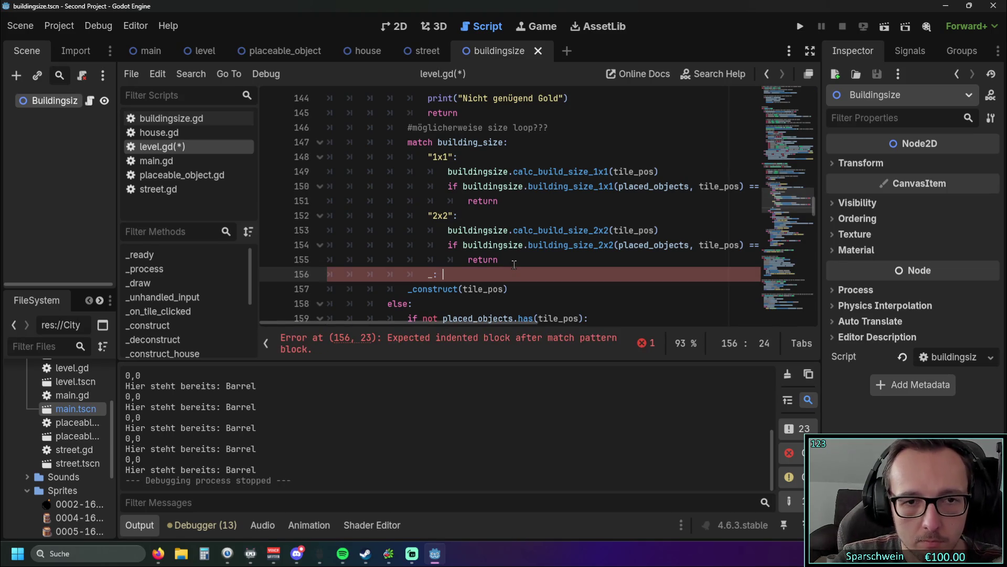
scroll(514, 264, "down", 15)
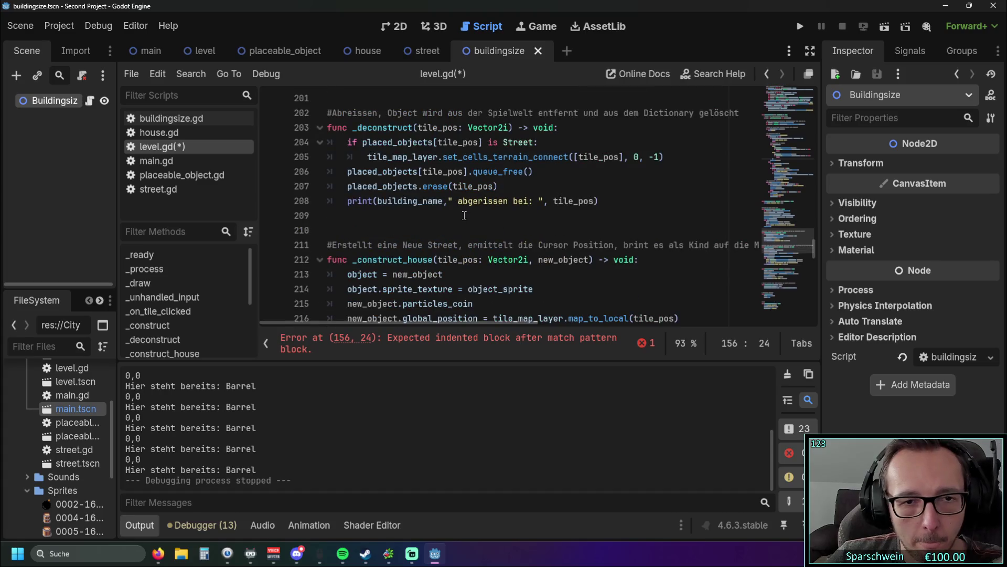
scroll(465, 215, "down", 5)
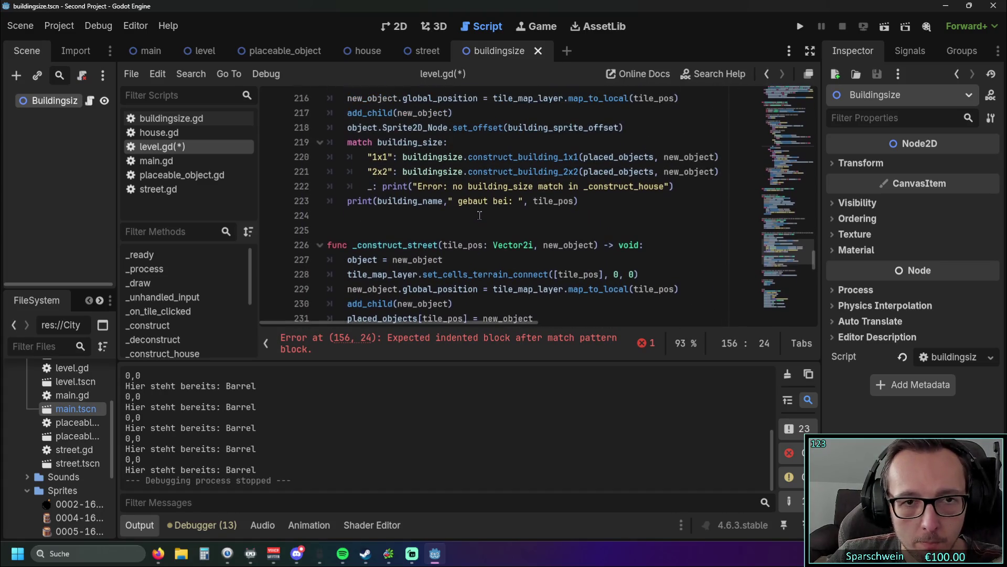
scroll(578, 230, "down", 3)
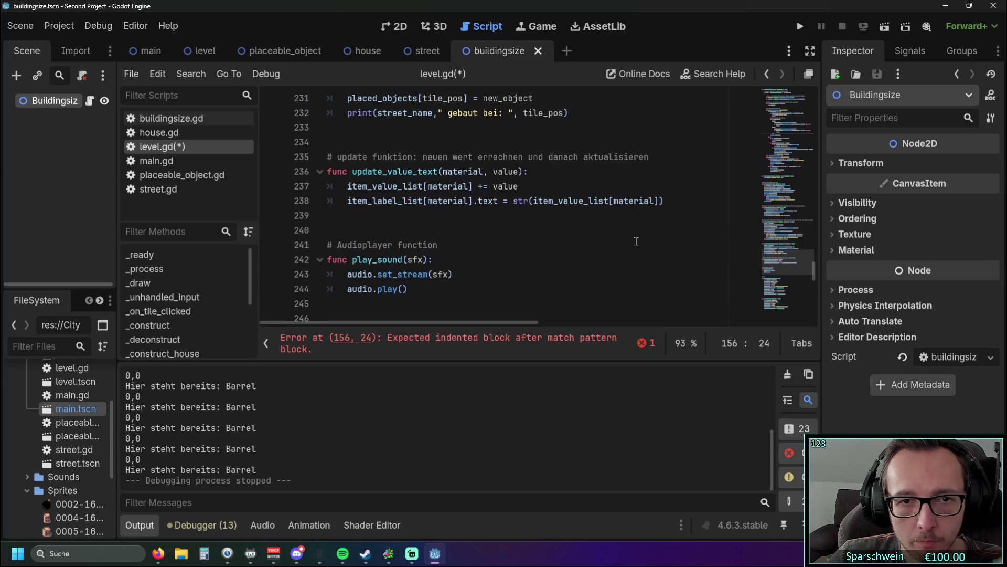
scroll(634, 241, "up", 12)
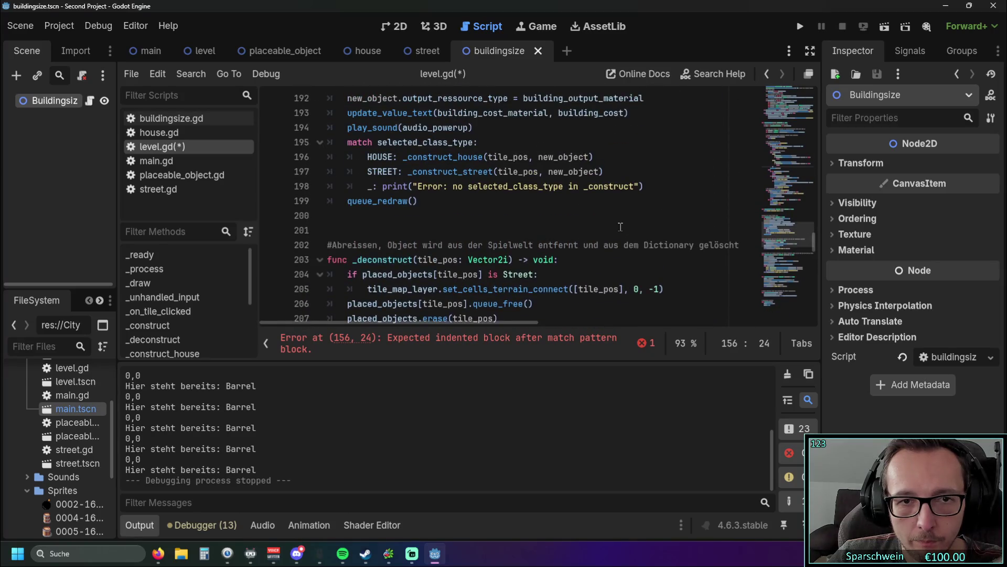
left_click(398, 230)
scroll(581, 236, "down", 9)
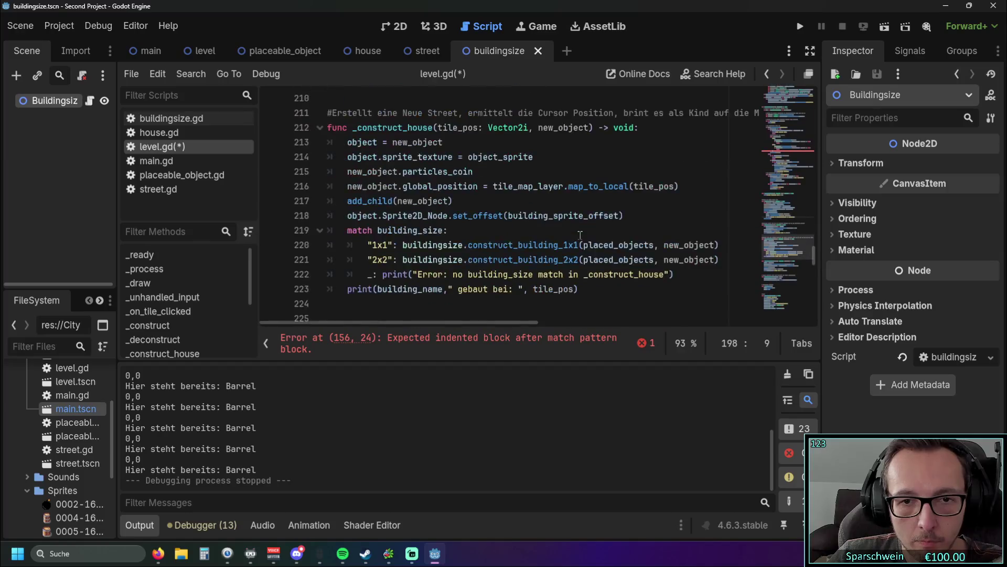
scroll(581, 235, "up", 1)
Paste the 'Error: no building_size match in _construct_house' print into the '_:' case
left_click(645, 230)
mouse_move(677, 186)
left_mouse_down()
mouse_move(373, 201)
mouse_move(370, 187)
left_mouse_up()
key("ctrl+c")
scroll(470, 229, "up", 7)
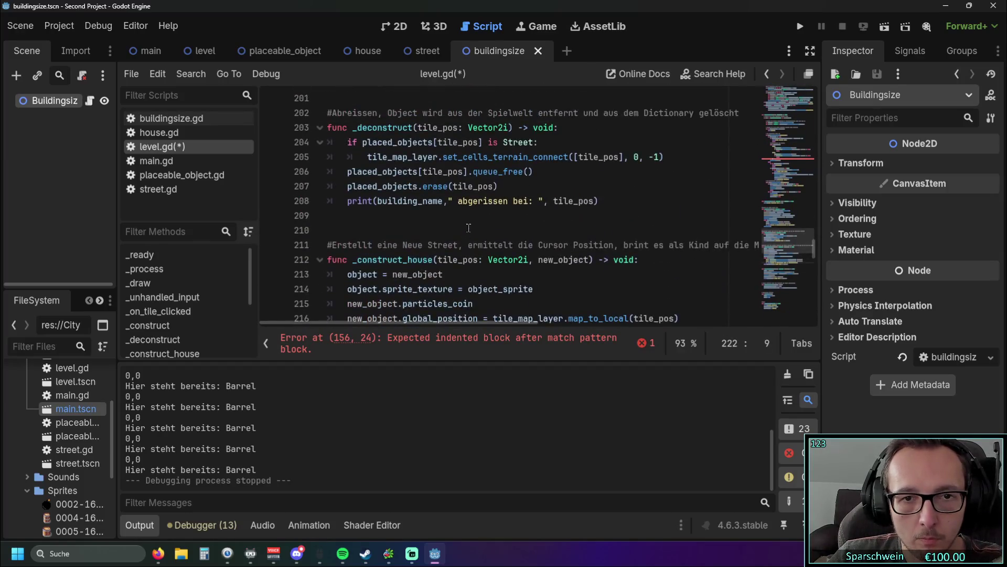
scroll(471, 229, "up", 2)
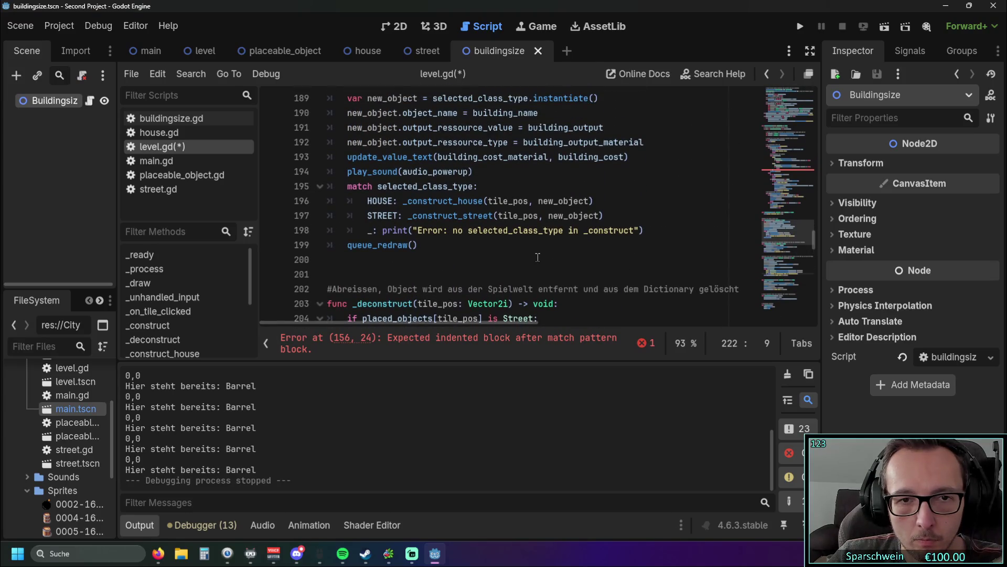
left_click(569, 231)
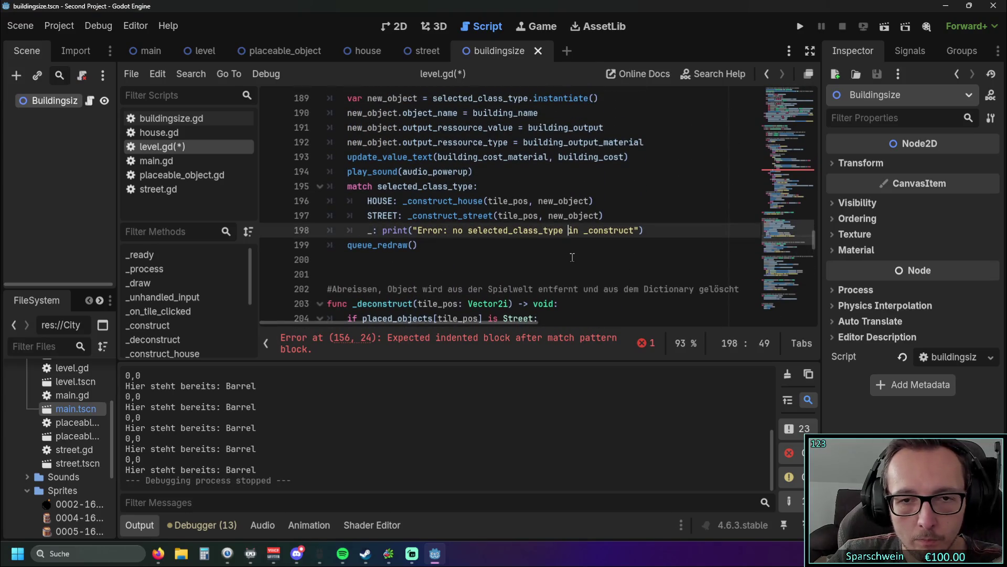
type("match")
scroll(525, 294, "up", 12)
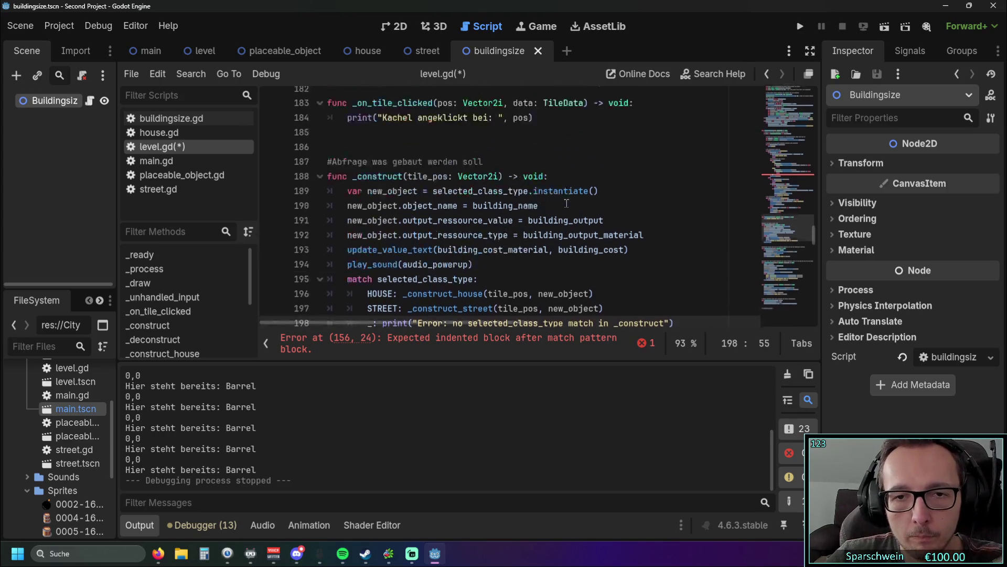
scroll(501, 315, "up", 2)
left_click(454, 204)
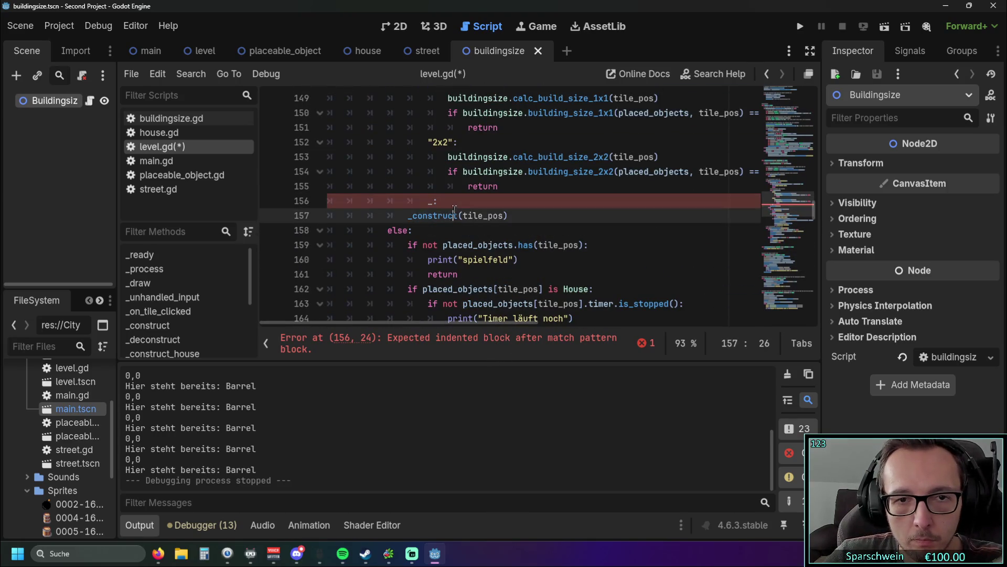
key("ctrl+v")
scroll(649, 256, "up", 5)
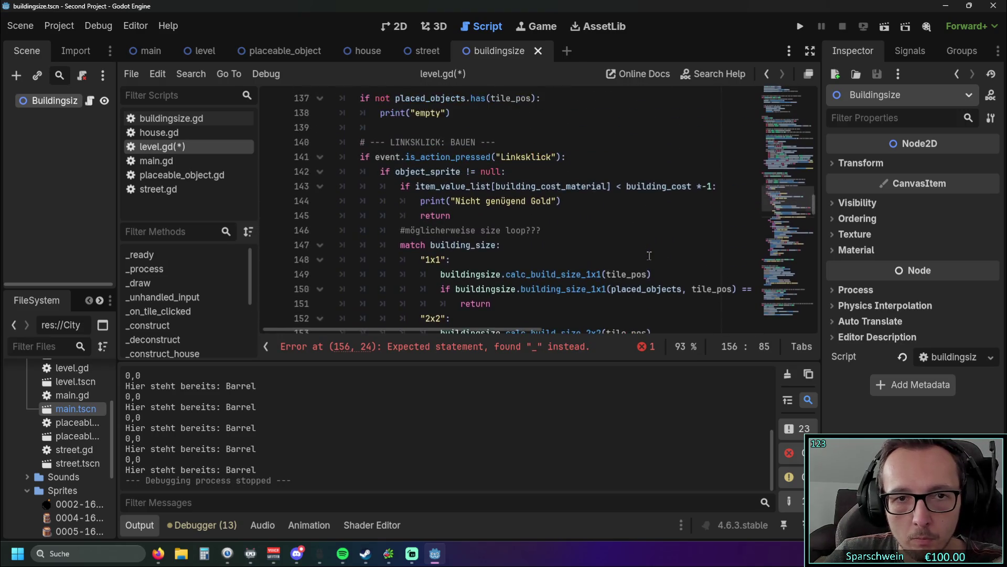
scroll(649, 255, "down", 4)
scroll(481, 223, "up", 3)
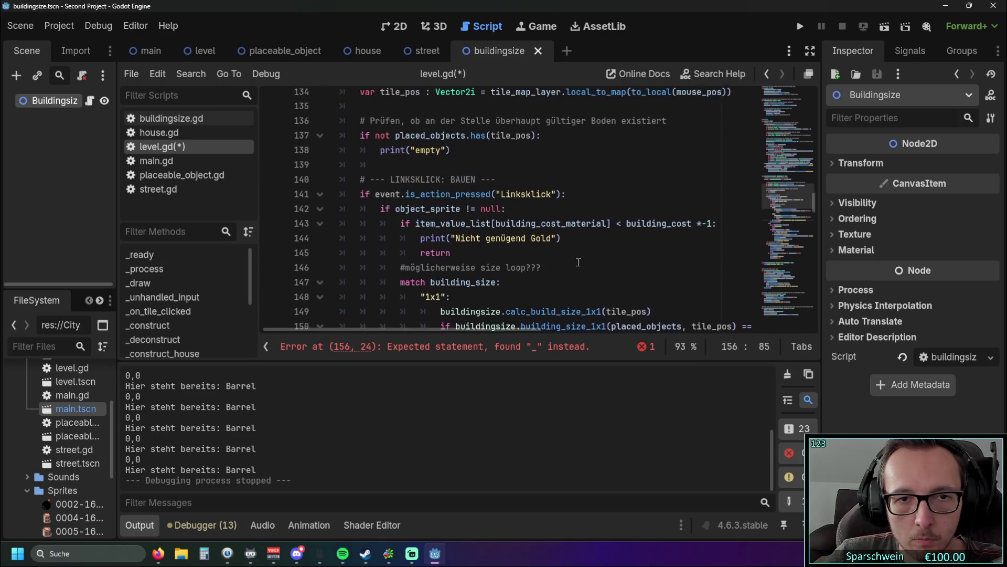
scroll(482, 223, "down", 3)
scroll(478, 222, "up", 3)
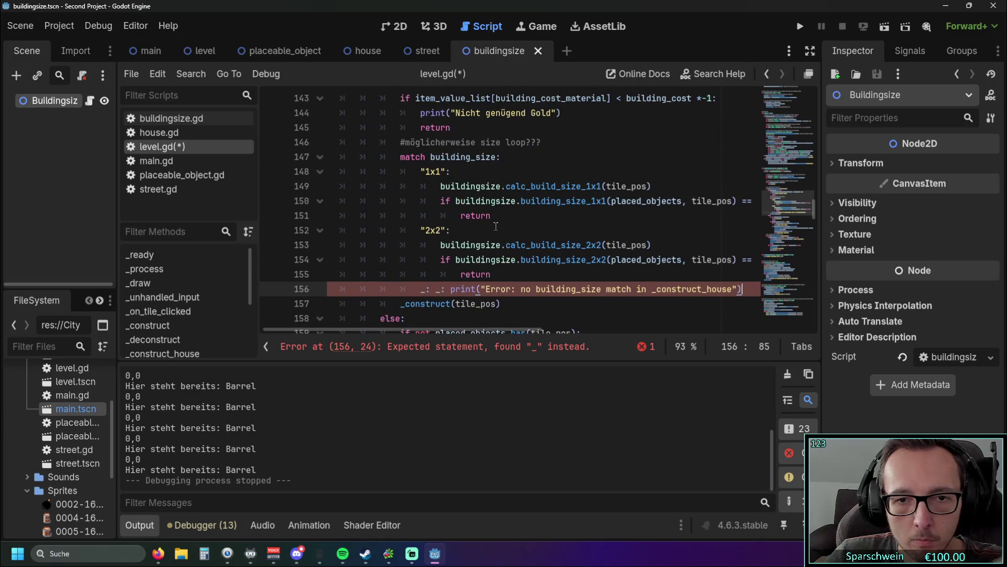
left_click(405, 157)
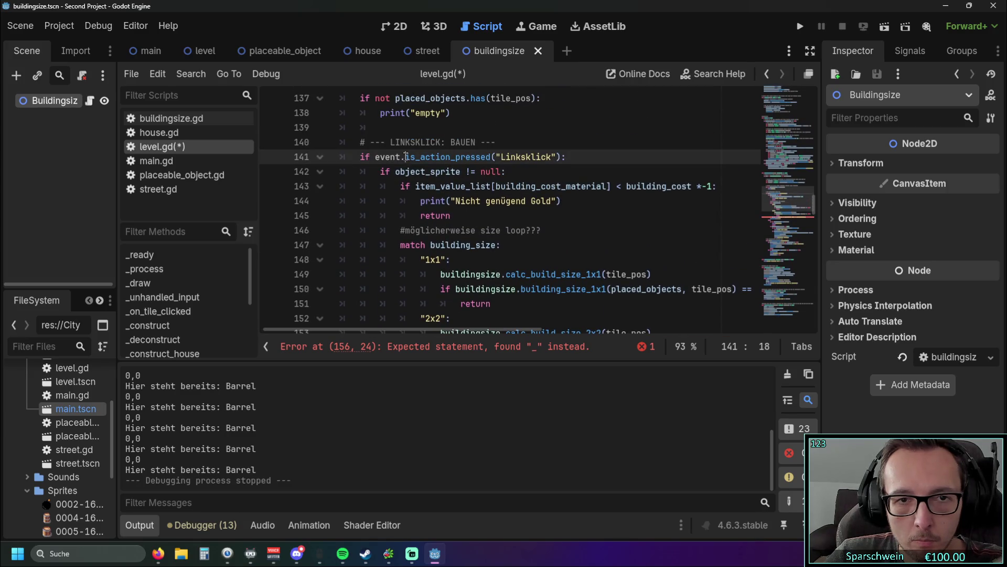
Select and copy event.is_action_pressed("Linksklick") from line 141
left_click(403, 190)
left_click_drag(376, 157, 492, 157)
scroll(451, 197, "up", 3)
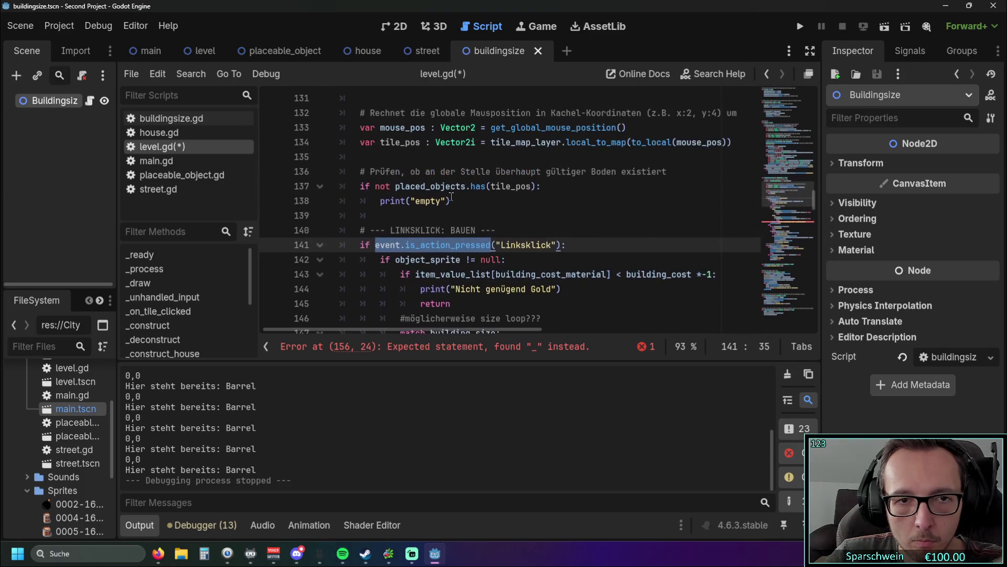
scroll(450, 197, "down", 2)
left_click(483, 231)
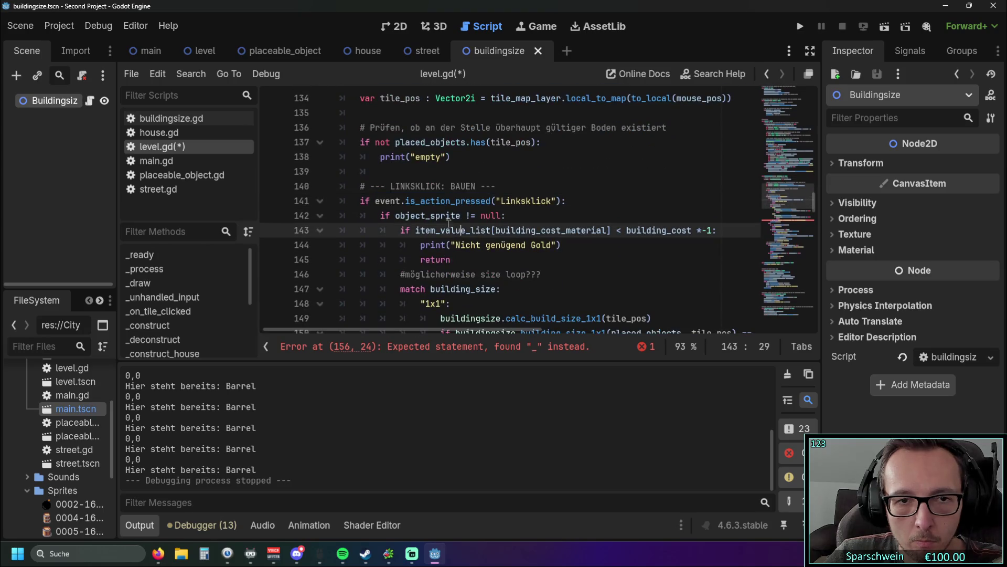
scroll(451, 210, "down", 1)
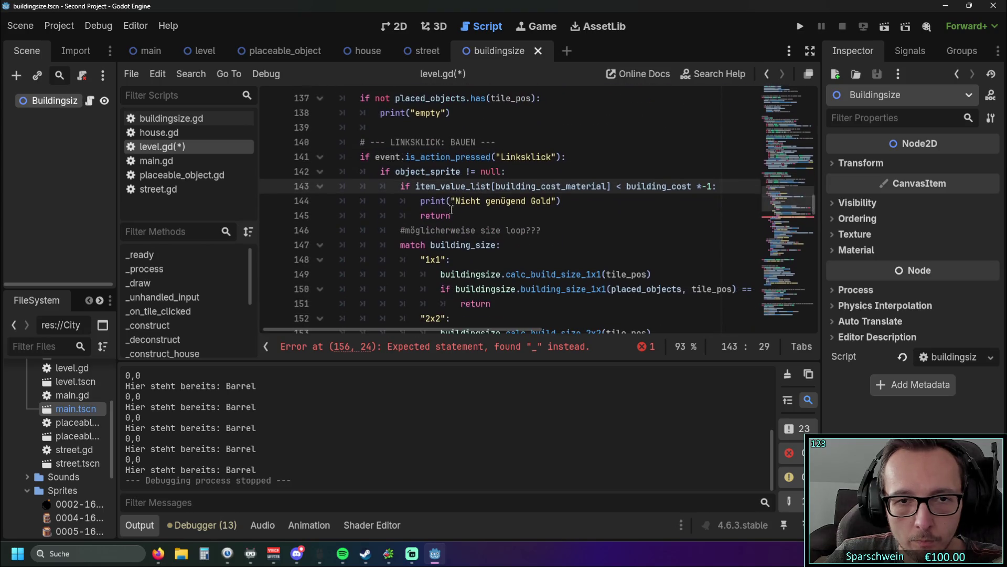
left_click(376, 157)
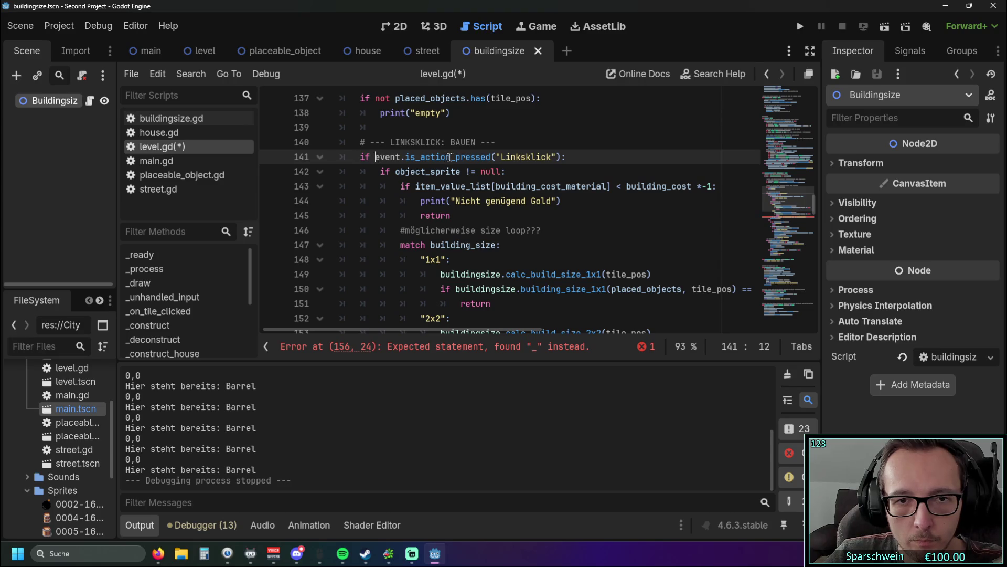
left_click_drag(406, 158, 566, 158)
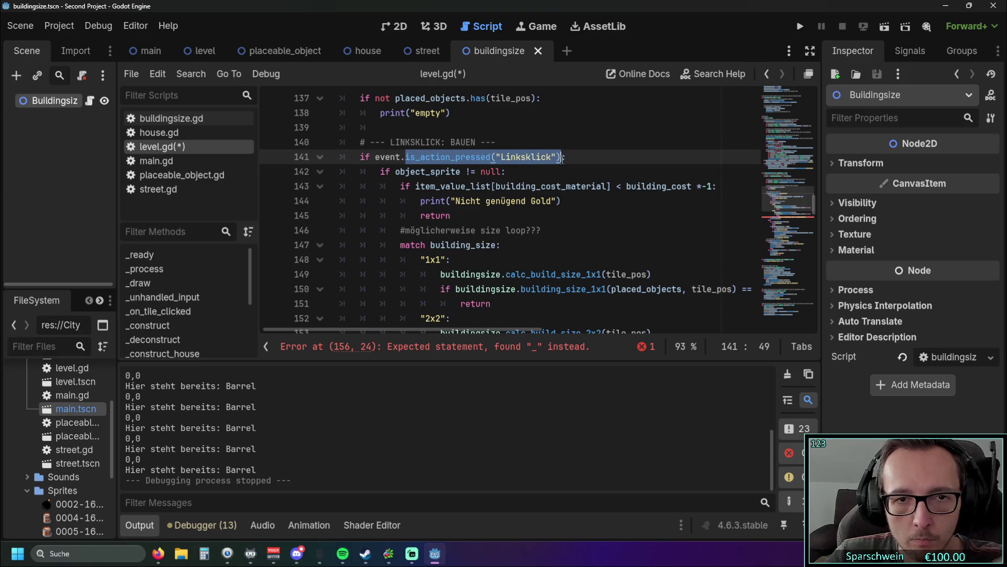
left_click(481, 201)
left_click_drag(376, 157, 412, 157)
left_click_drag(481, 159, 565, 158)
key("ctrl+c")
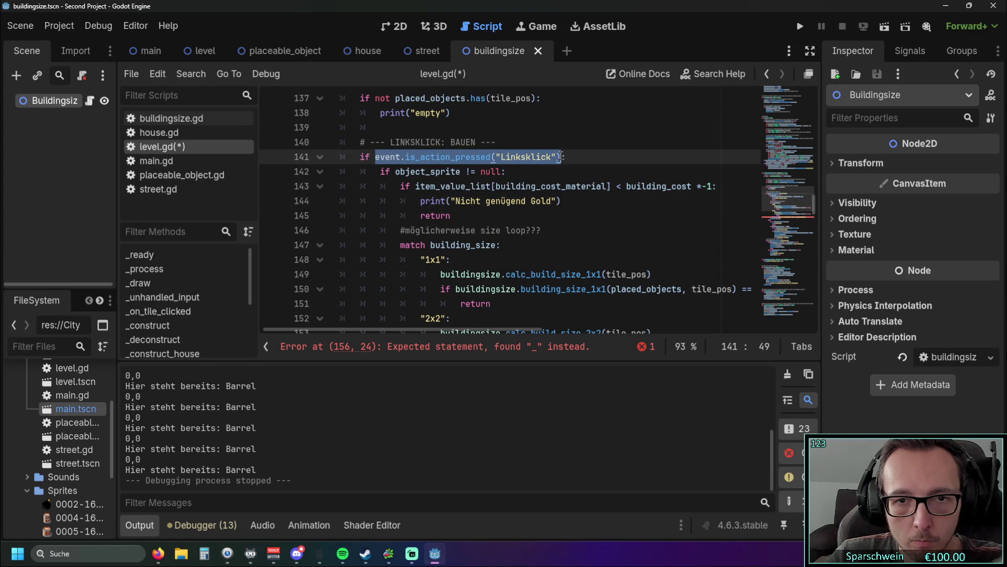
scroll(656, 245, "down", 3)
double_click(656, 244)
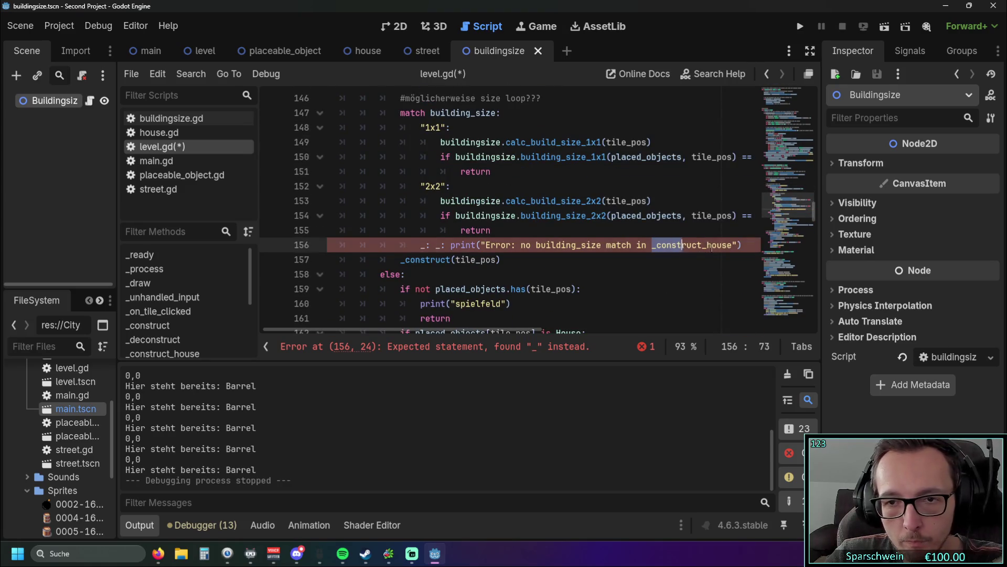
Paste the Linksklick condition over _construct_house and delete the quotes around Linksklick
key("ctrl+v")
left_click(573, 280)
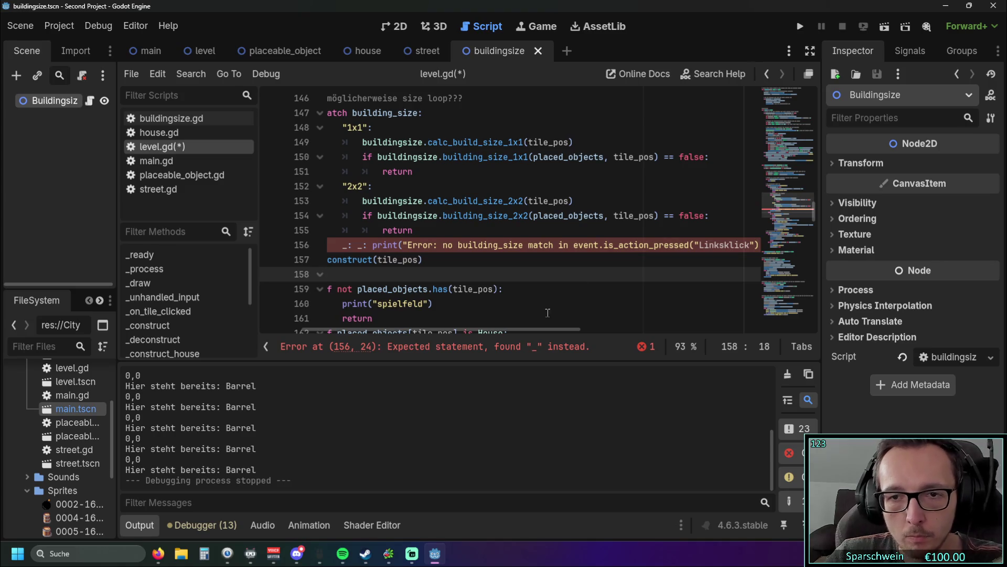
left_click_drag(515, 329, 576, 329)
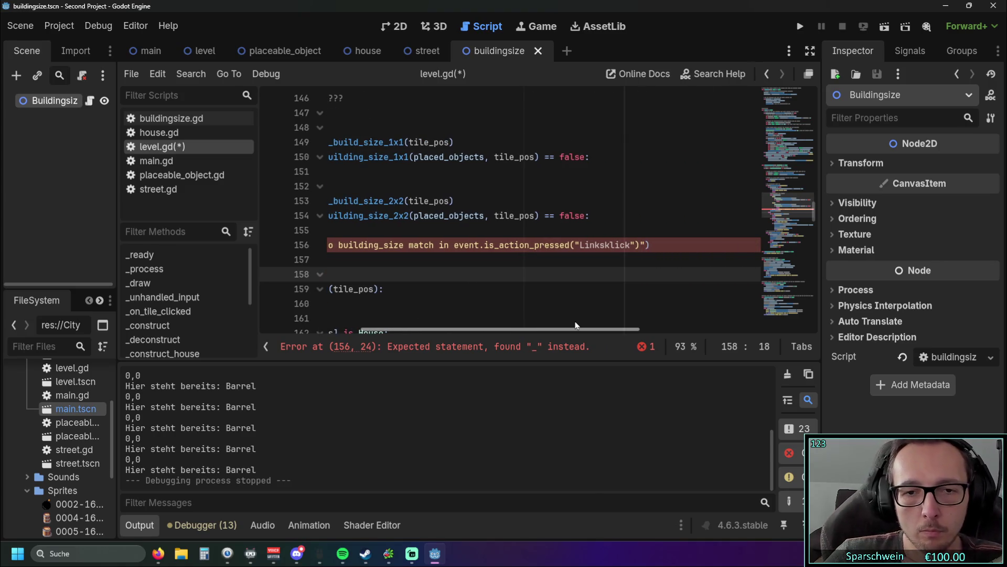
left_click(579, 245)
key("BackSpace")
left_click(626, 245)
key("Delete")
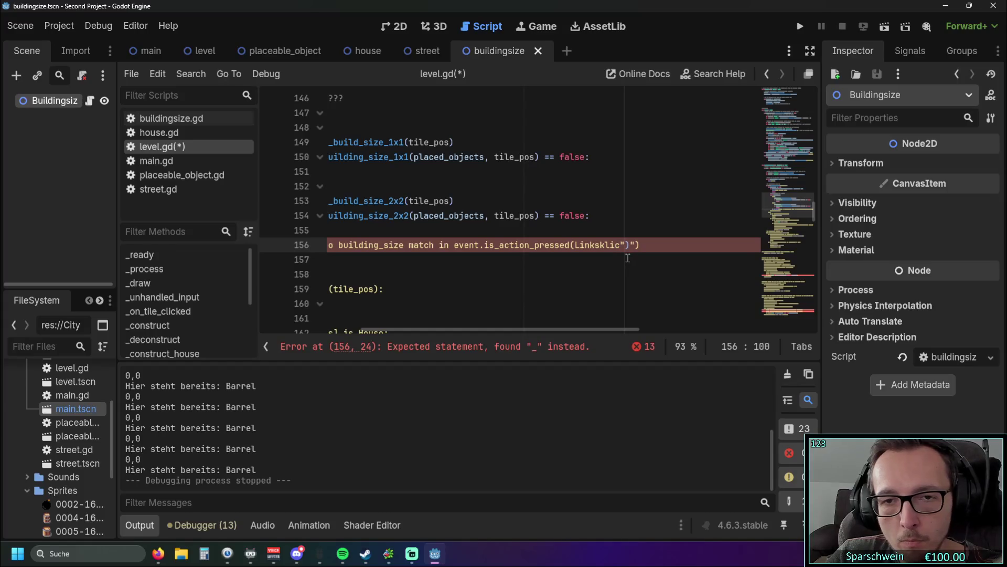
type("k")
left_click(585, 279)
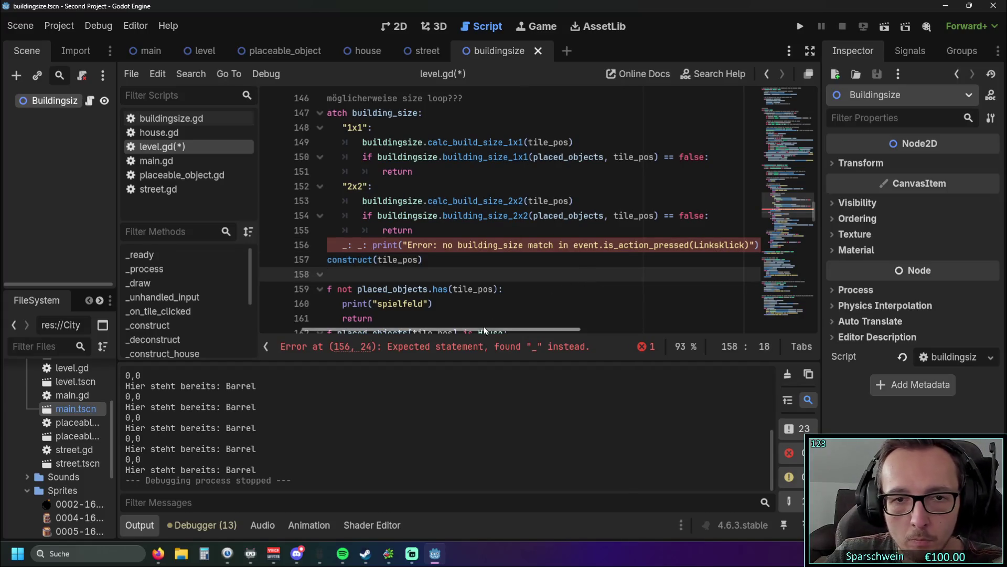
Remove the duplicated '_:' on line 156 and re-add quotes around Linksklick
left_click(359, 245)
key("BackSpace")
key("BackSpace")
key("BackSpace")
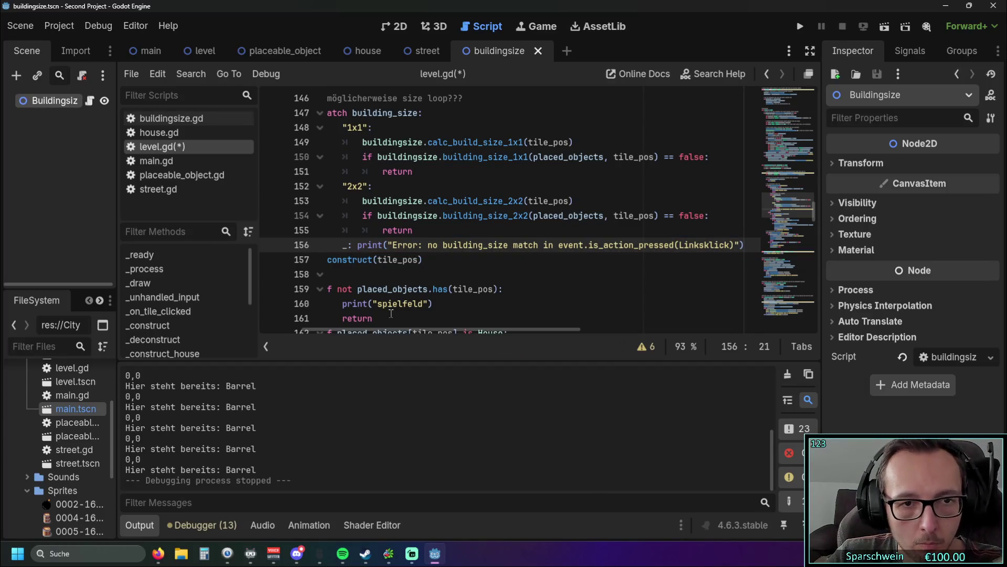
mouse_move(382, 330)
left_mouse_down()
mouse_move(366, 329)
mouse_move(446, 329)
left_mouse_up()
left_click(577, 245)
type("\"")
left_click(633, 245)
type("\"")
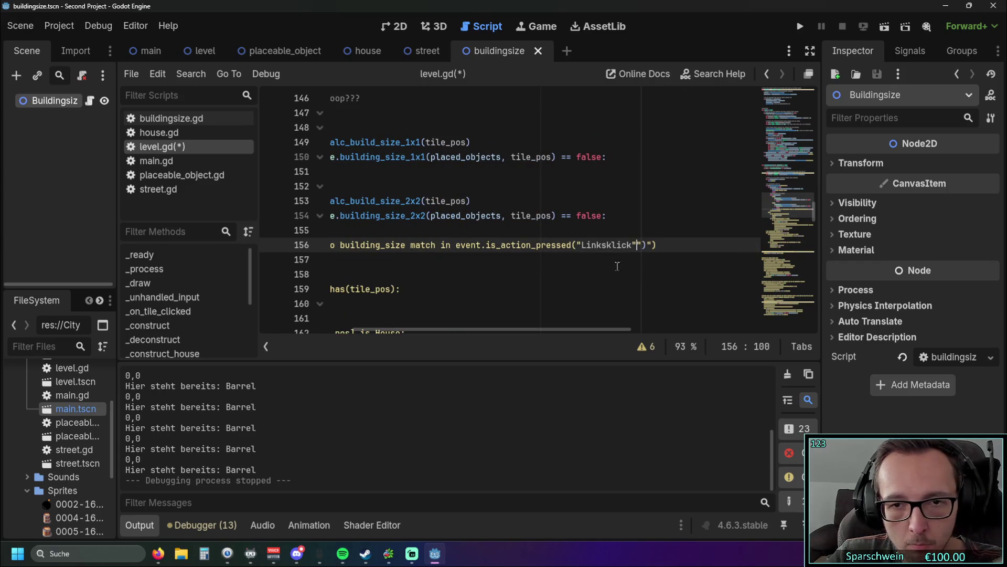
left_click(501, 287)
Delete the quotes around Linksklick again so line 156 parses with only warnings
left_click(653, 245)
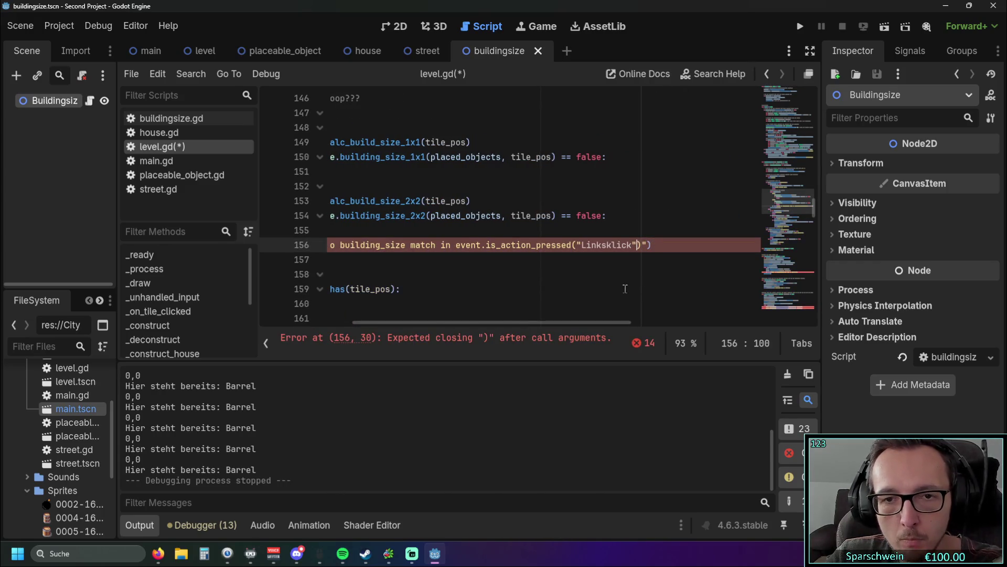
left_click(632, 275)
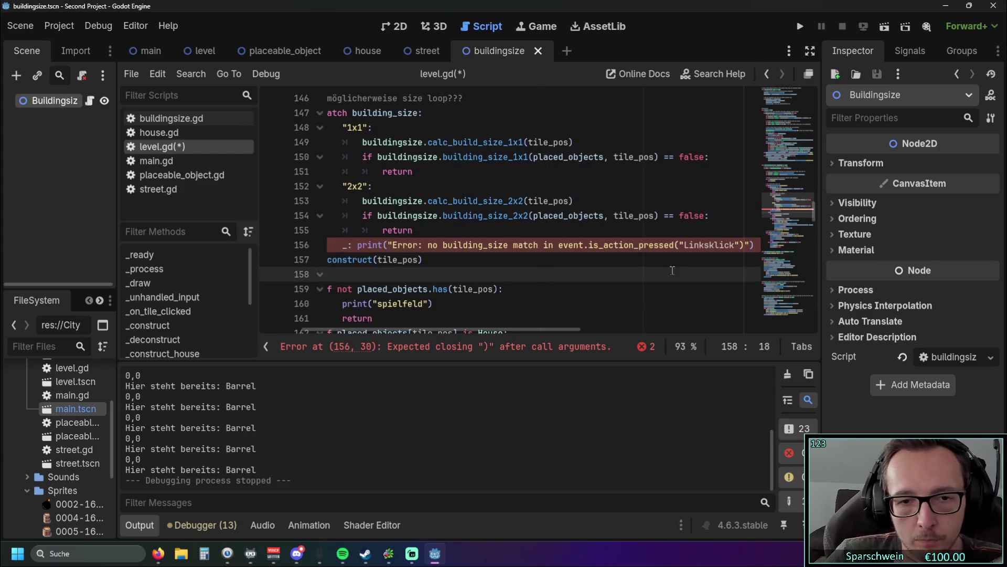
left_click_drag(524, 329, 543, 328)
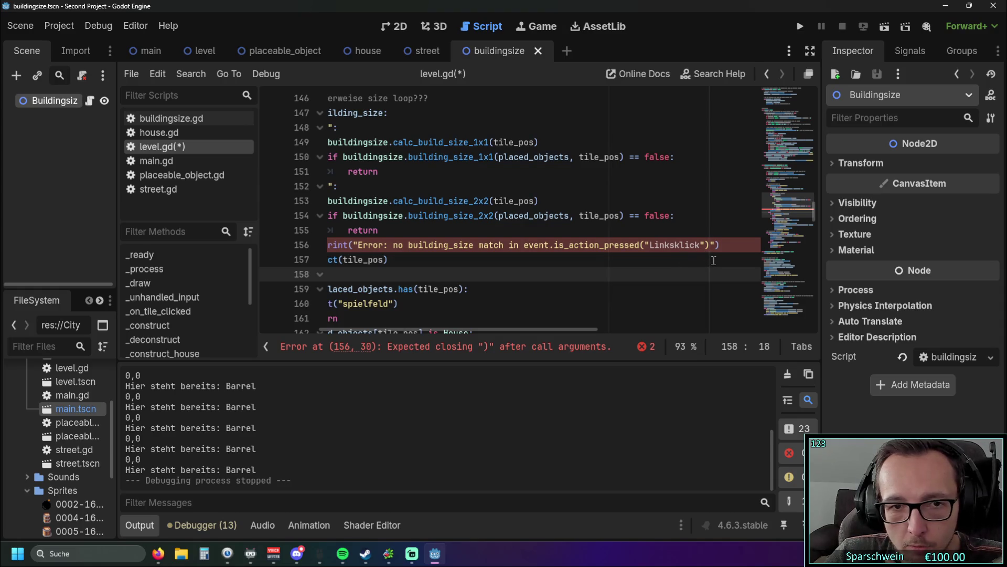
scroll(704, 265, "left", 2)
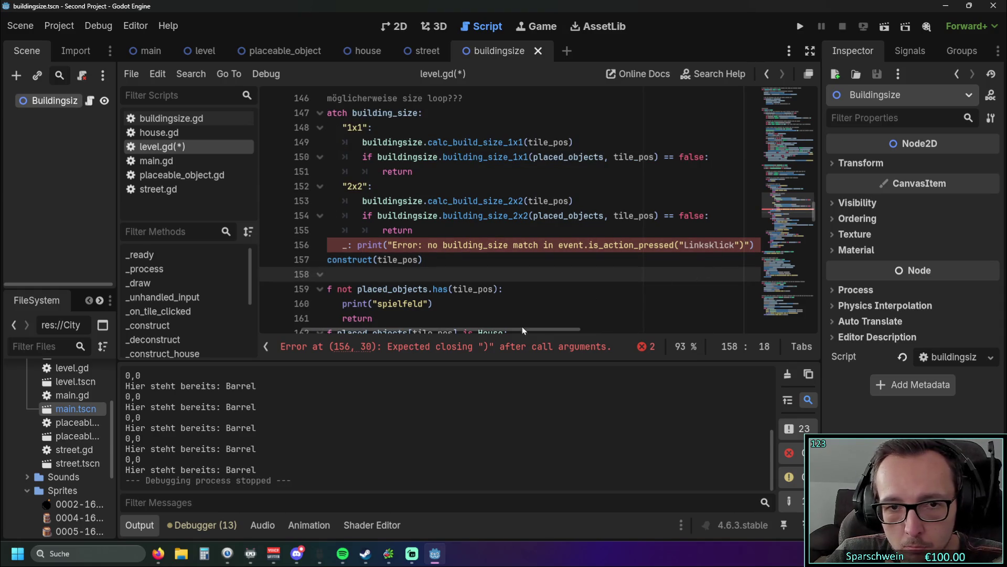
scroll(508, 329, "left", 2)
left_click_drag(499, 328, 542, 328)
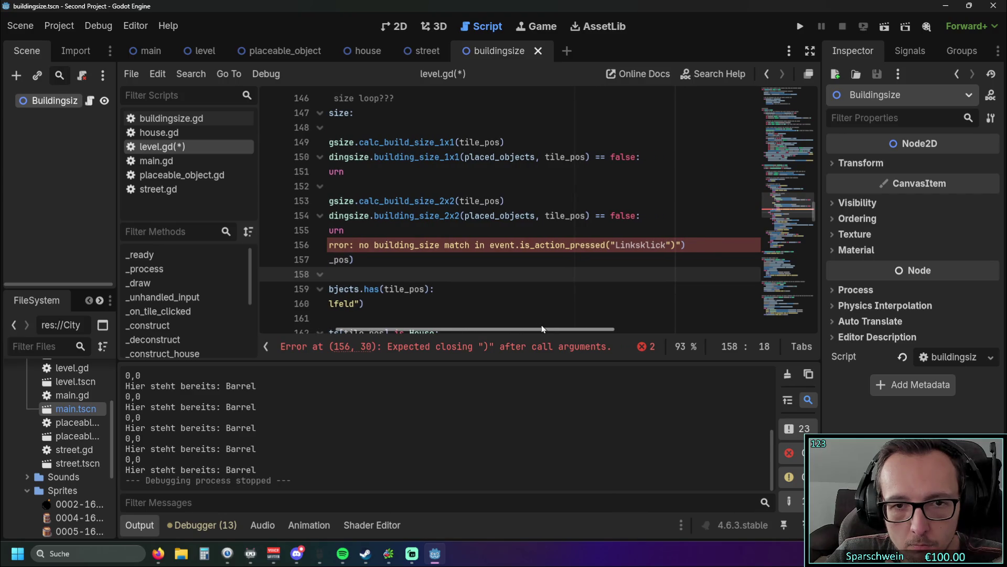
left_click(613, 244)
key("BackSpace")
left_click(666, 245)
key("BackSpace")
left_click(590, 276)
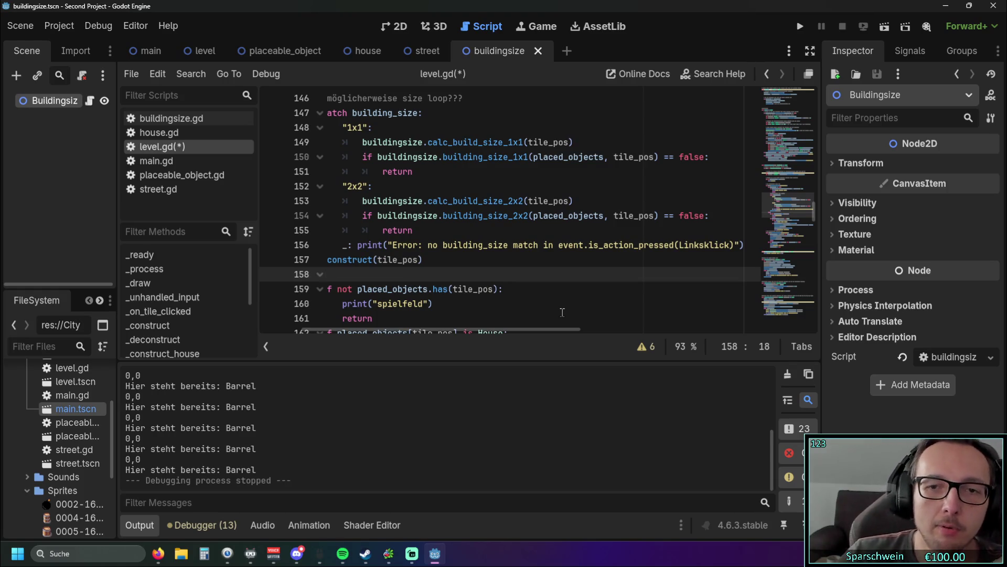
left_click(679, 244)
scroll(670, 259, "up", 1)
scroll(670, 259, "up", 3)
scroll(577, 247, "down", 3)
scroll(522, 237, "up", 3)
scroll(522, 237, "up", 3)
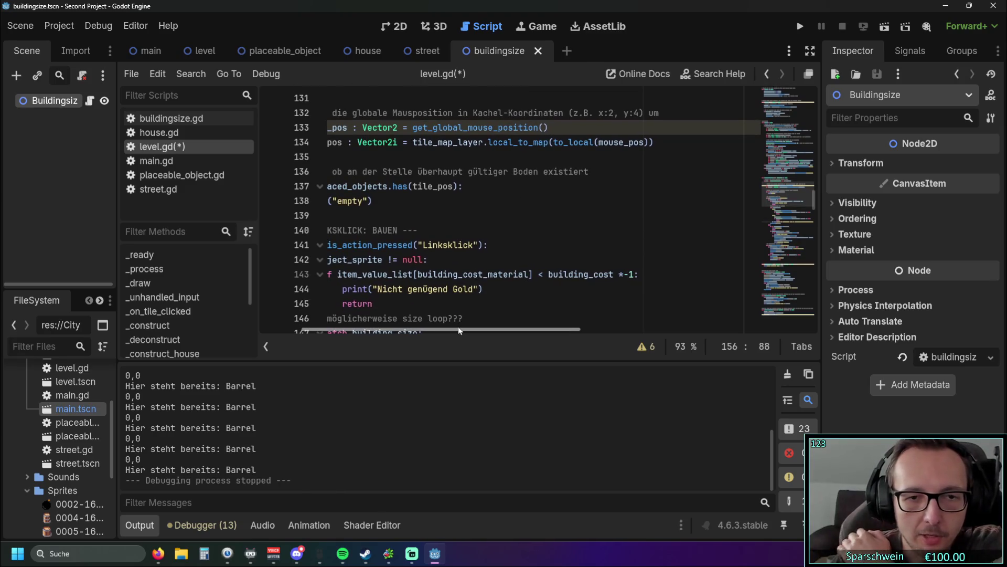
left_click_drag(458, 330, 408, 331)
scroll(495, 315, "down", 4)
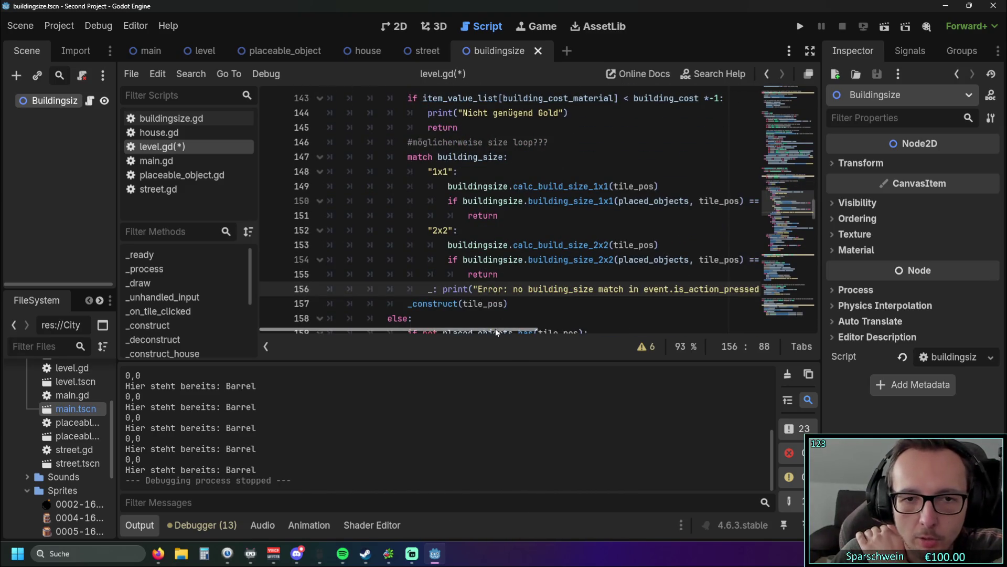
left_click_drag(495, 330, 565, 329)
left_click(506, 307)
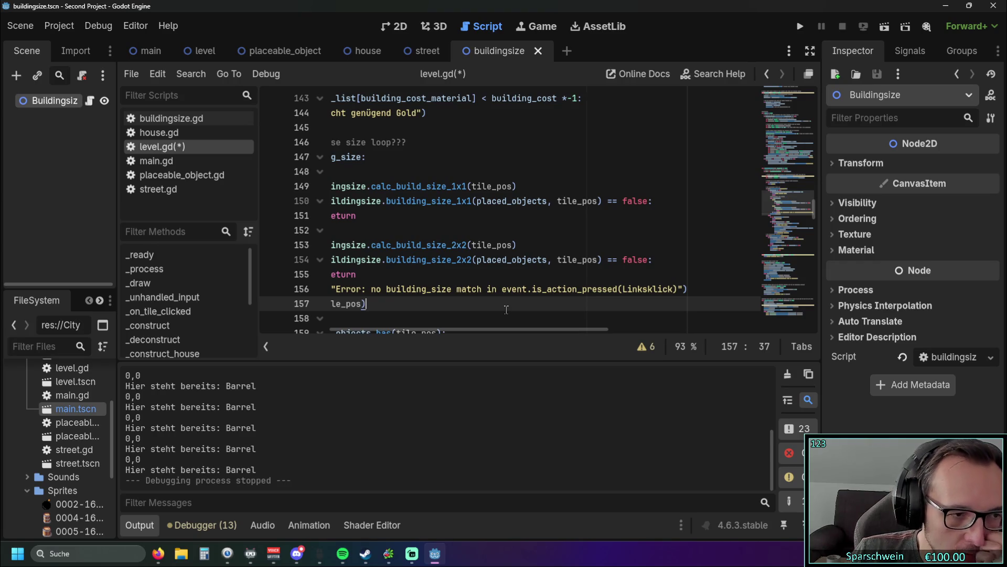
left_click(623, 289)
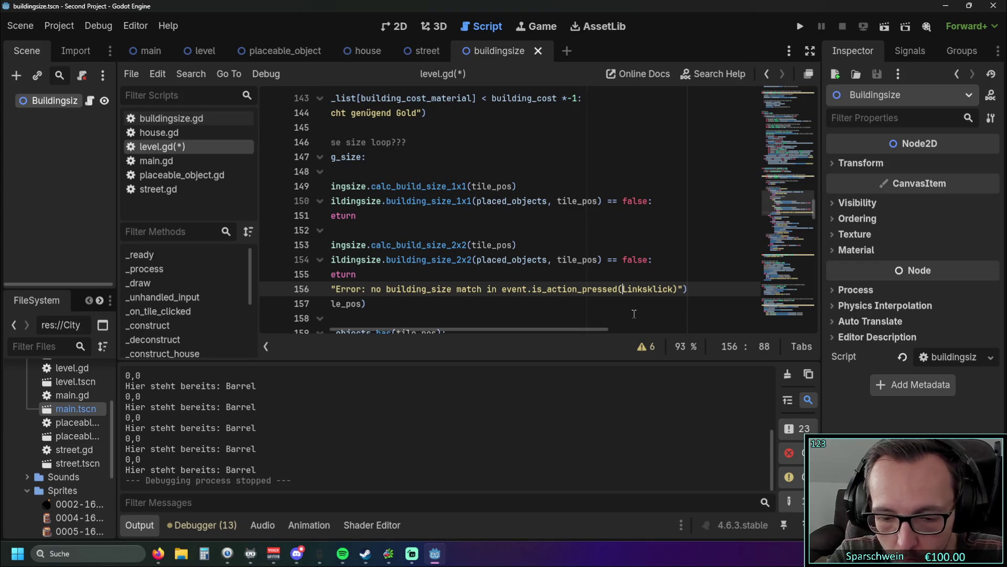
Escape the opening quote before Linksklick on line 156 and undo the stray minus sign
type("\\")
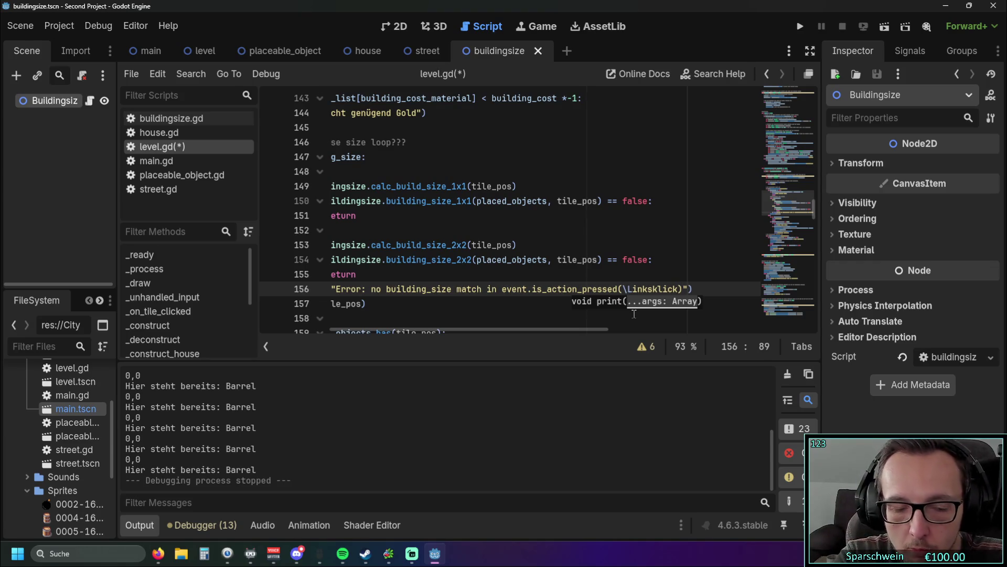
type("\"")
left_click(630, 215)
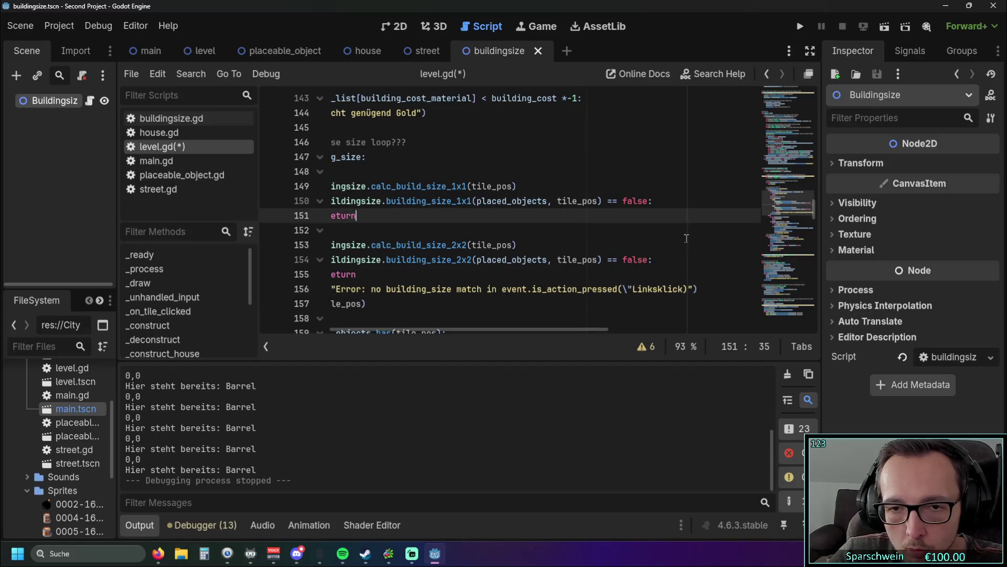
left_click(628, 290)
key("BackSpace")
type("-")
left_click(636, 273)
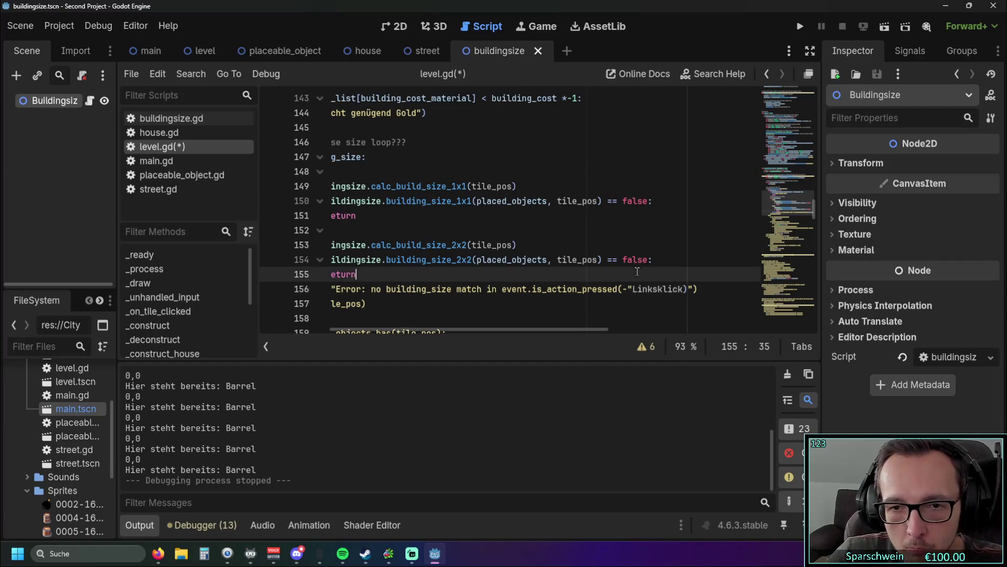
key("ctrl+z")
key("ctrl+z")
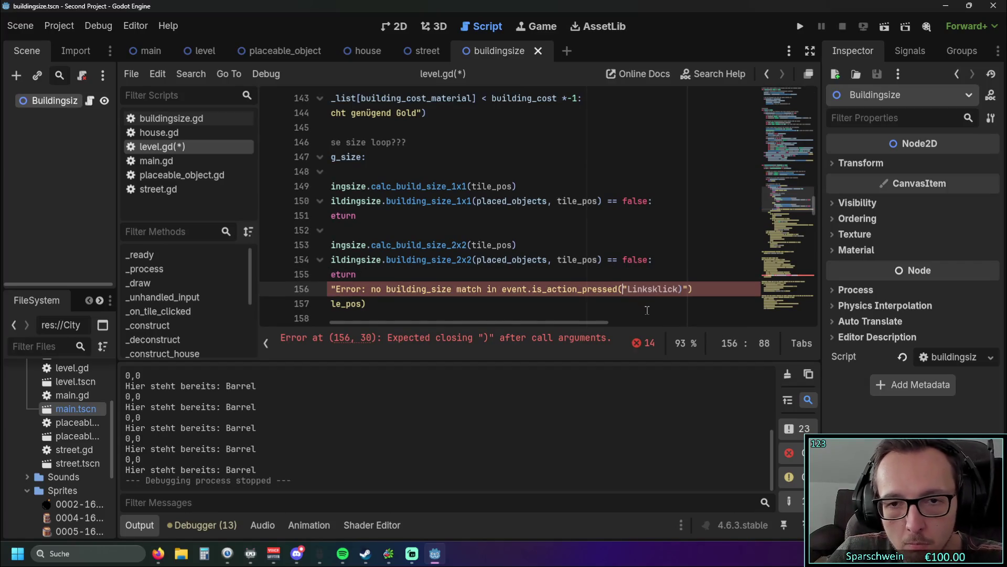
Copy the backslash and paste it before the closing quote so it reads \"Linksklick\"
key("shift+Right")
key("ctrl+c")
left_click(678, 290)
key("ctrl+v")
key("Down")
key("Down")
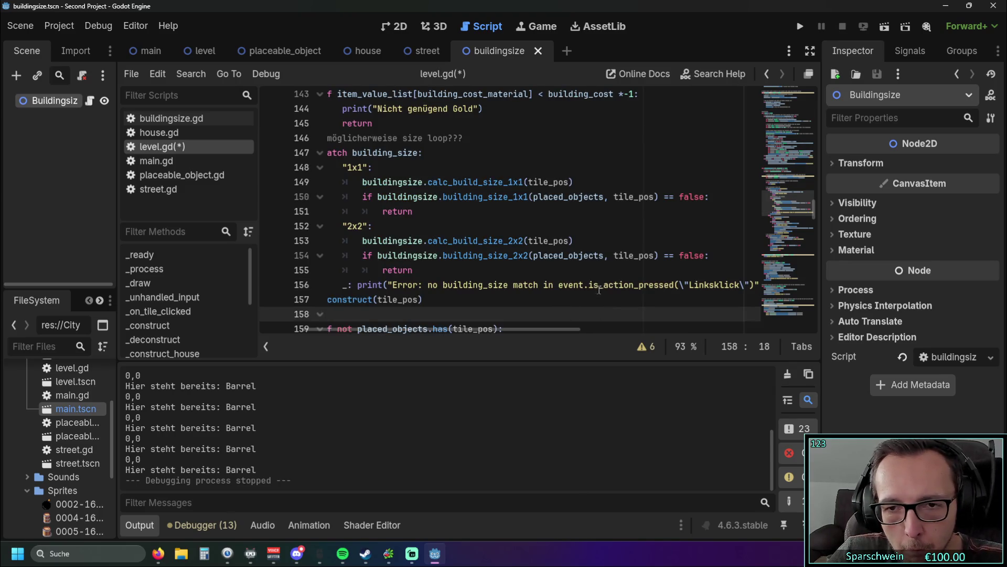
left_click(598, 290)
left_click(604, 305)
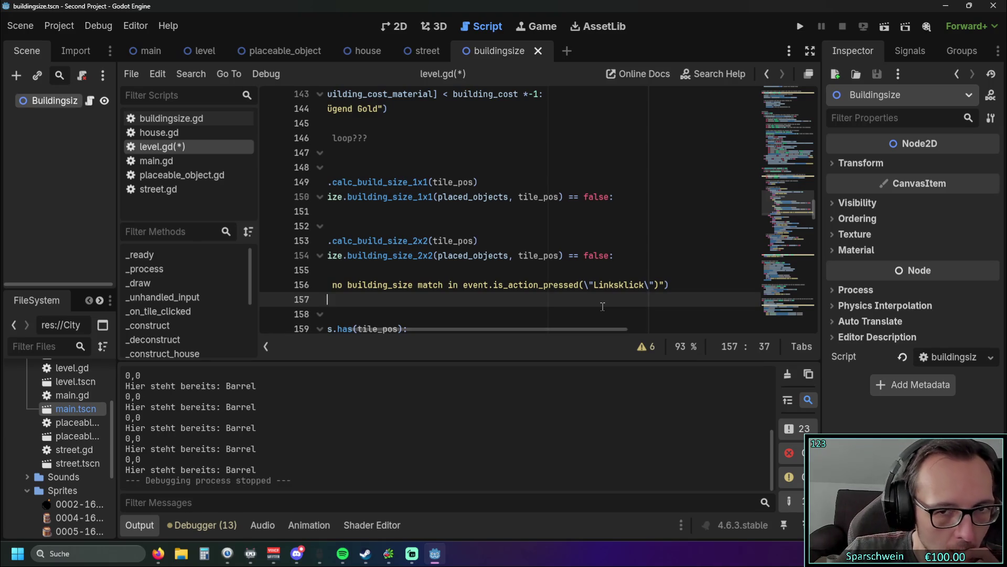
scroll(504, 310, "left", 1)
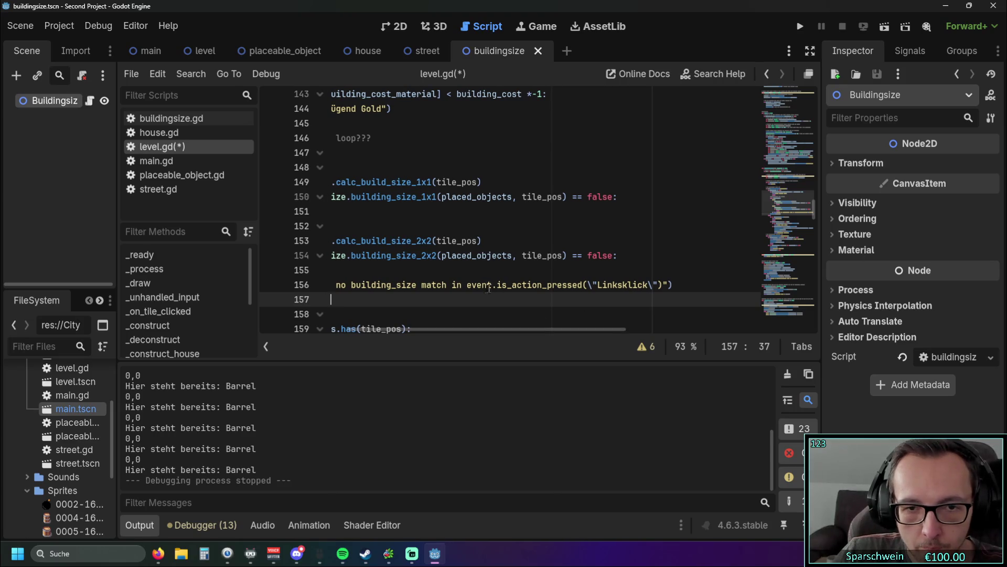
left_click_drag(467, 285, 663, 285)
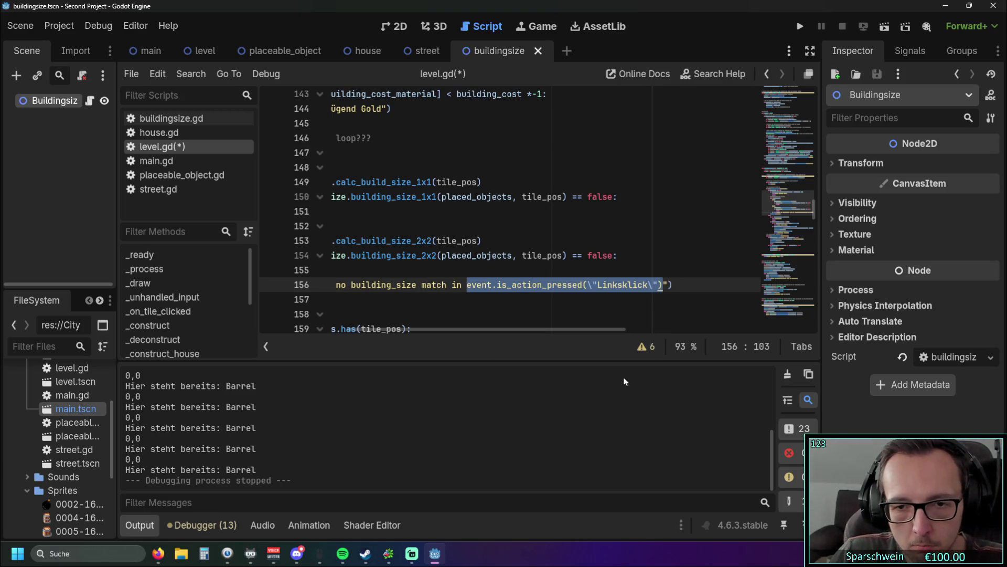
key("ctrl+f")
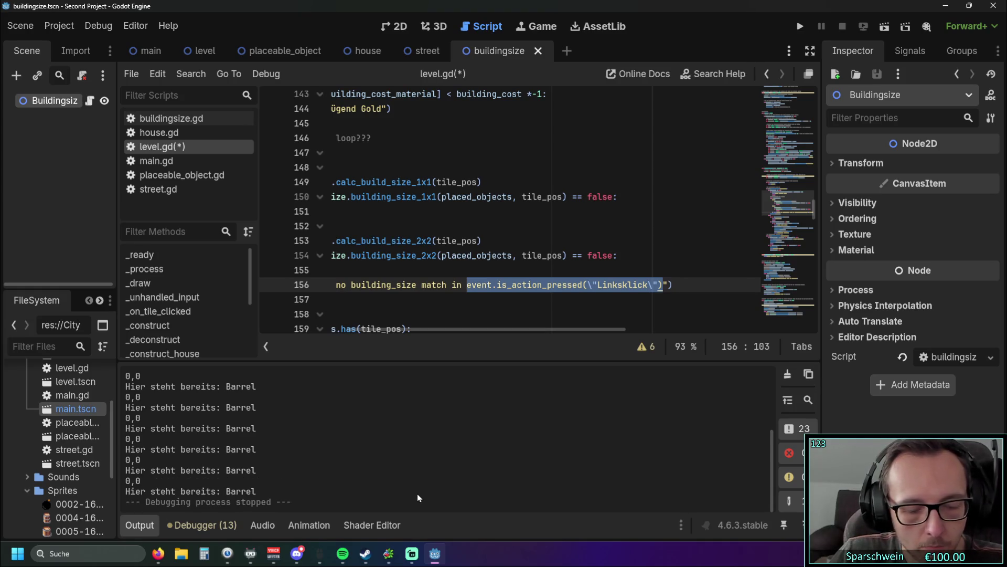
Copy the event.is_action_pressed(\"Linksklick\") text and try it as an output-log filter, then undo
left_click_drag(467, 284, 511, 285)
left_click_drag(602, 284, 662, 284)
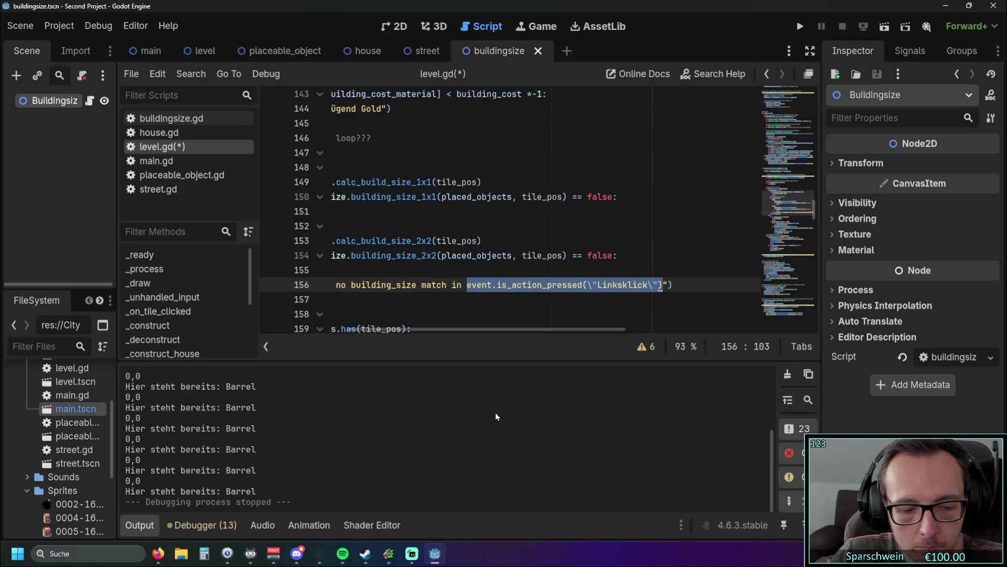
key("ctrl+f")
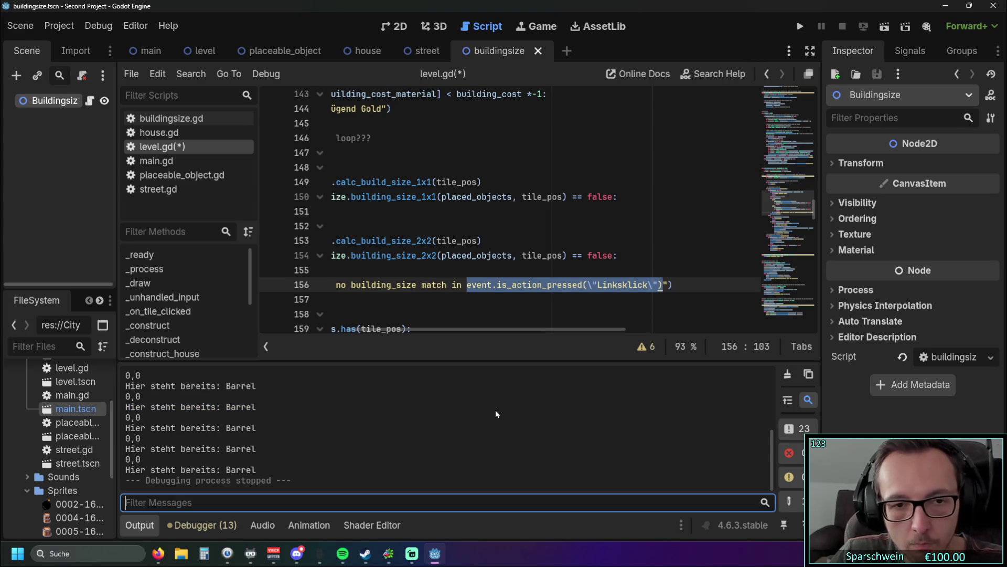
key("ctrl+v")
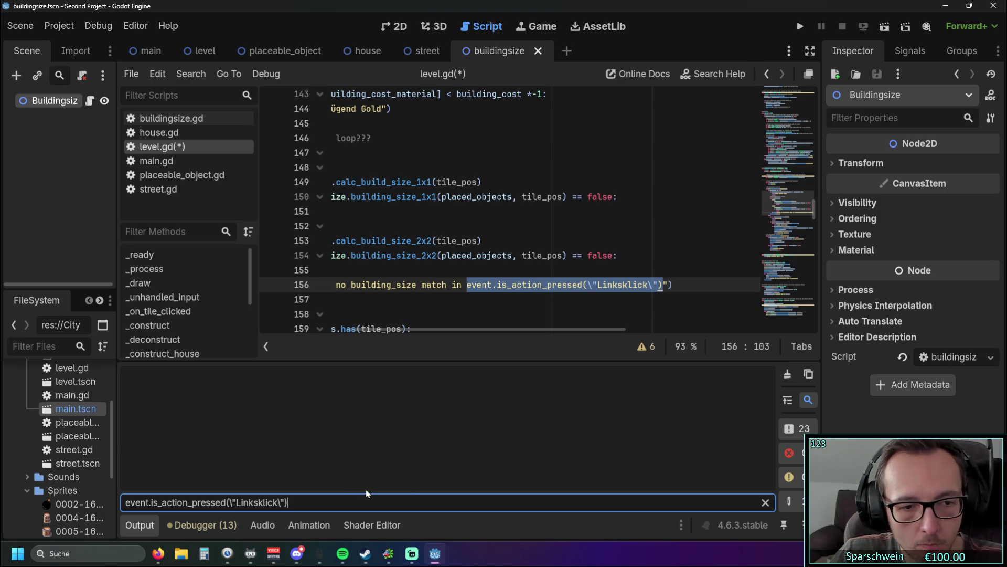
key("ctrl+z")
scroll(529, 210, "up", 4)
left_click(529, 212)
Search level.gd for the action-check text, getting 1 of 1 match with Match Case off, then clear the search
key("ctrl+f")
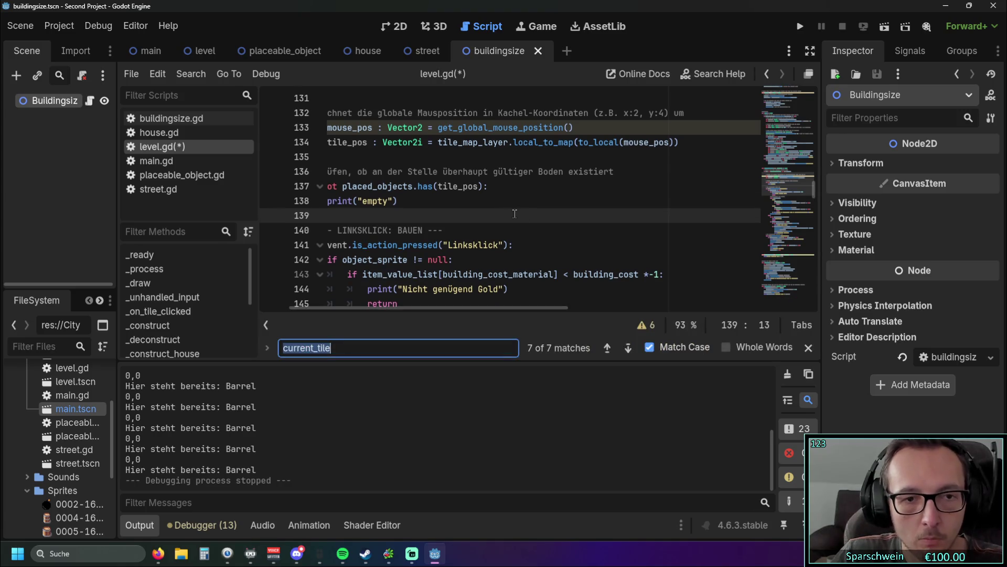
key("ctrl+v")
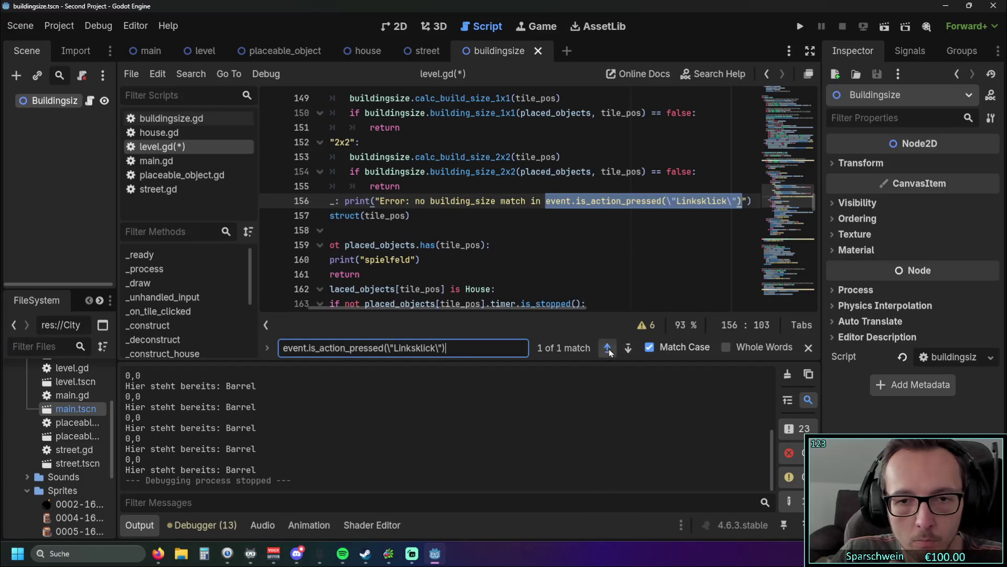
left_click(665, 348)
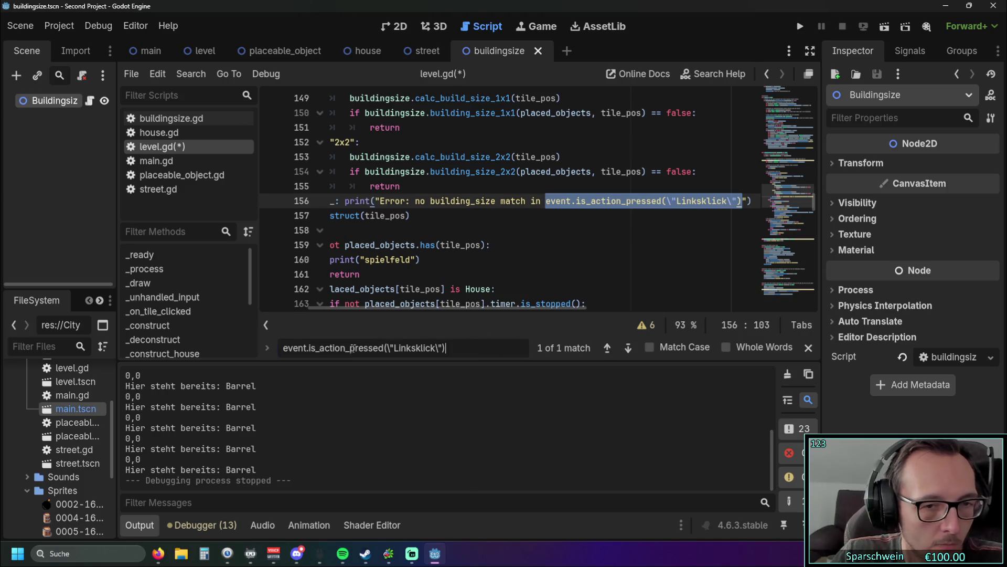
key("ctrl+a")
key("BackSpace")
left_click(520, 276)
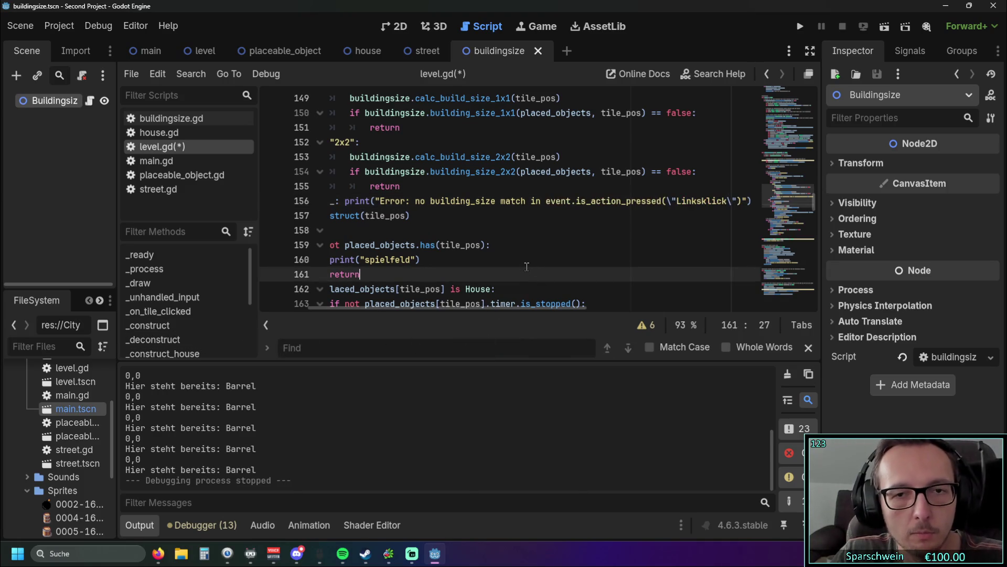
Check the escaped Linksklick text on lines 155–157 of level.gd
scroll(527, 265, "up", 1)
mouse_move(453, 308)
left_mouse_down()
mouse_move(383, 308)
mouse_move(510, 308)
left_mouse_up()
left_click(558, 247)
key("Down")
left_click_drag(593, 245, 634, 245)
key("Down")
left_click(593, 246)
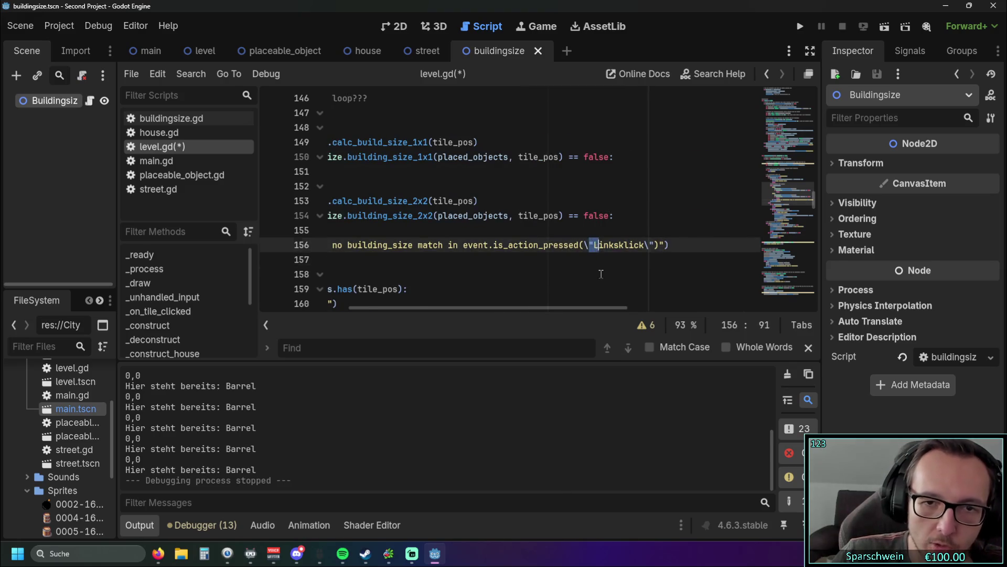
key("Down")
key("Down")
scroll(516, 310, "right", 3)
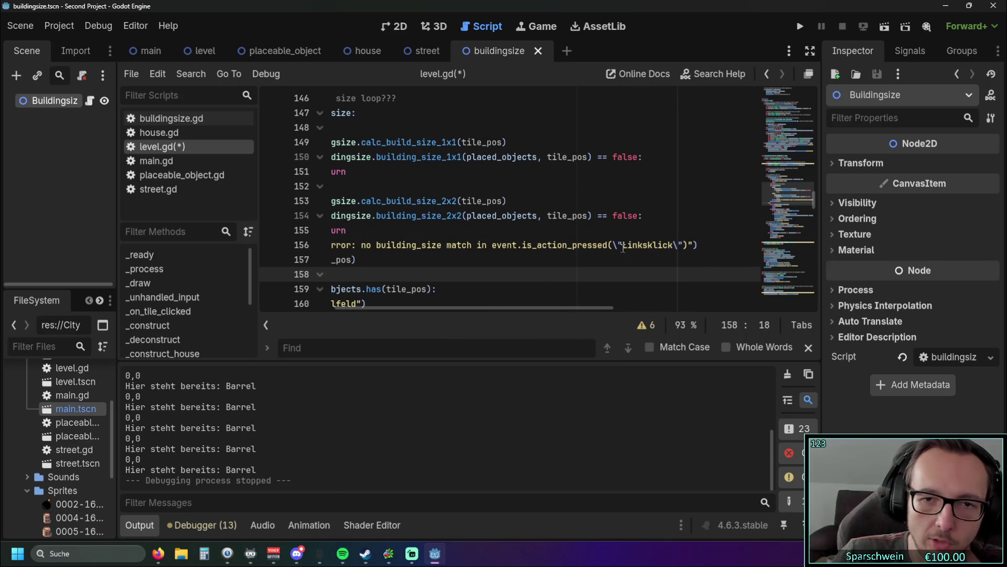
left_click(614, 245)
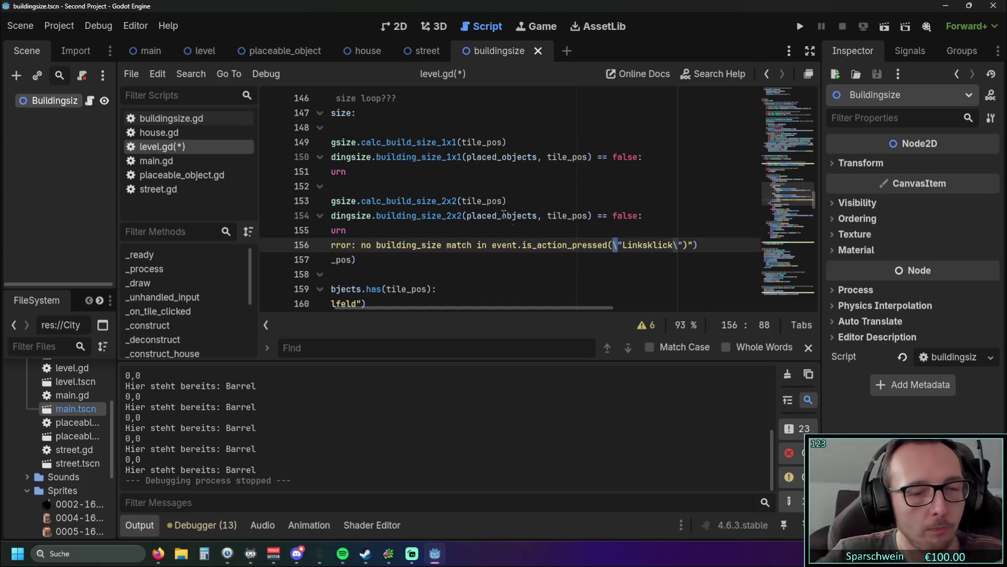
key("Up")
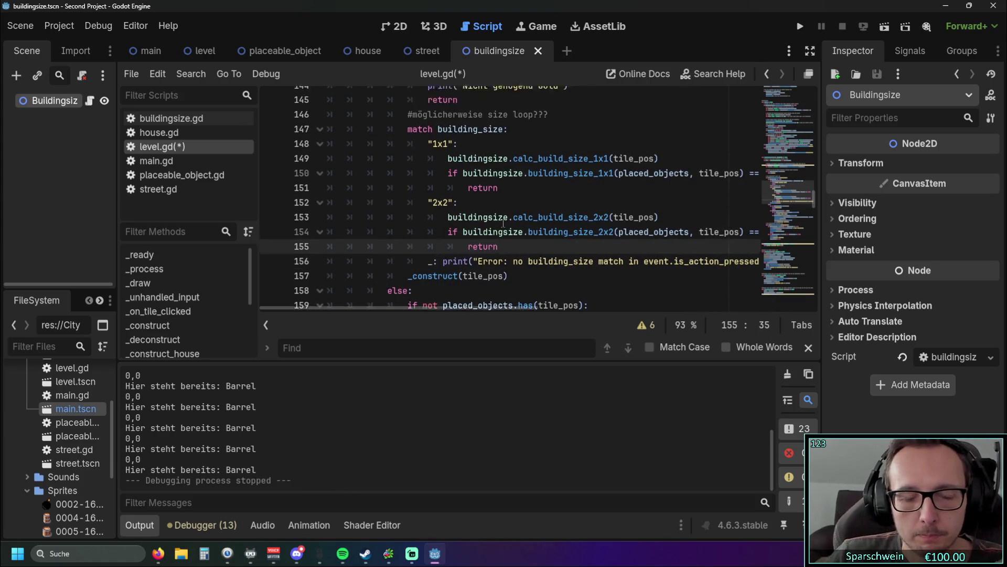
left_click_drag(460, 311, 489, 309)
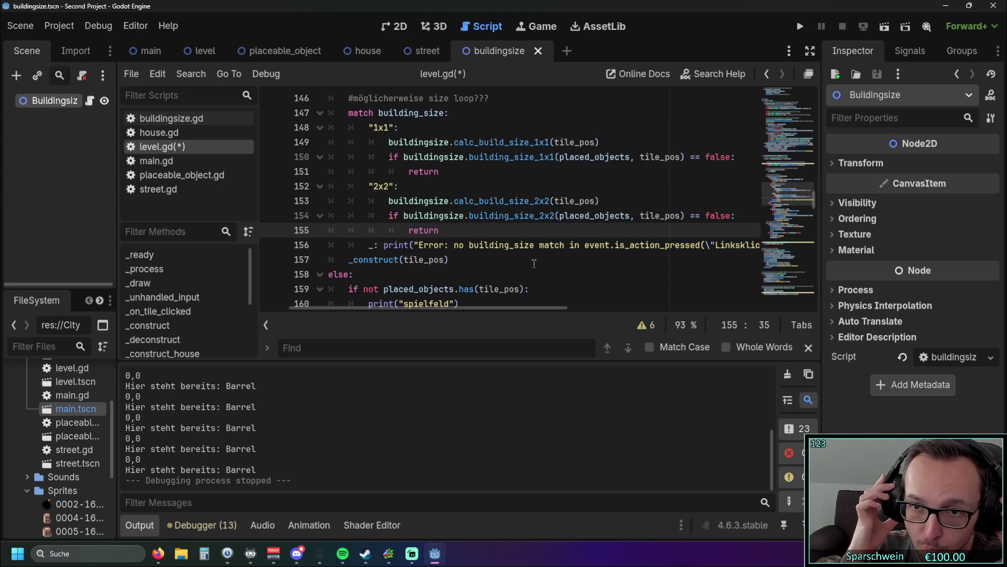
Look through the rest of level.gd down past line 220, then switch to house.gd
left_click(511, 283)
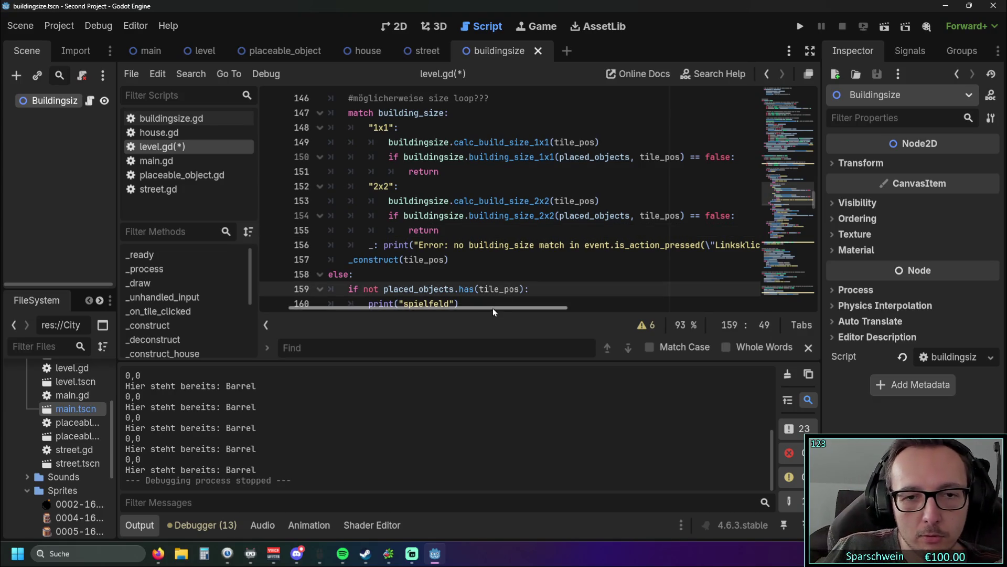
scroll(448, 207, "up", 6)
scroll(448, 207, "up", 12)
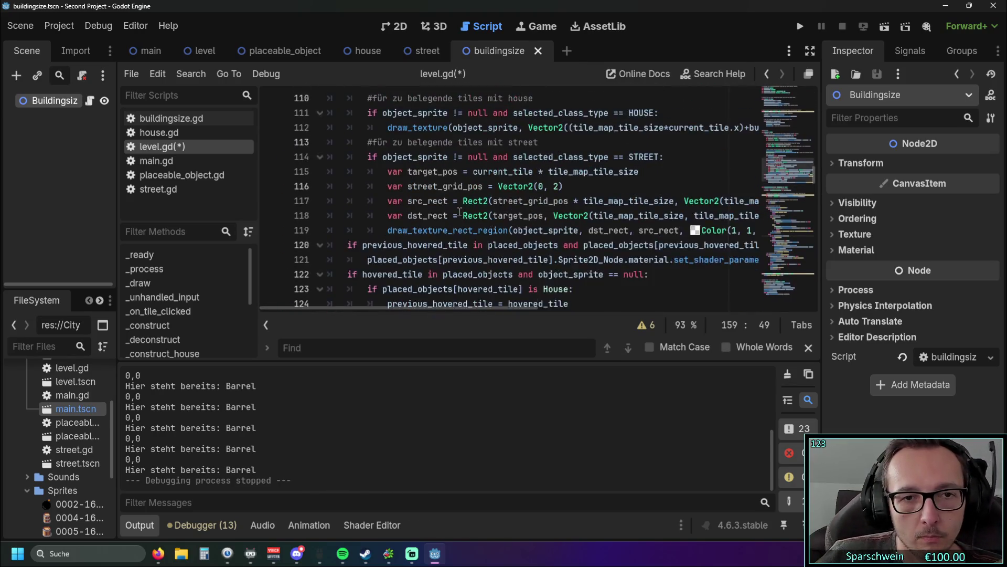
scroll(459, 212, "up", 10)
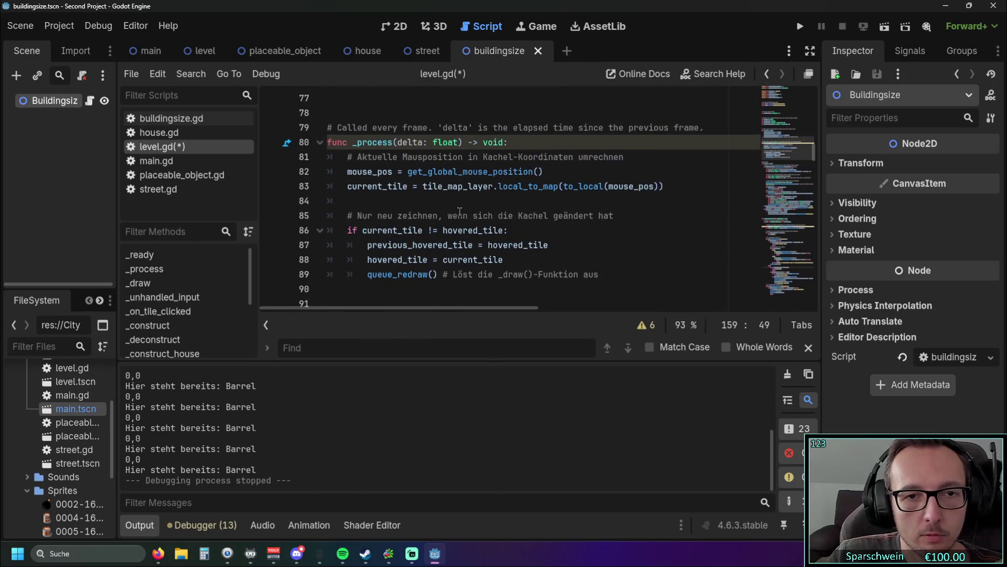
scroll(465, 206, "up", 12)
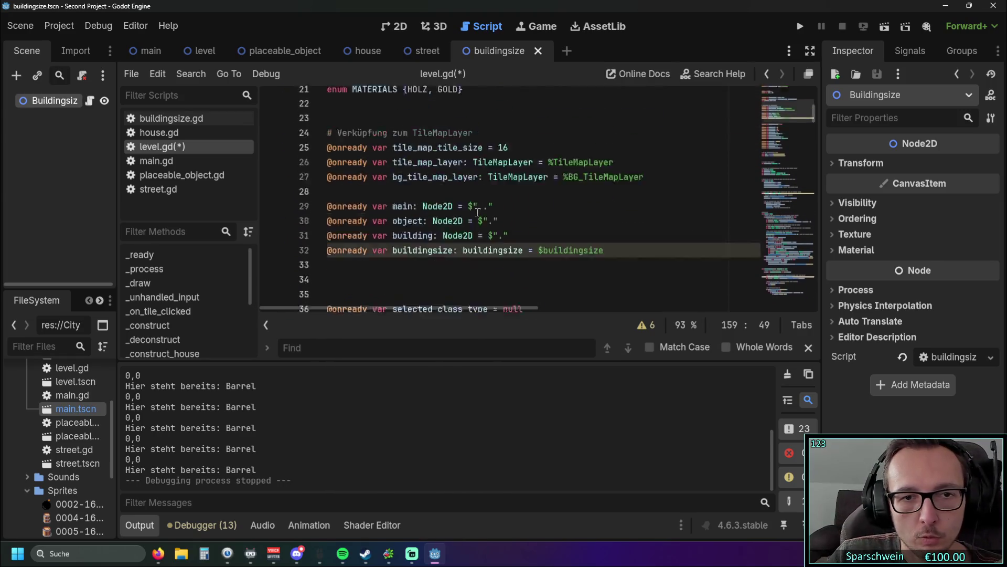
scroll(520, 216, "down", 18)
scroll(520, 217, "down", 20)
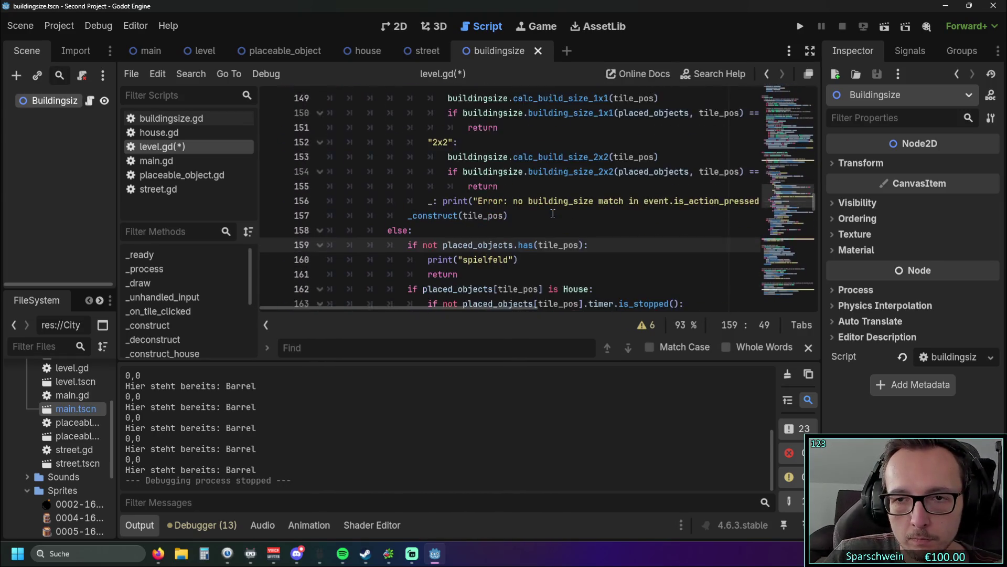
scroll(553, 213, "down", 1)
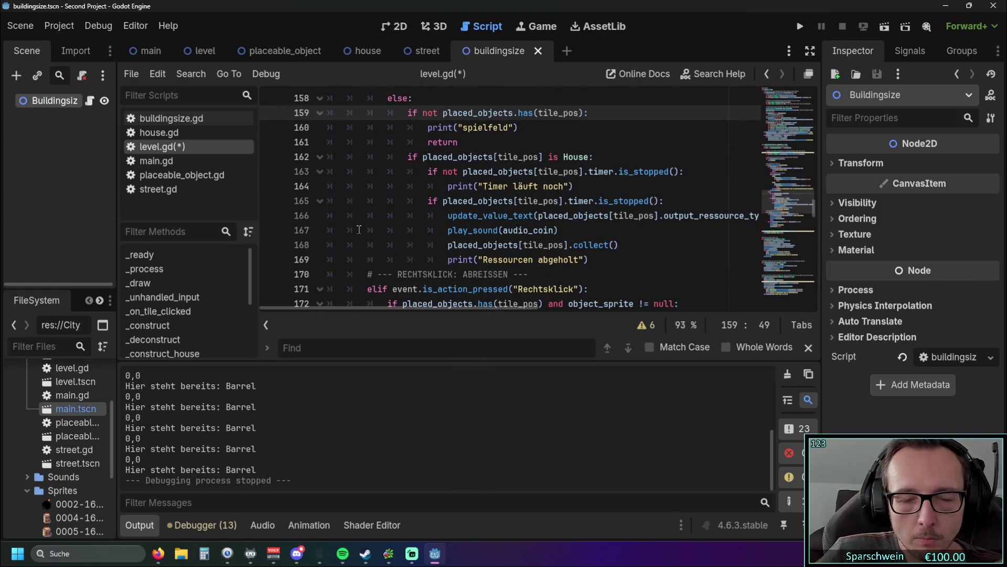
scroll(359, 229, "up", 1)
mouse_move(428, 215)
left_mouse_down()
mouse_move(572, 229)
mouse_move(559, 274)
left_mouse_up()
scroll(571, 241, "down", 2)
scroll(571, 240, "down", 8)
left_click(574, 206)
scroll(582, 217, "down", 4)
scroll(582, 218, "down", 5)
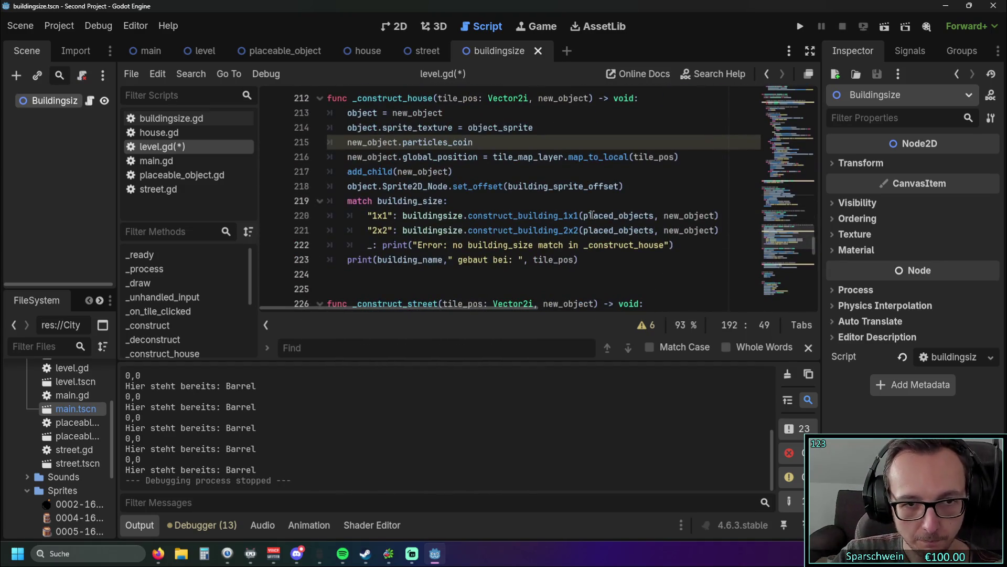
scroll(538, 224, "down", 1)
left_click_drag(722, 193, 321, 171)
left_click(452, 259)
scroll(465, 239, "up", 2)
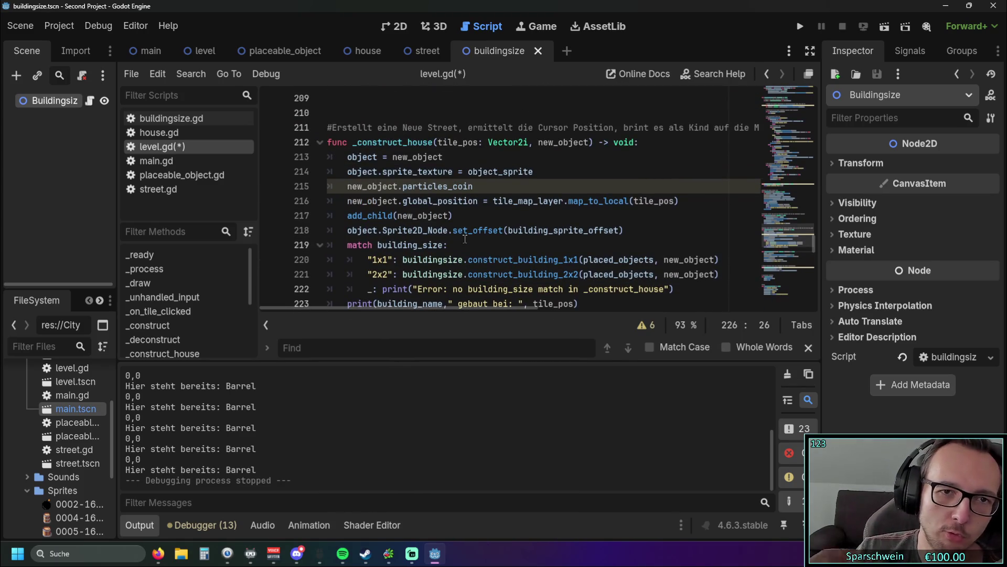
scroll(462, 239, "down", 1)
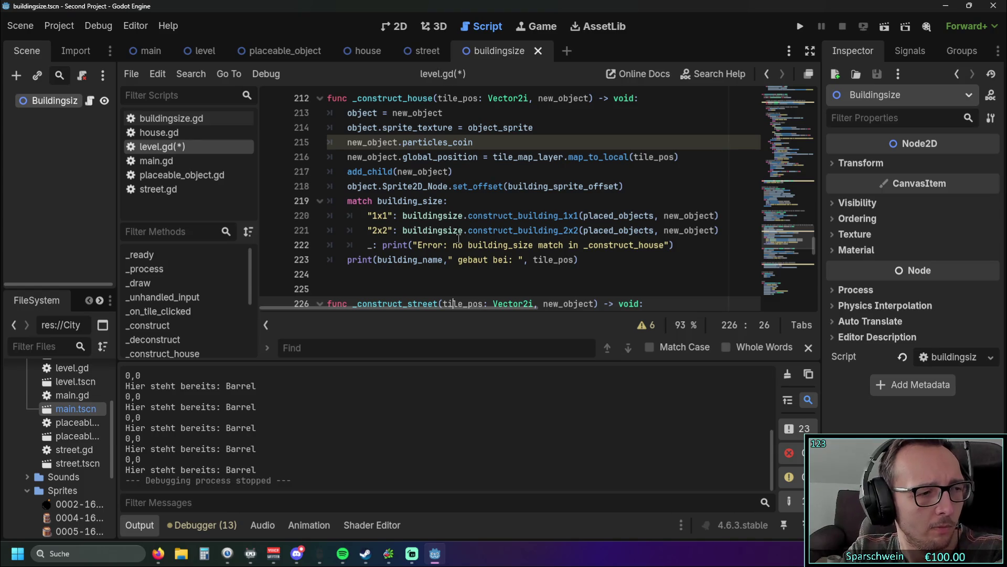
scroll(456, 231, "down", 9)
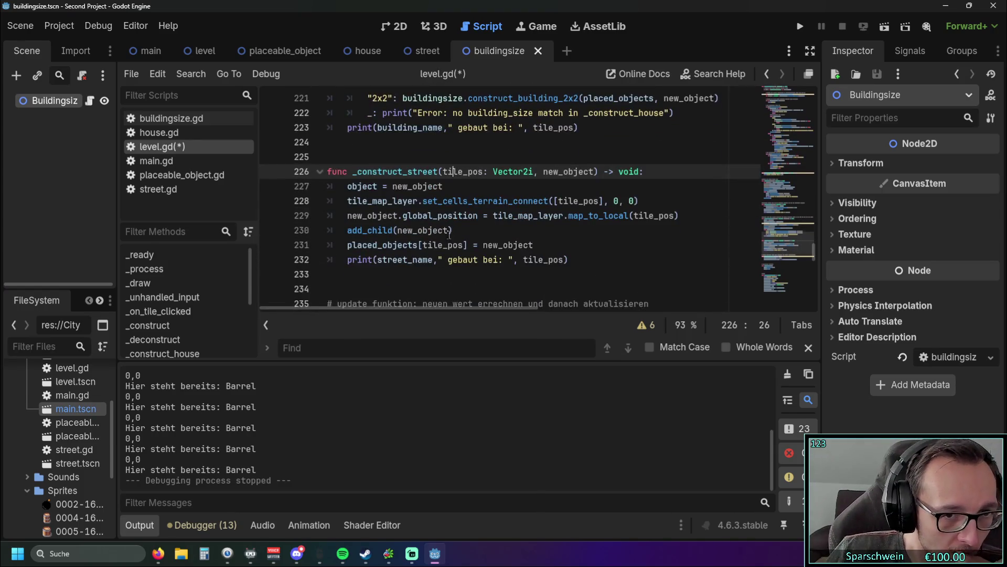
scroll(453, 210, "down", 15)
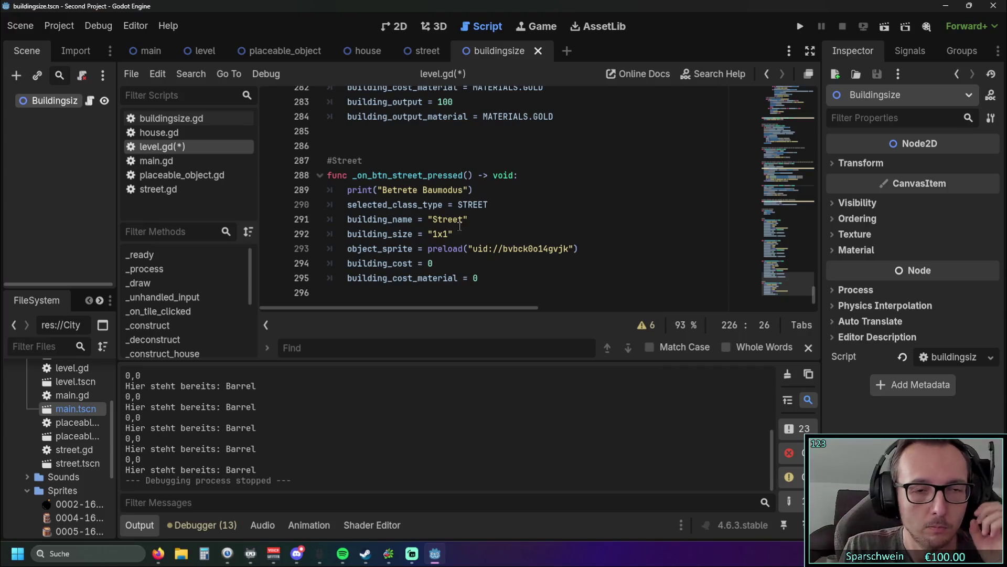
scroll(459, 226, "up", 15)
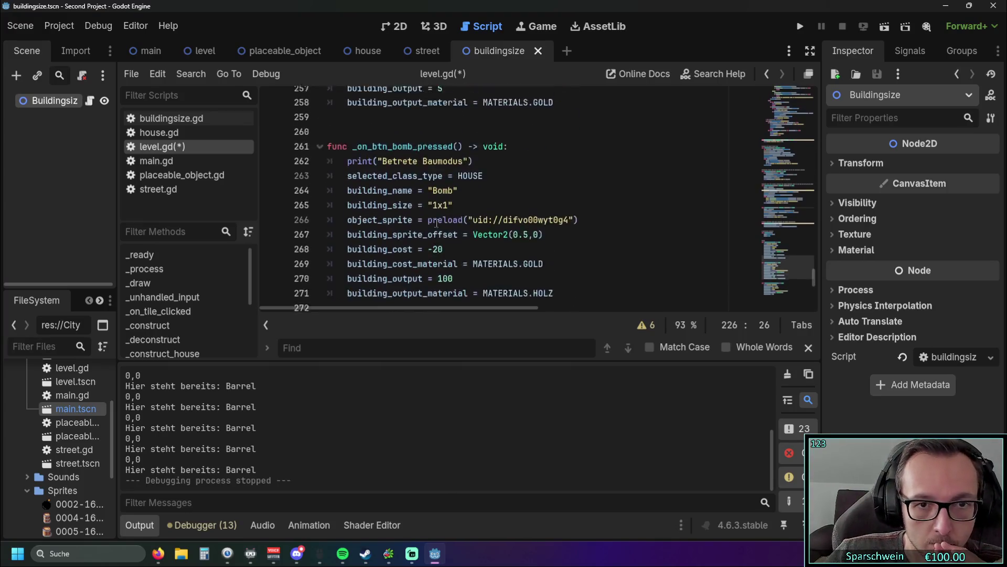
scroll(436, 223, "up", 5)
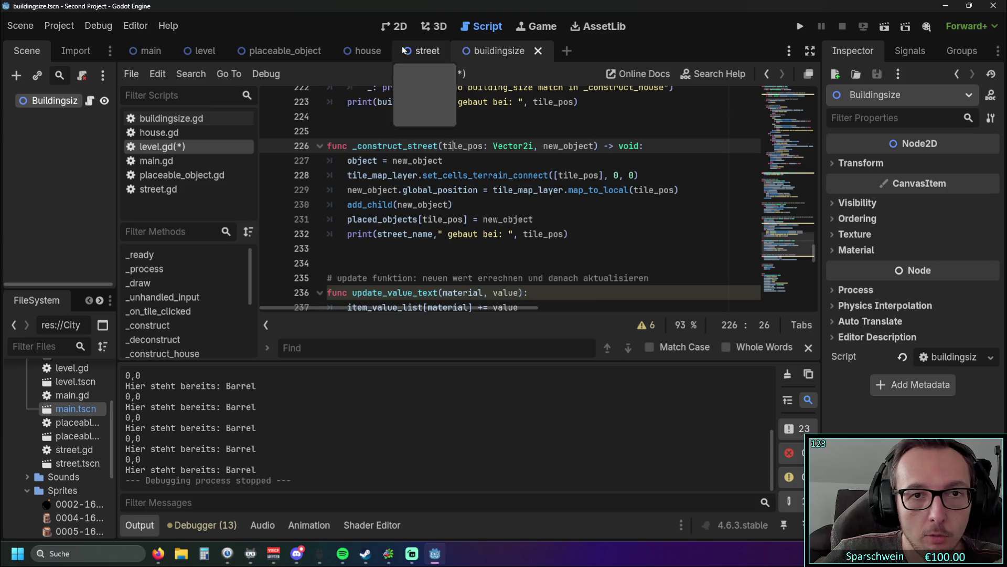
left_click(159, 132)
scroll(449, 213, "down", 9)
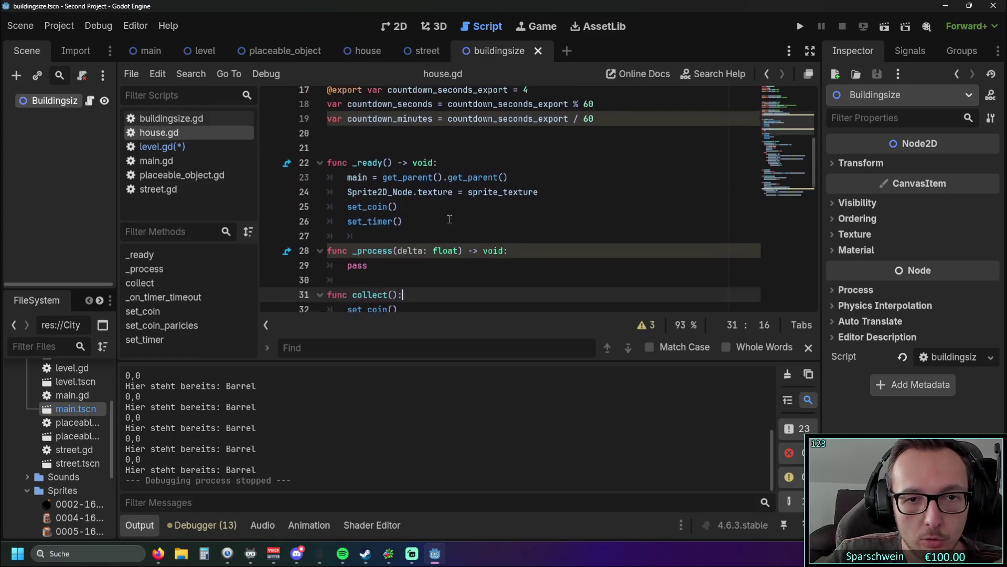
Scroll through house.gd, then review buildingsize.gd's calc_build_size and construct_building functions
scroll(449, 213, "down", 4)
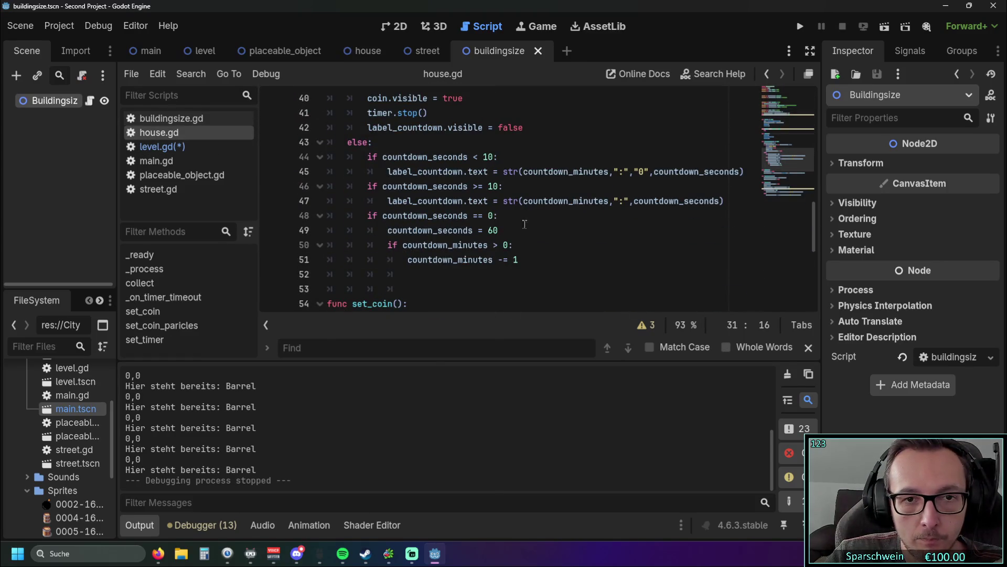
scroll(525, 256, "down", 4)
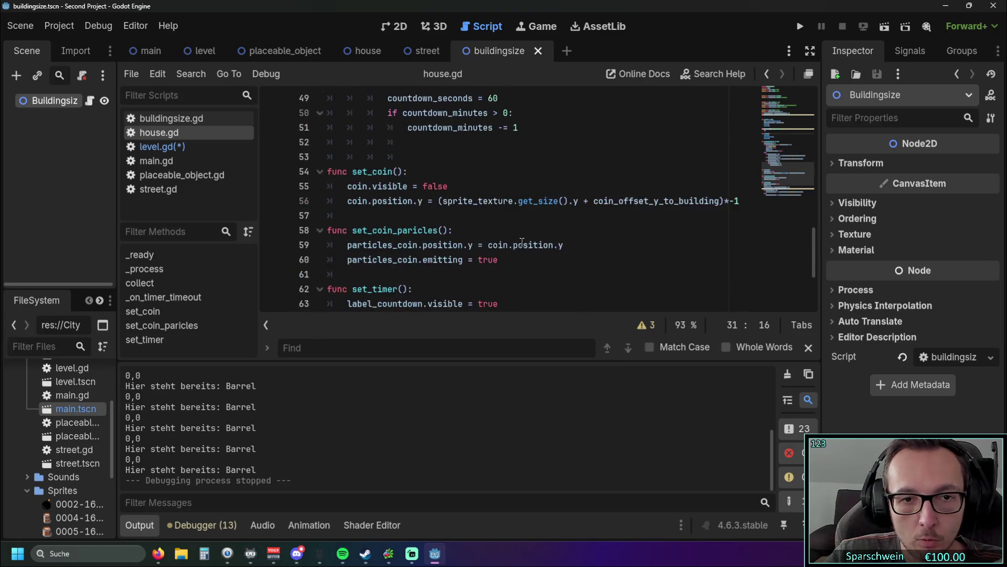
scroll(522, 237, "down", 2)
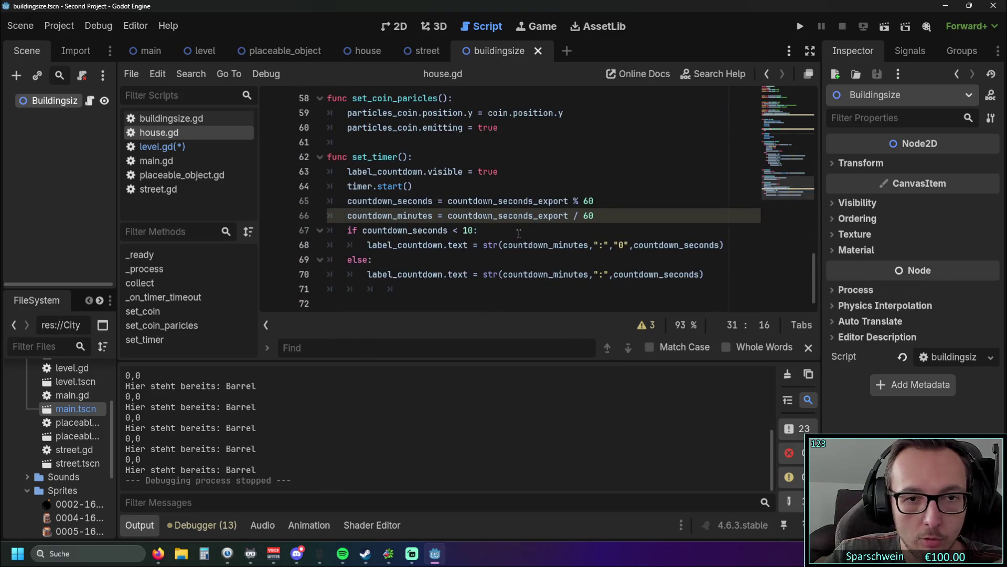
left_click(168, 119)
scroll(496, 213, "down", 1)
scroll(491, 213, "up", 6)
scroll(488, 213, "up", 4)
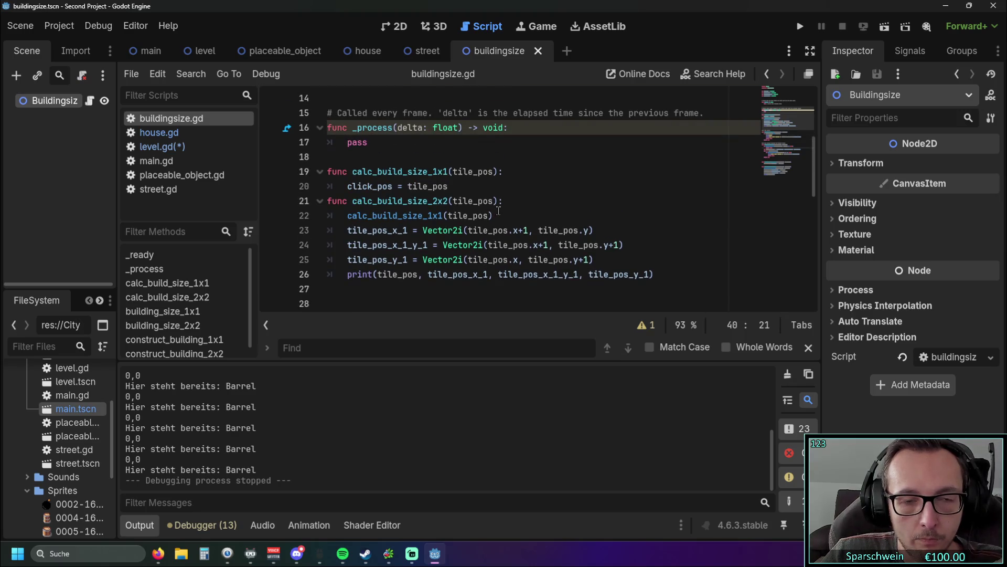
scroll(499, 211, "up", 4)
scroll(498, 211, "down", 13)
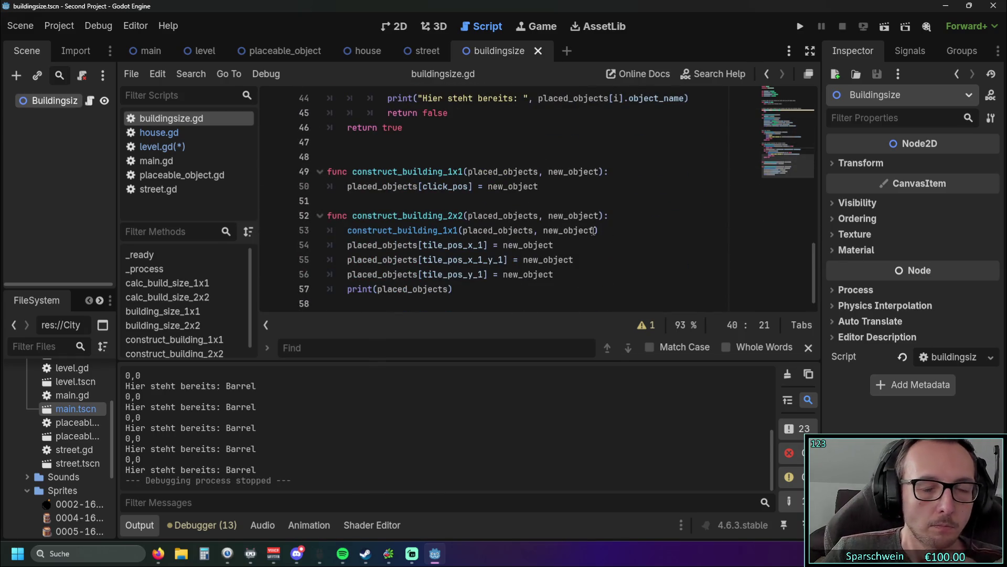
Bring level.gd back up and scroll around blank line 239
left_click(175, 147)
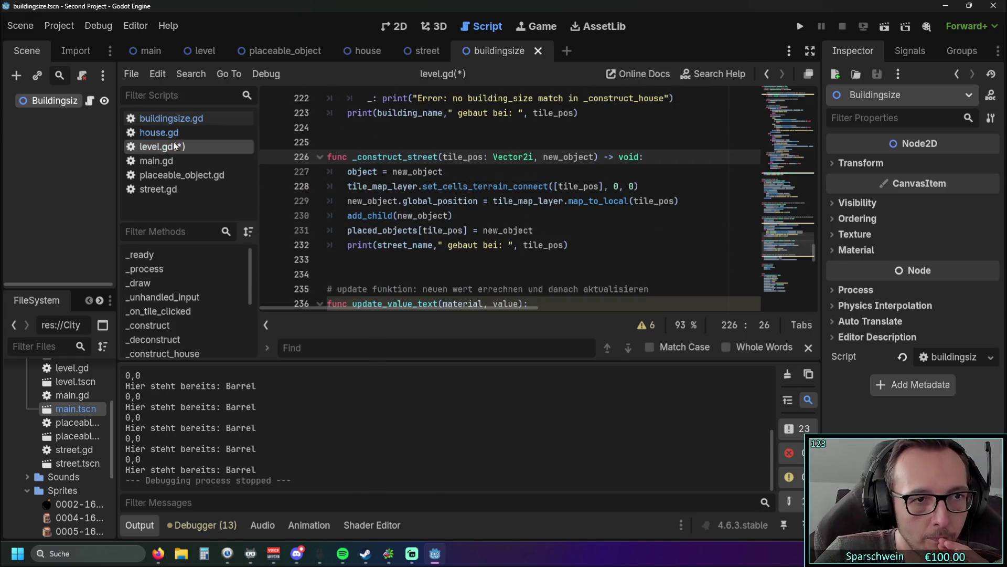
scroll(465, 243, "down", 2)
left_click(466, 258)
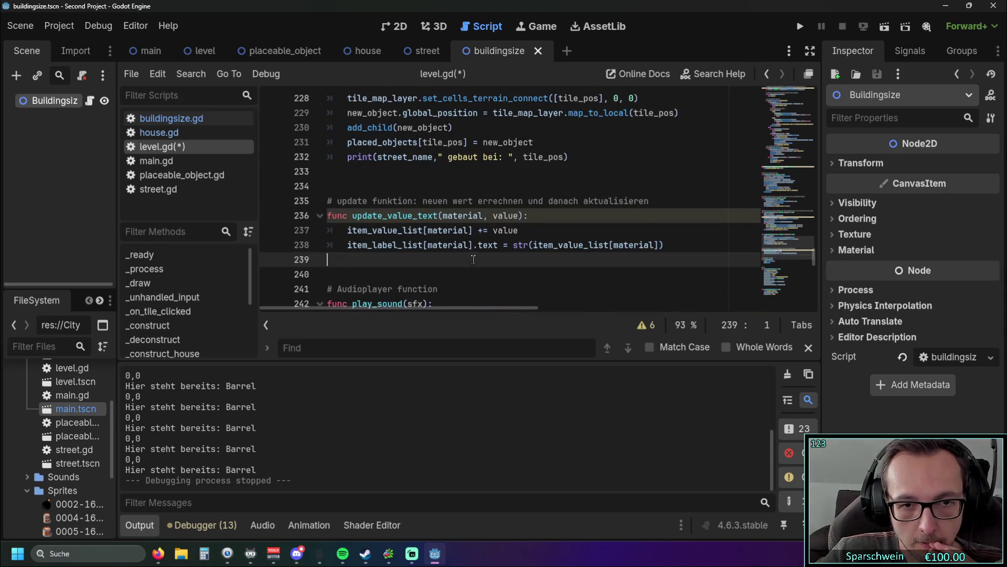
scroll(467, 242, "down", 10)
scroll(468, 241, "up", 7)
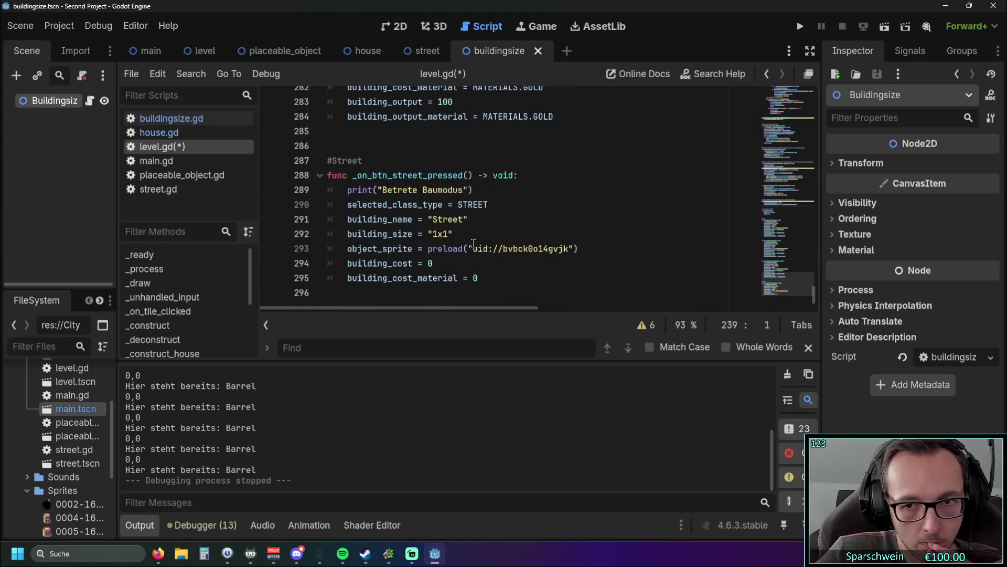
scroll(483, 255, "up", 2)
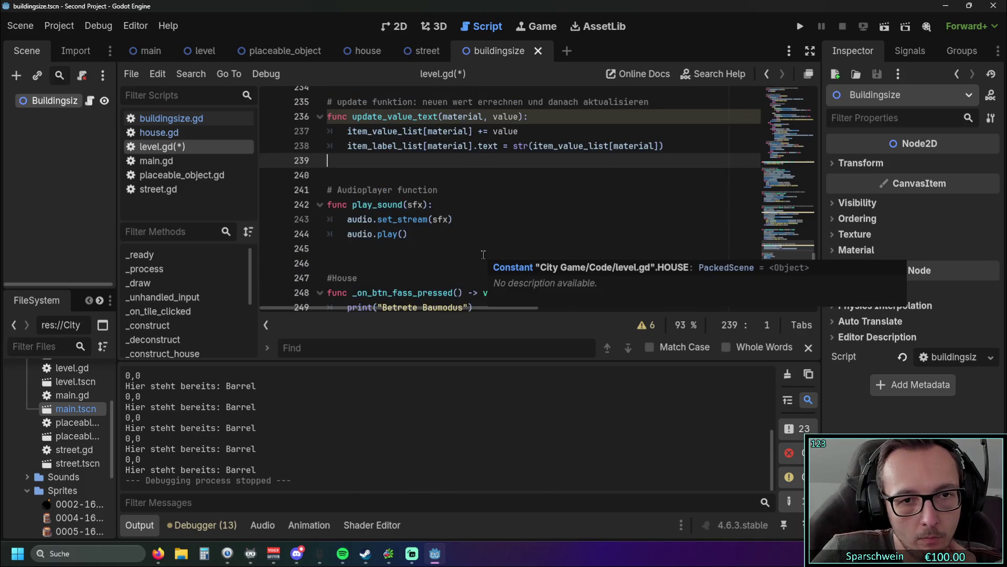
scroll(483, 254, "up", 2)
left_click(800, 27)
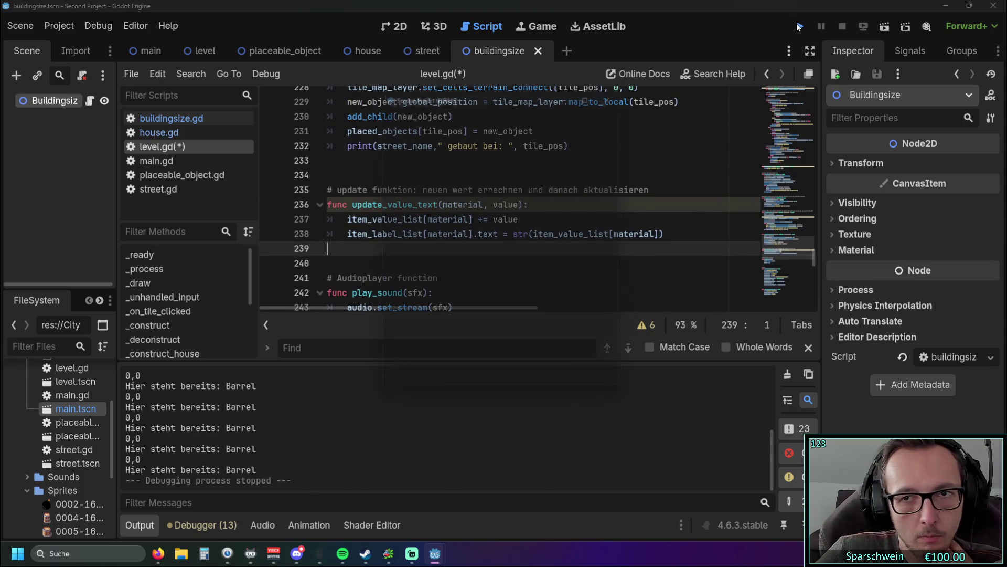
Place Big Bucket barrels at tiles (0,0), (2,0), (4,0) and (6,0), then stop the game
left_click(447, 383)
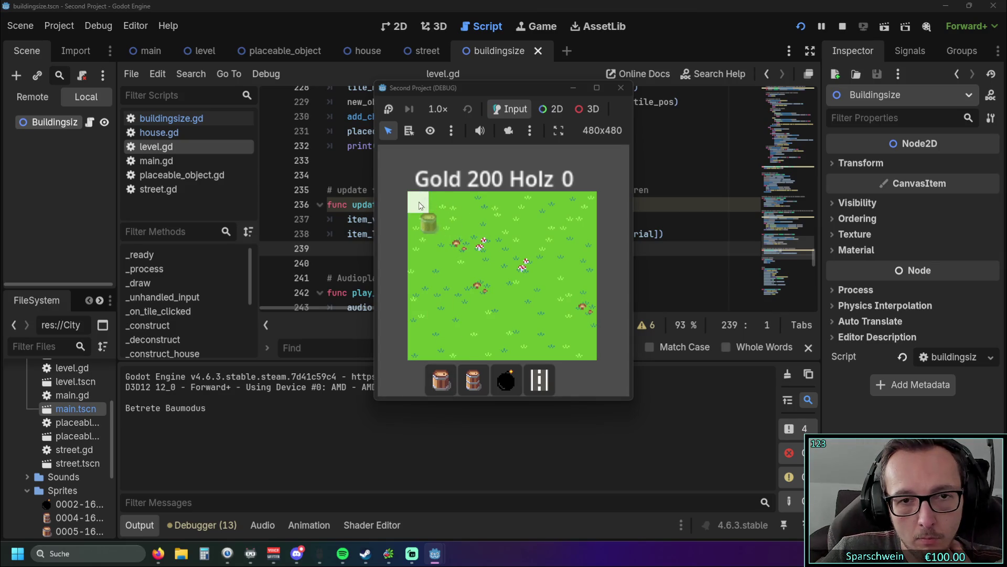
left_click(428, 211)
left_click(471, 211)
left_click(505, 210)
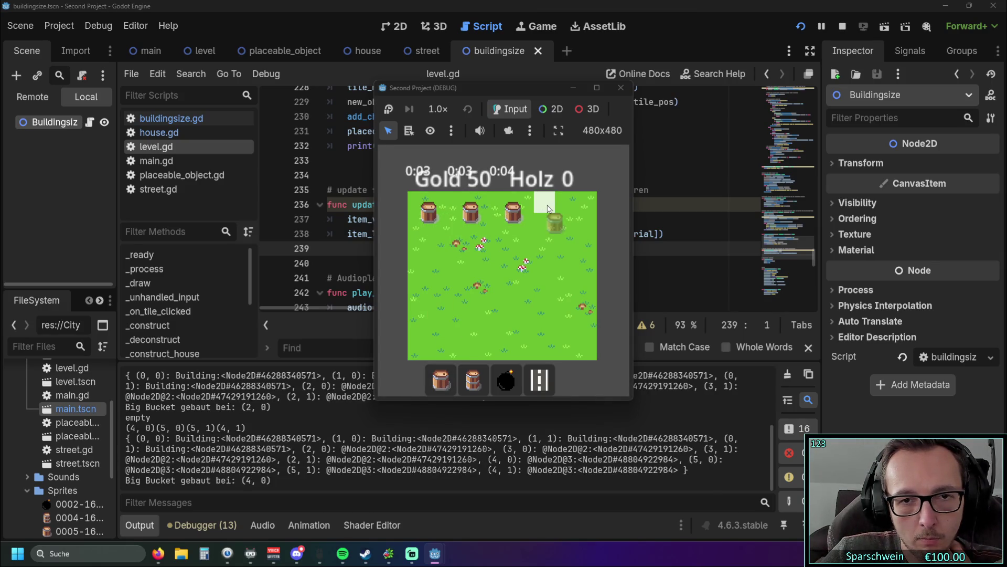
left_click(546, 206)
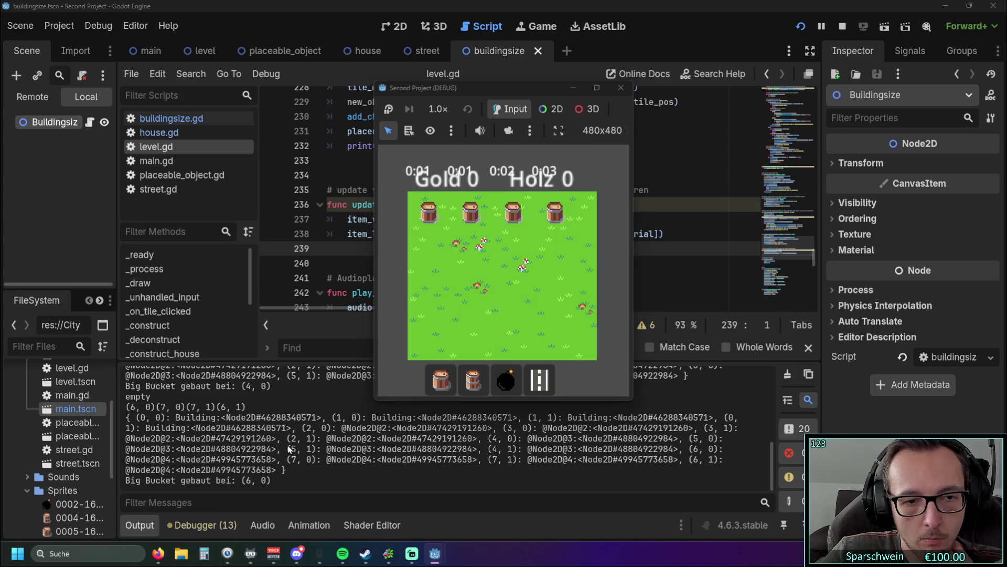
left_click(621, 89)
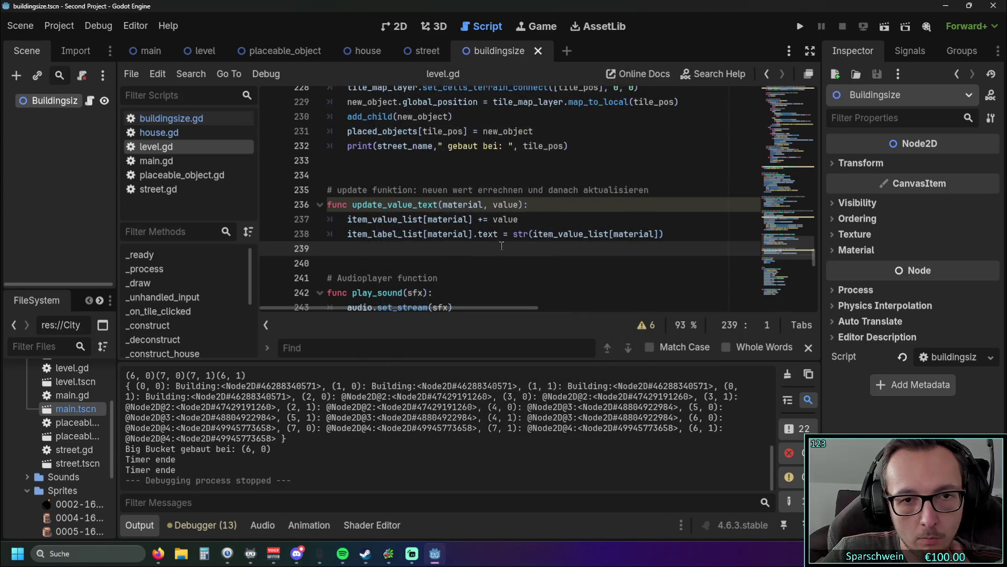
scroll(420, 137, "down", 2)
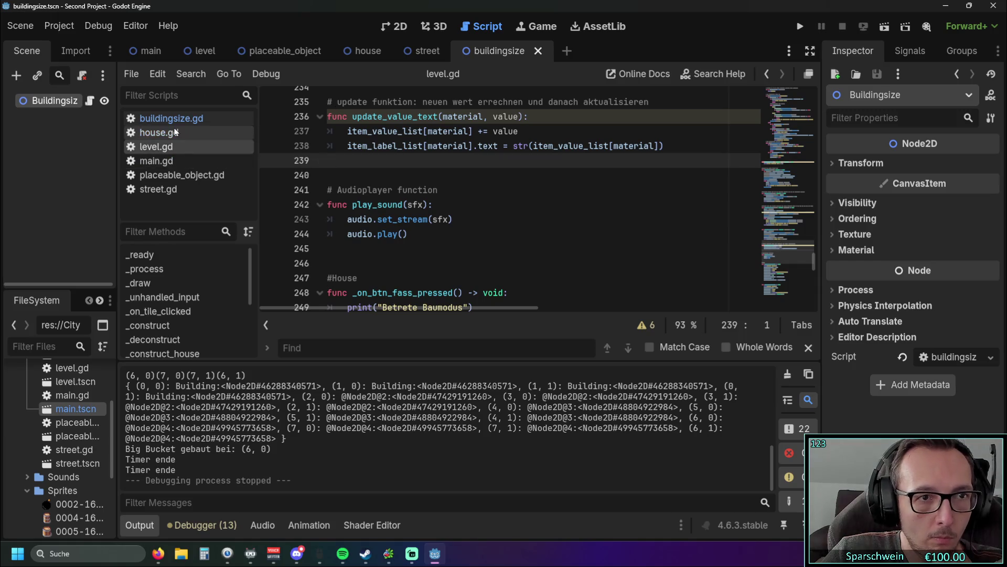
Open buildingsize.gd and go to the print(placed_objects) line in construct_building_2x2
left_click(169, 119)
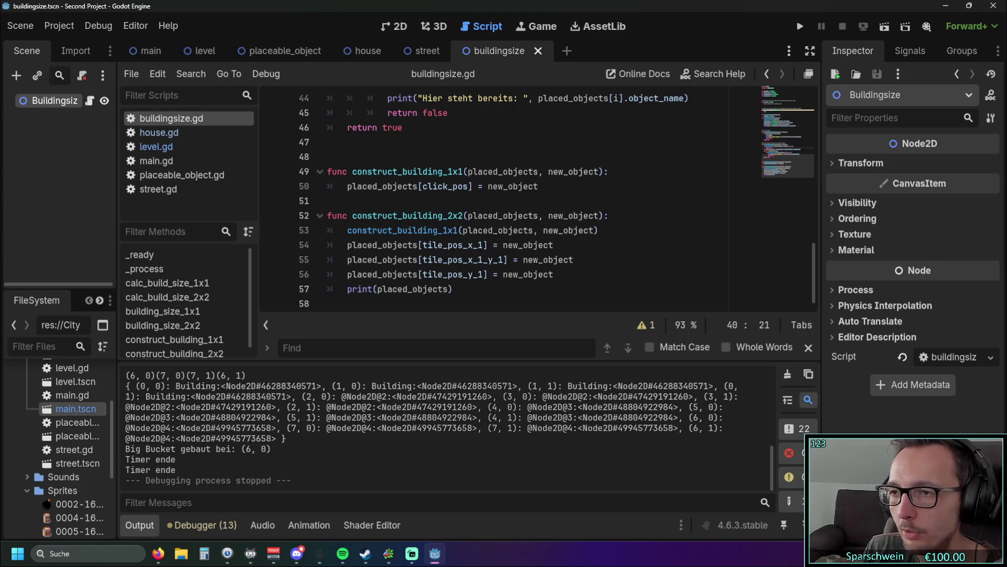
key("alt+Tab")
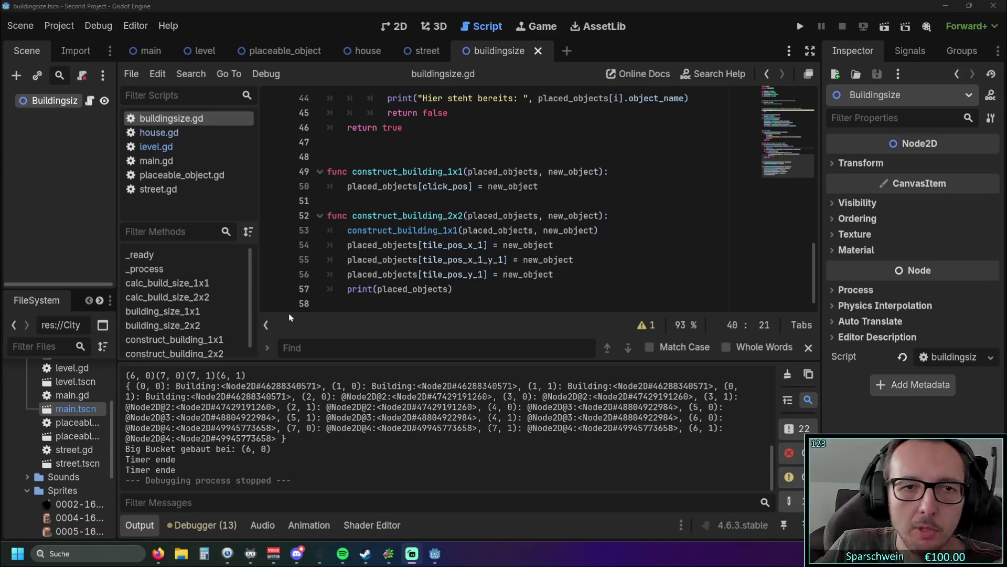
scroll(447, 209, "up", 1)
scroll(468, 206, "down", 1)
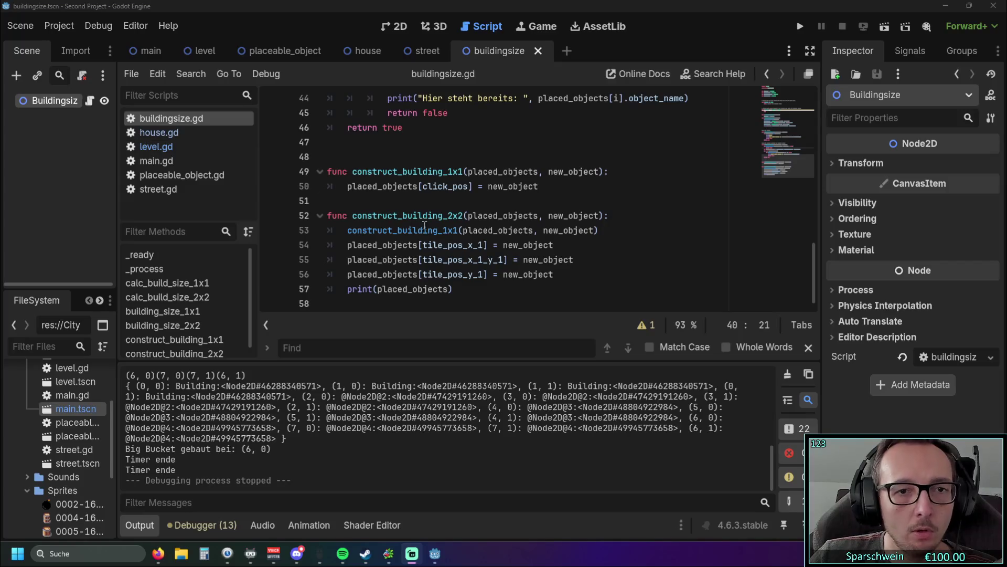
left_click(401, 284)
key("End")
Delete the print(placed_objects) debug line 57, then review the checks and select the print("0,0") line
key("shift+Home")
key("shift+Home")
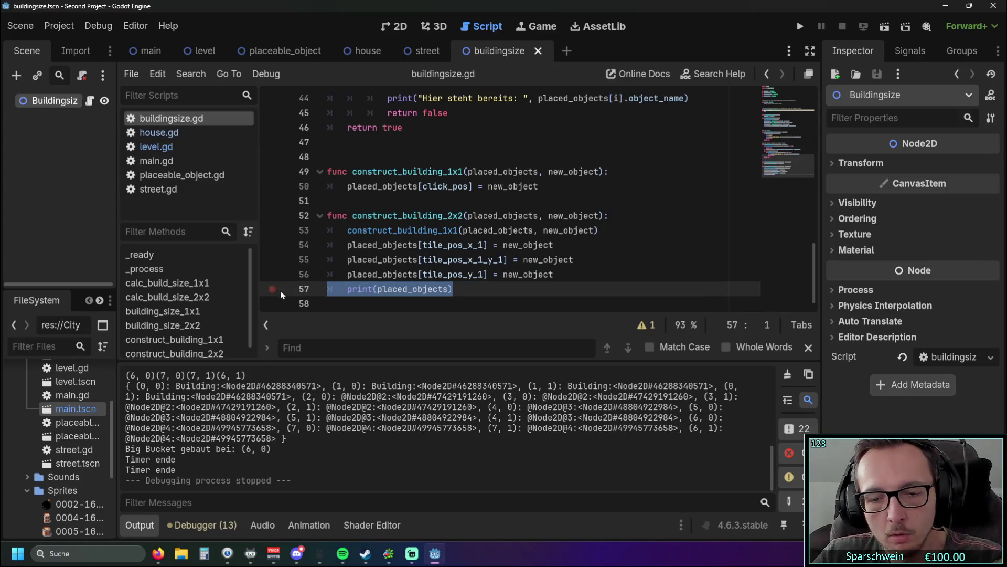
key("BackSpace")
scroll(441, 286, "up", 5)
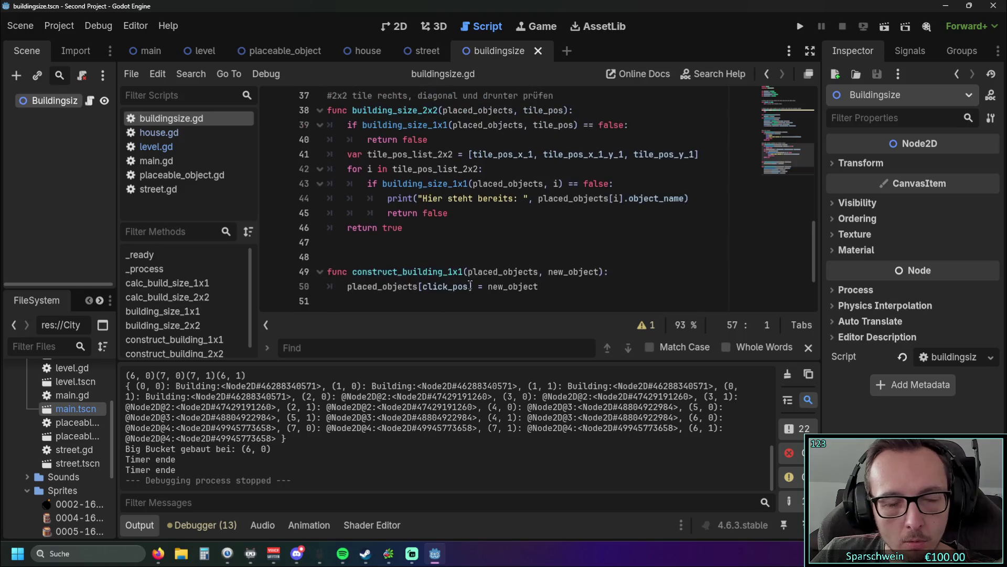
scroll(466, 277, "down", 4)
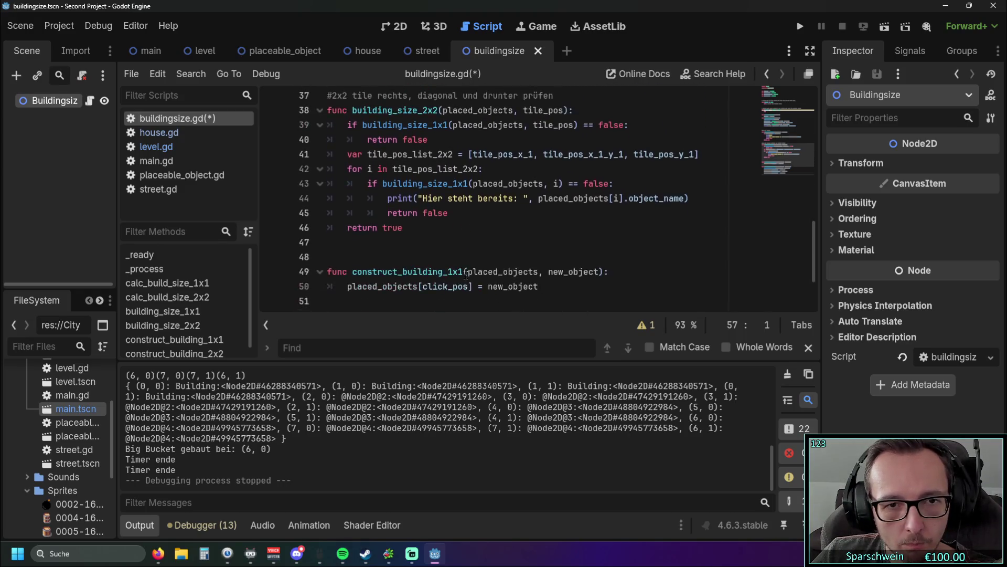
scroll(471, 271, "up", 3)
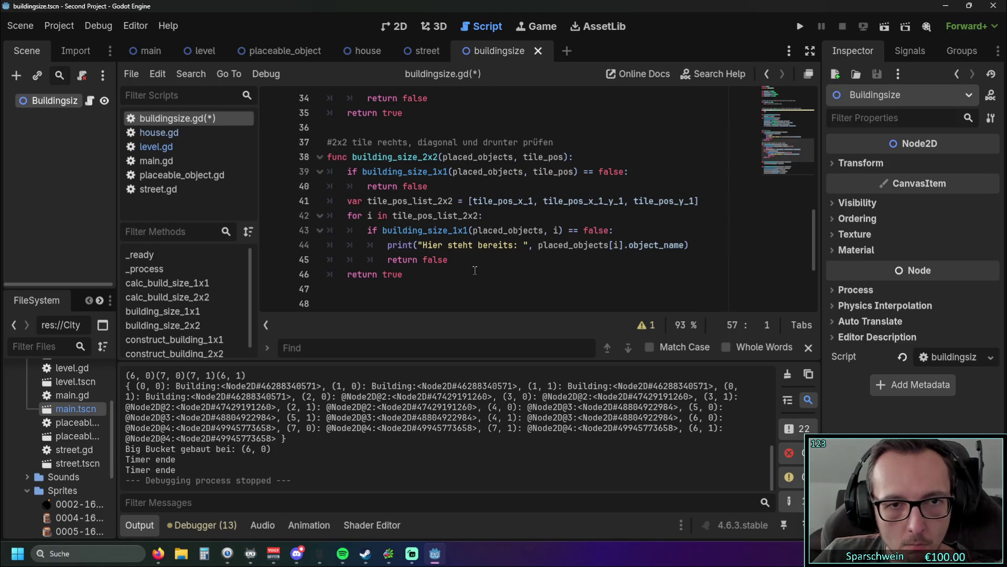
scroll(478, 268, "down", 3)
scroll(479, 270, "up", 3)
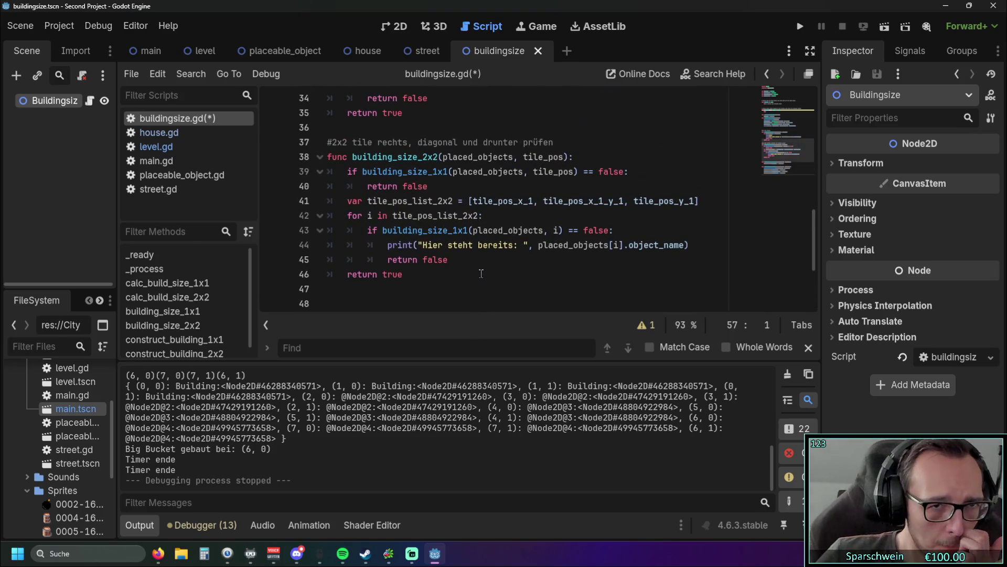
scroll(475, 265, "up", 2)
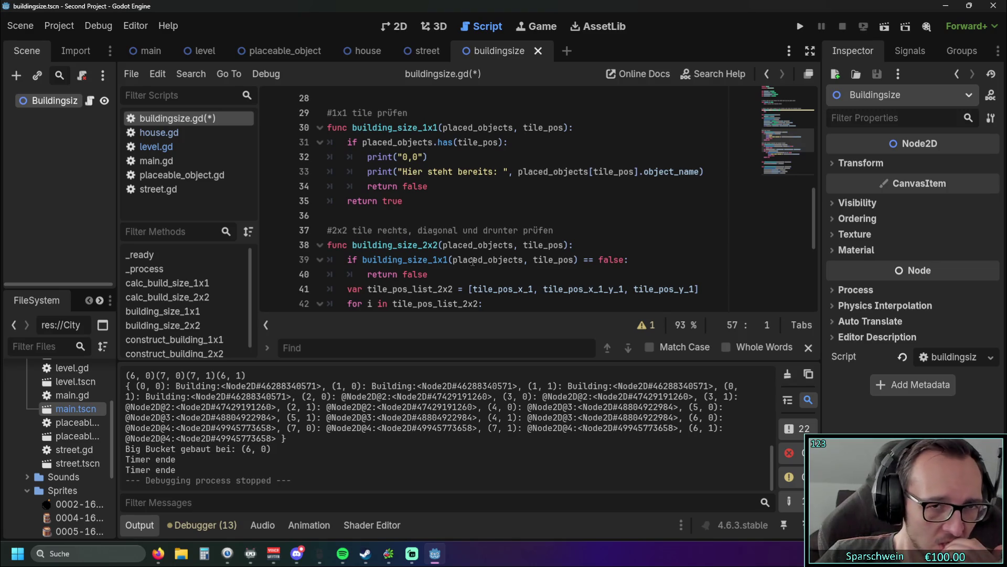
scroll(473, 261, "down", 2)
scroll(473, 261, "up", 1)
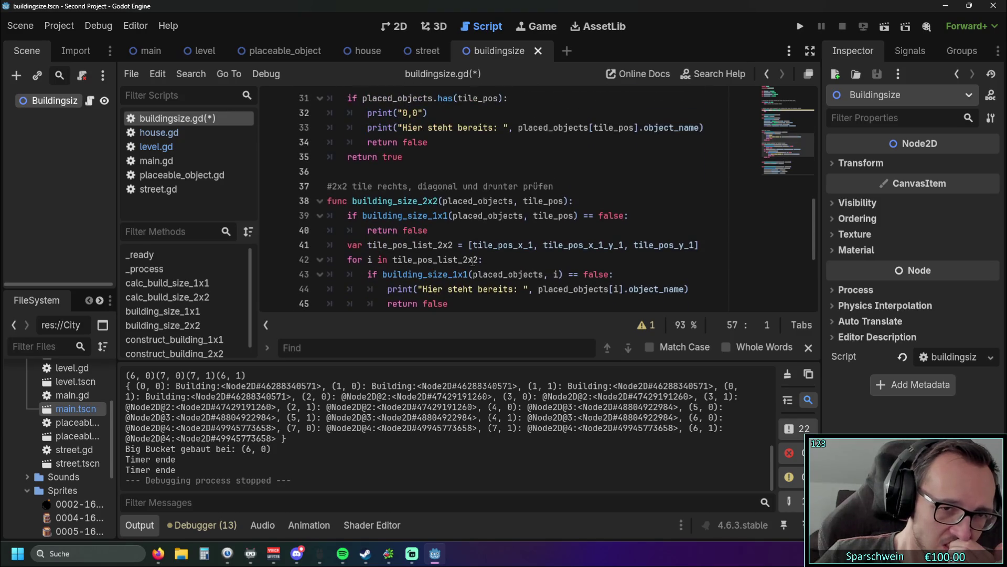
mouse_move(558, 215)
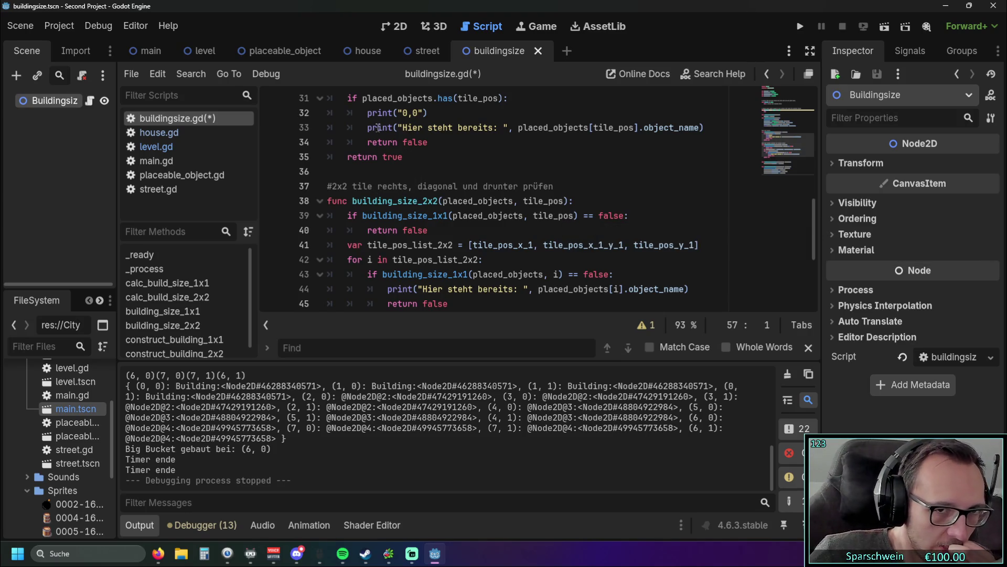
triple_click(402, 113)
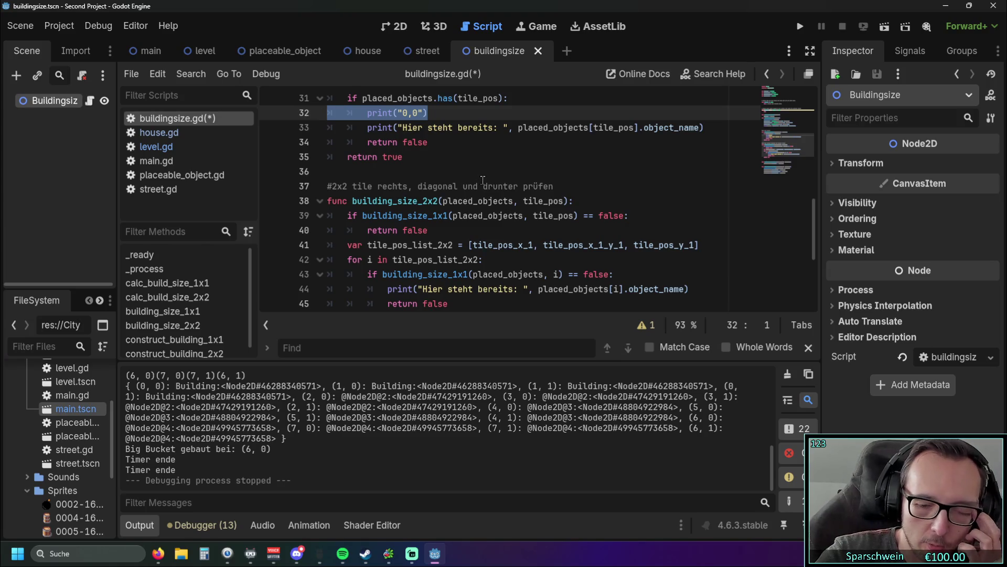
Delete the print("0,0") line and inspect the building_size_2x2 function
key("BackSpace")
key("BackSpace")
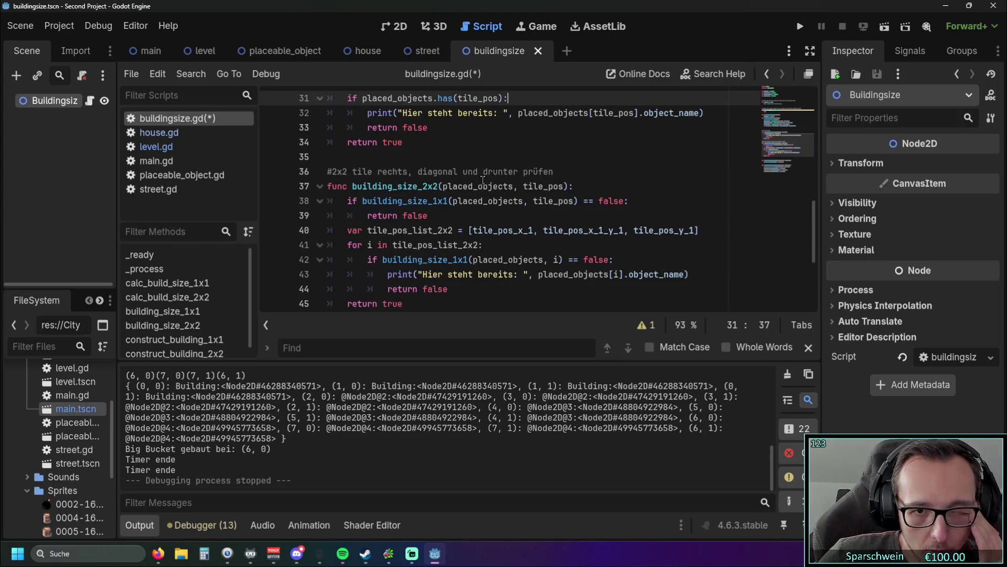
scroll(483, 180, "up", 1)
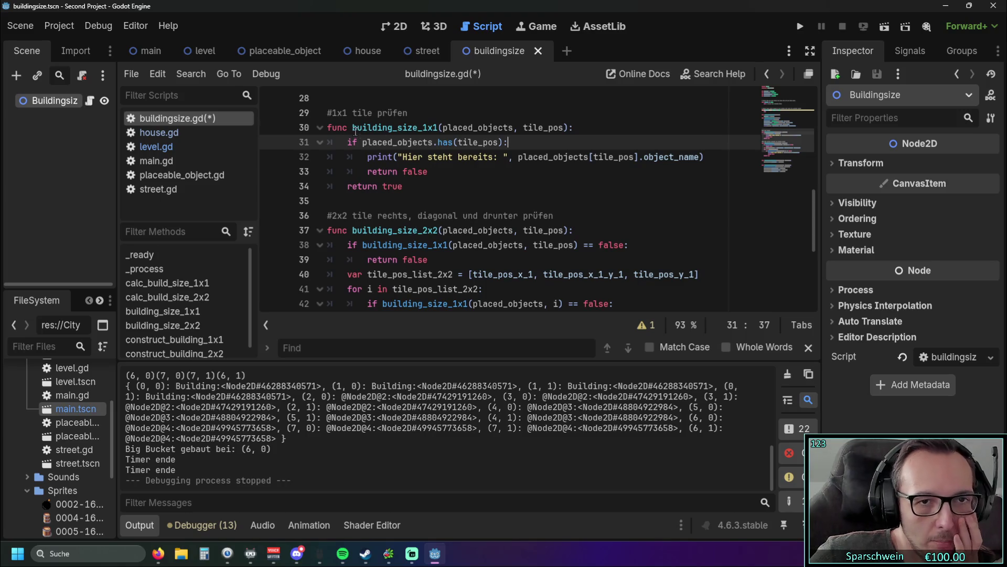
left_click_drag(352, 131, 435, 131)
left_click(415, 186)
scroll(414, 186, "down", 1)
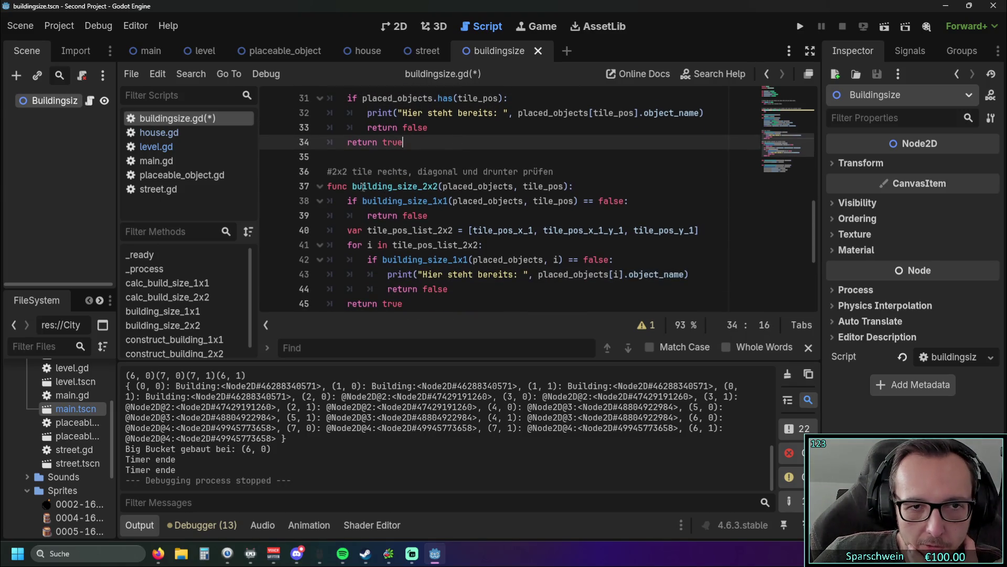
left_click_drag(353, 186, 453, 187)
left_click(459, 217)
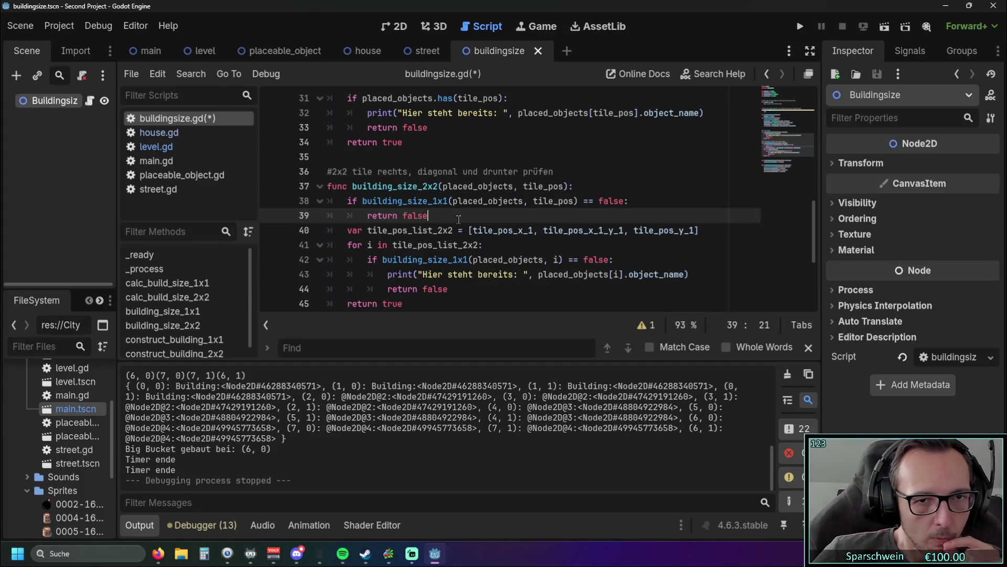
Review the return false lines in building_size_2x2, then save buildingsize.gd and run the game
scroll(415, 193, "up", 1)
scroll(415, 194, "down", 1)
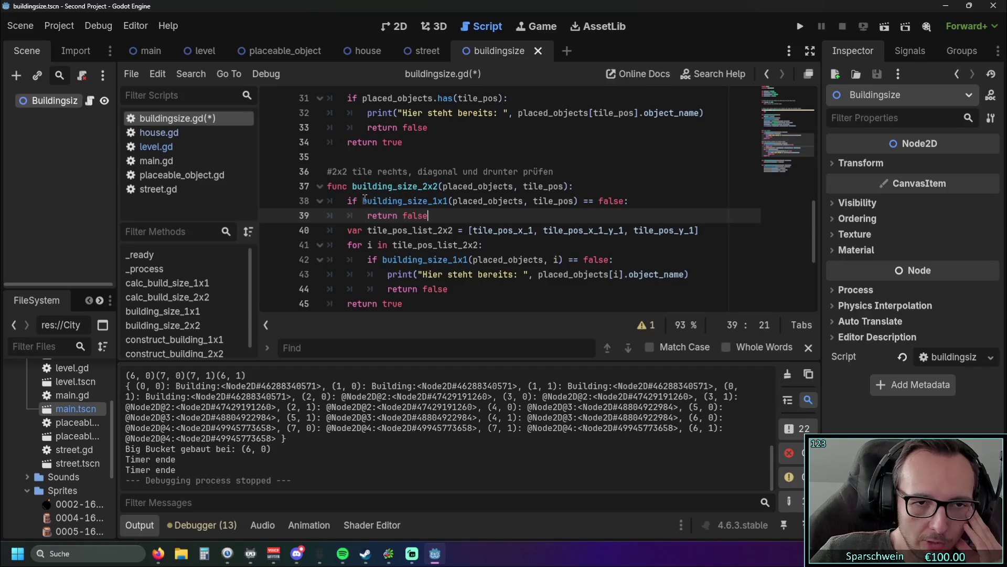
left_click_drag(362, 201, 439, 201)
left_click(454, 216)
scroll(448, 200, "up", 1)
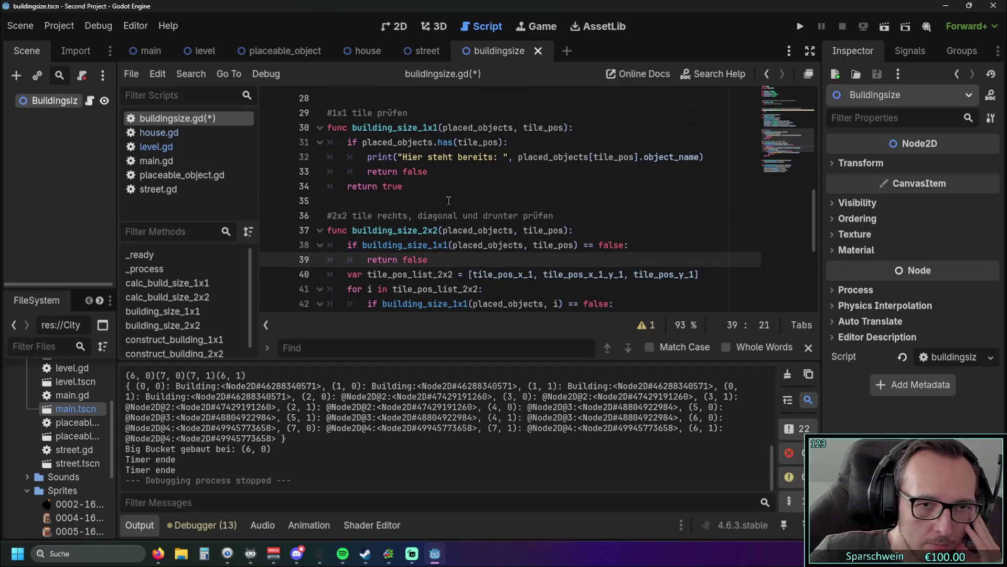
scroll(439, 174, "down", 1)
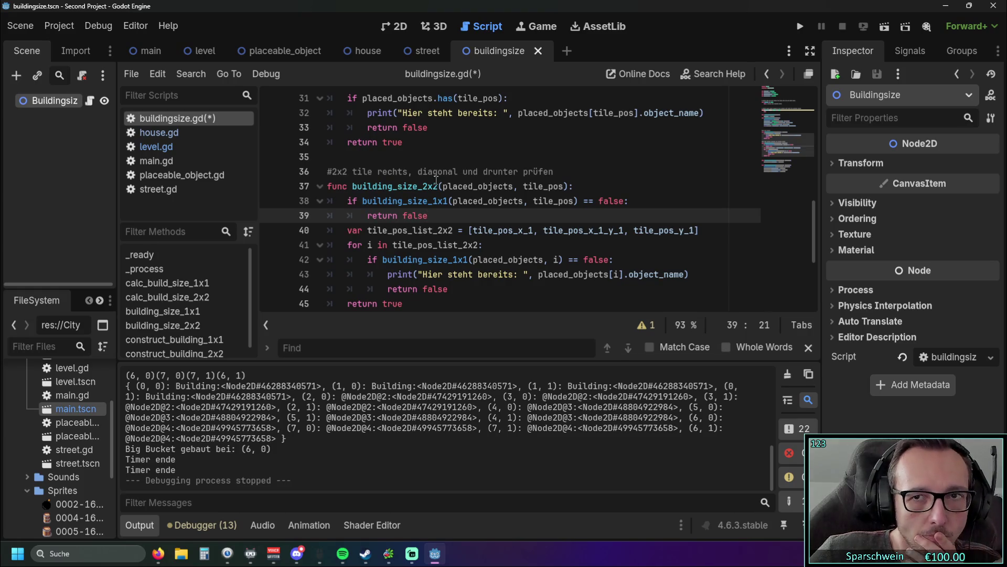
left_click(801, 26)
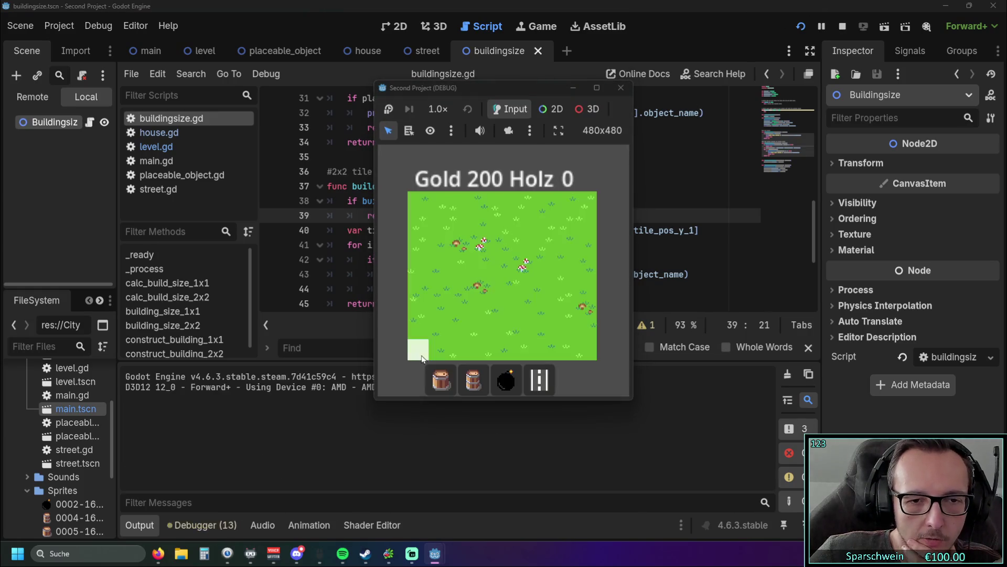
Run the game, place a bucket, and retry placing buckets on its occupied tile
left_click(441, 382)
left_click(459, 244)
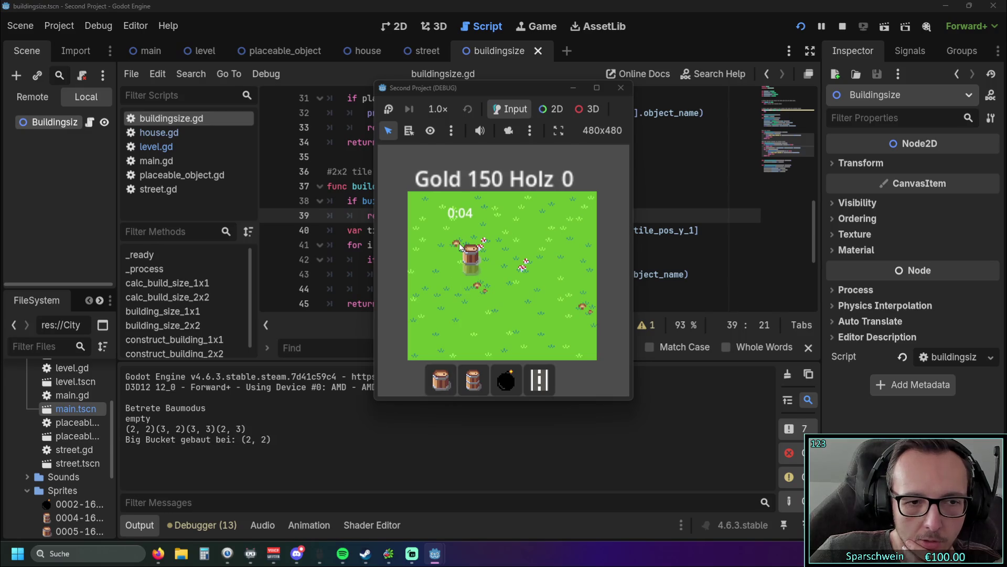
left_click(458, 244)
left_click(458, 243)
left_click(458, 244)
left_click(459, 243)
left_click(459, 243)
left_click(477, 260)
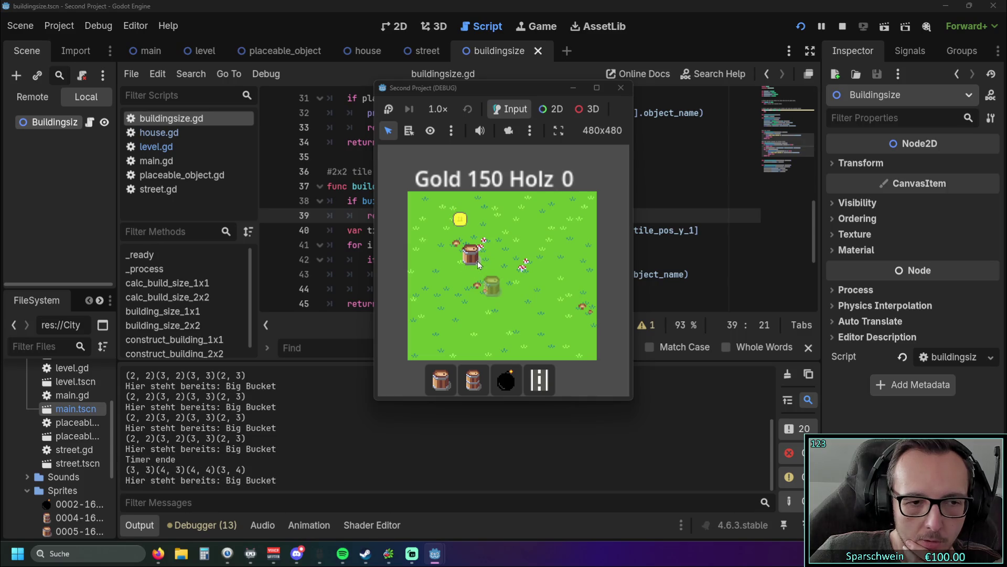
left_click(477, 260)
left_click(477, 260)
left_click(477, 260)
left_click(524, 246)
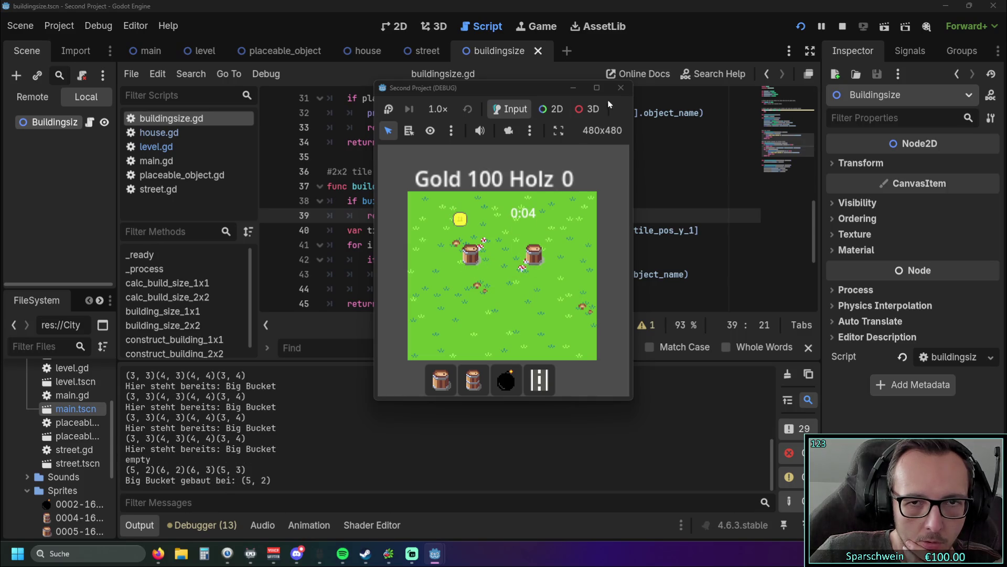
left_click(621, 88)
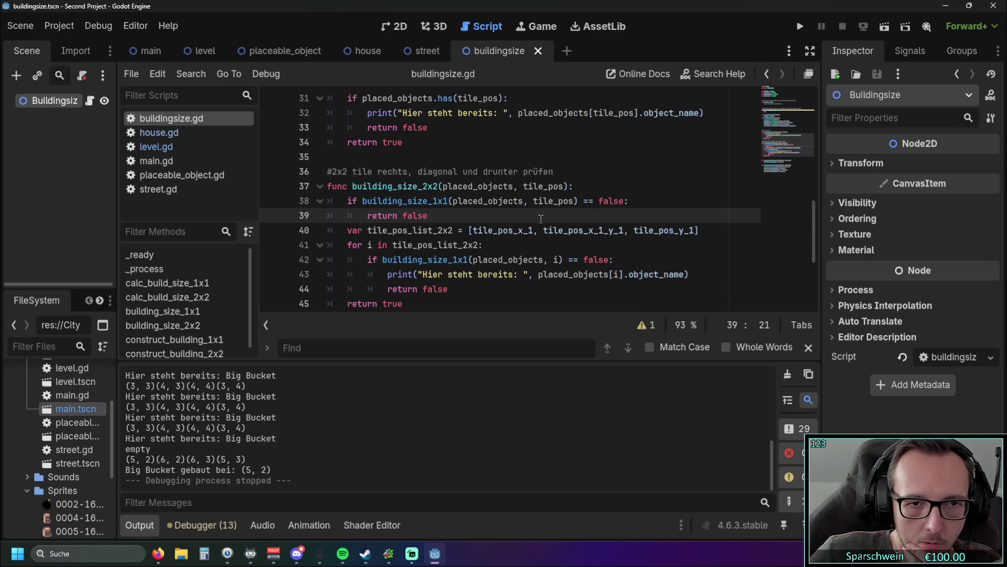
Rerun the game, place a Big Bucket at (3, 3), and confirm tile (2, 2) is refused
scroll(541, 218, "up", 1)
scroll(541, 219, "down", 1)
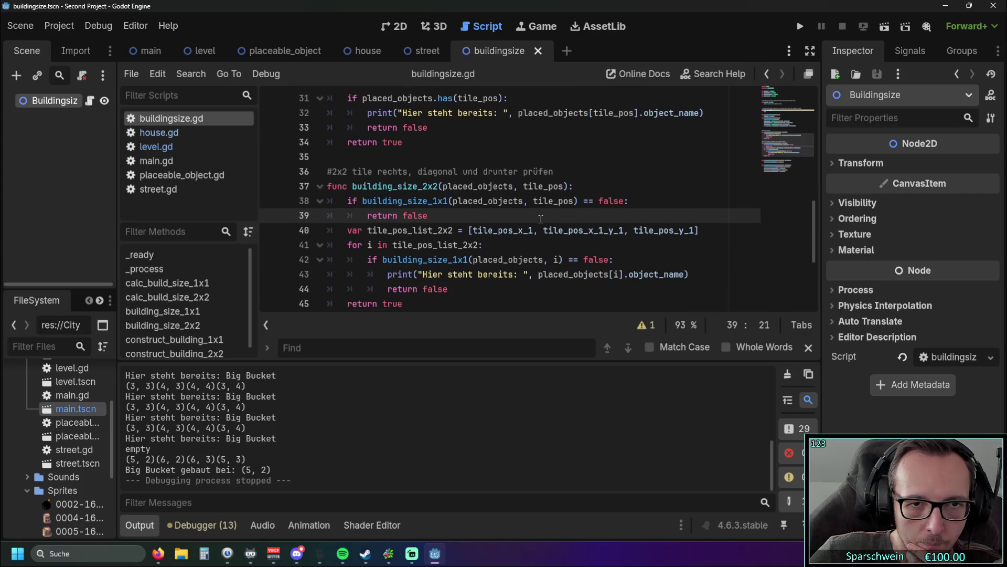
scroll(407, 215, "up", 1)
left_click(409, 187)
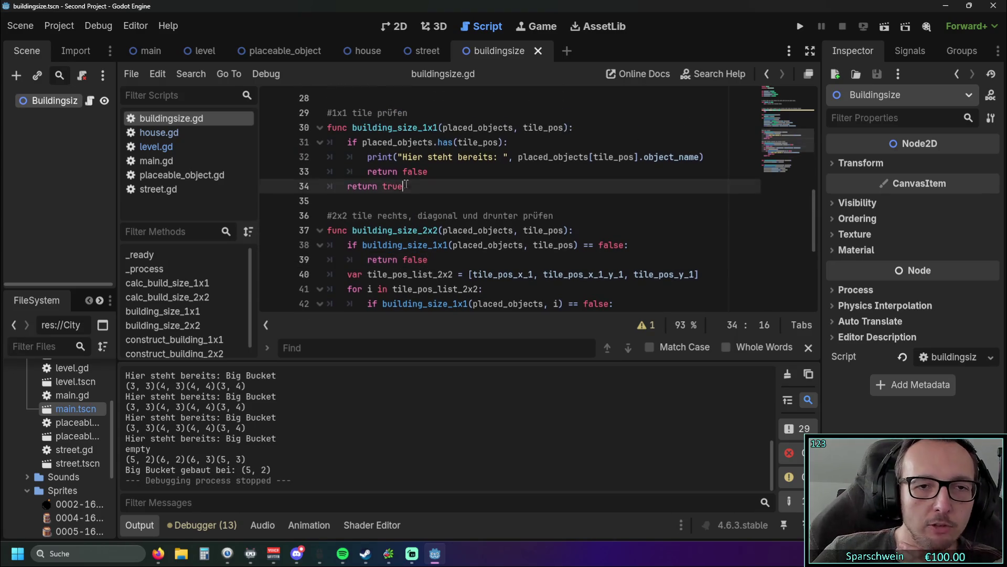
left_click(800, 26)
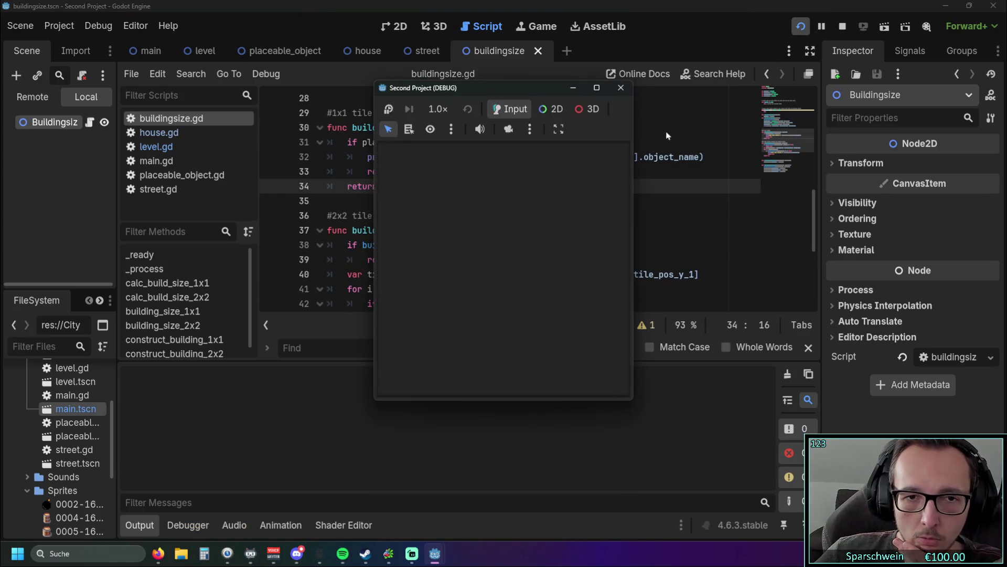
left_click(441, 380)
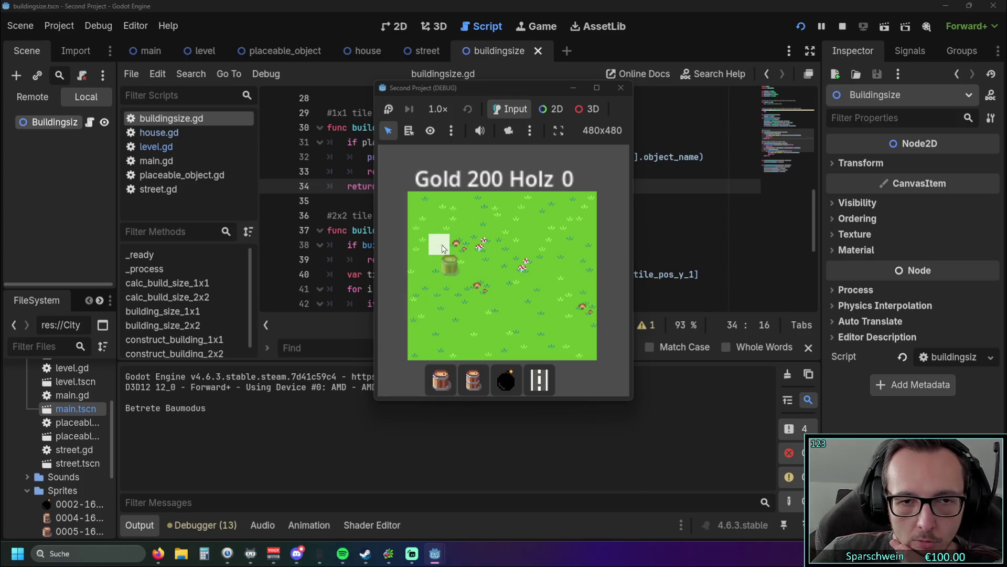
left_click(480, 265)
left_click(460, 248)
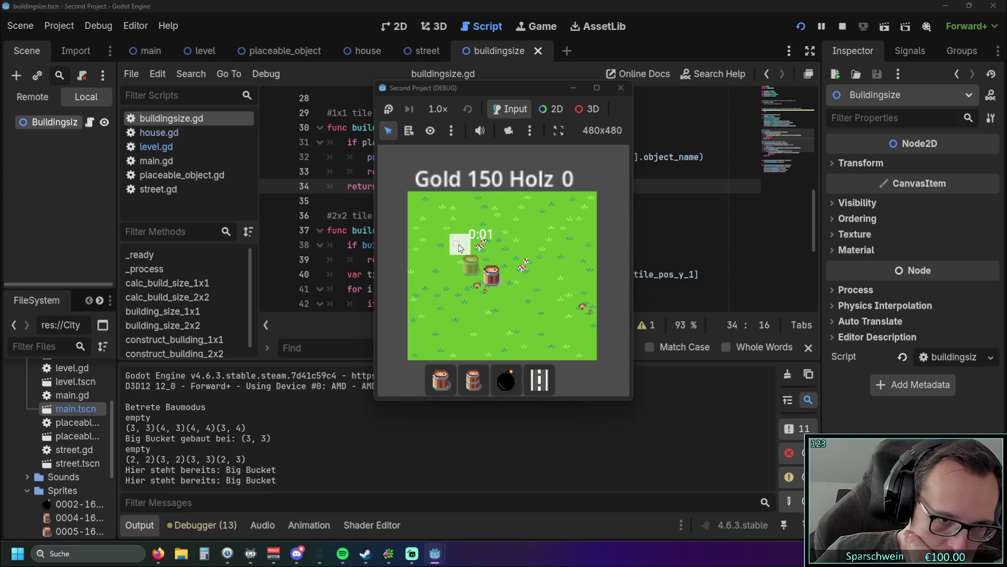
left_click(459, 248)
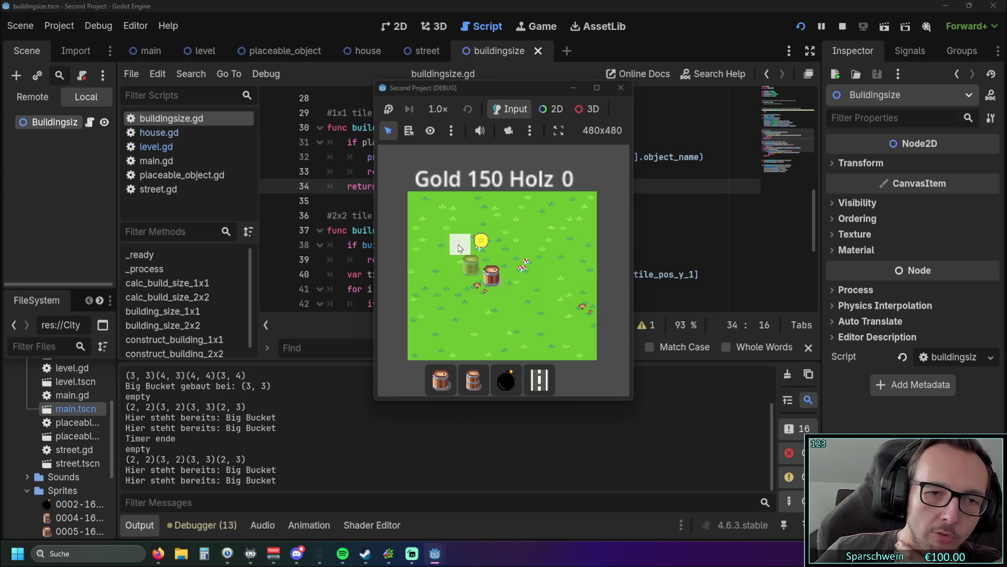
left_click(459, 248)
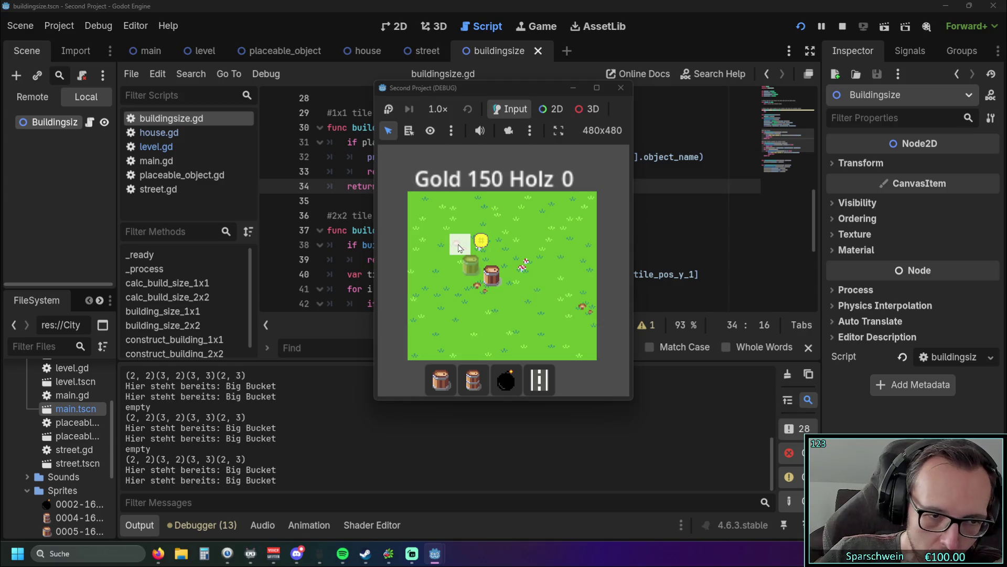
left_click(621, 88)
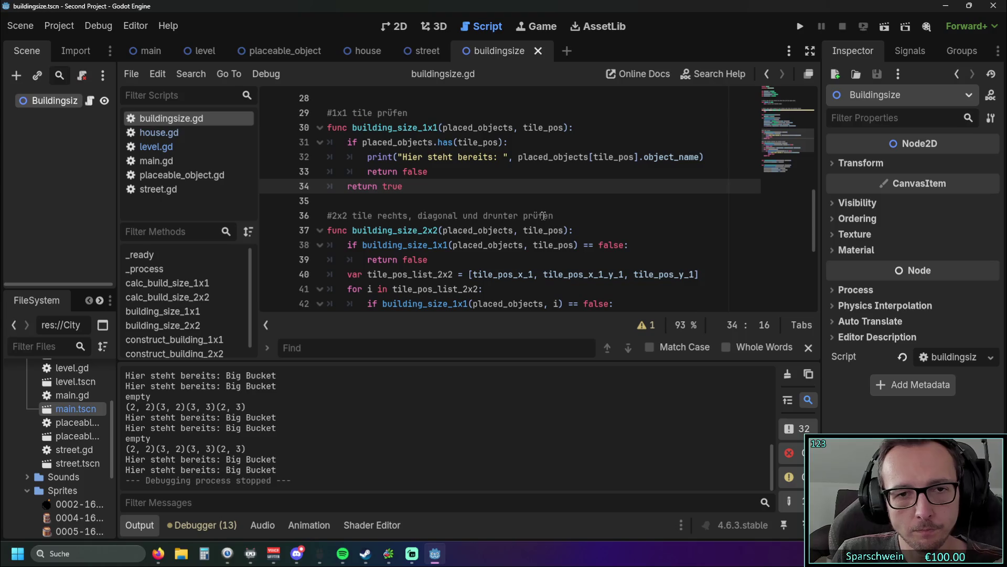
In level.gd, go to the building_size match and place the caret after return on line 151
scroll(542, 215, "down", 1)
scroll(540, 217, "up", 1)
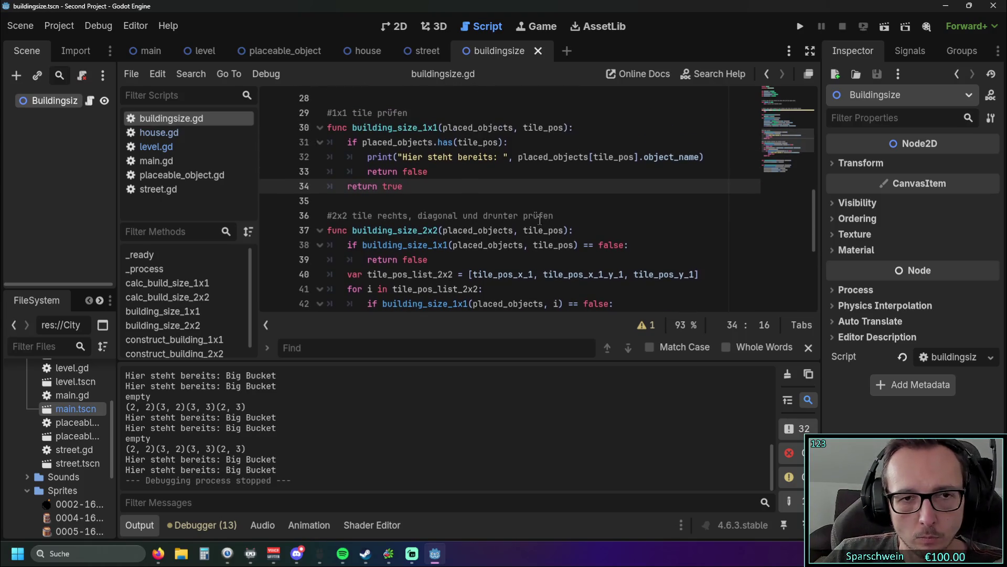
left_click(156, 146)
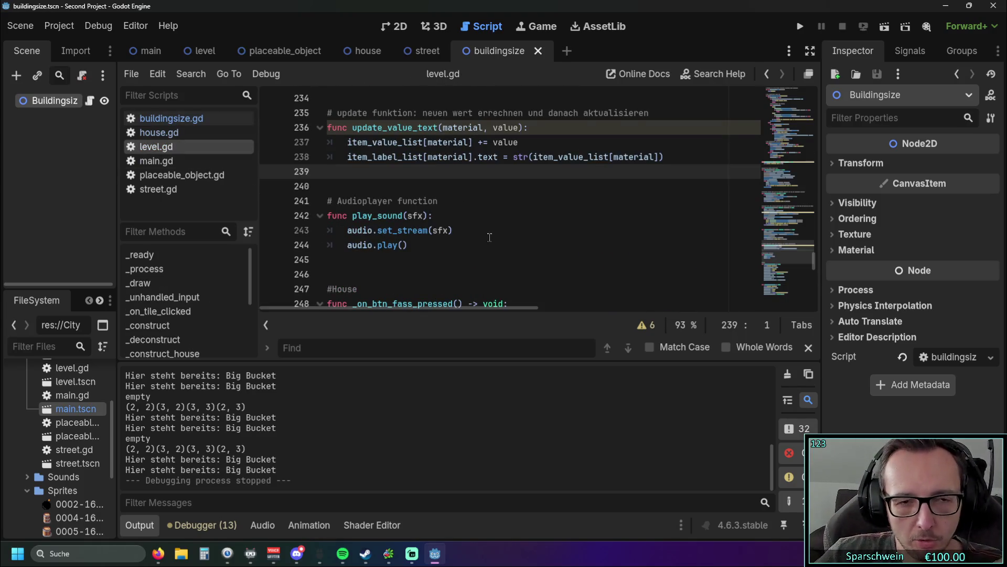
scroll(487, 232, "down", 7)
scroll(487, 233, "up", 15)
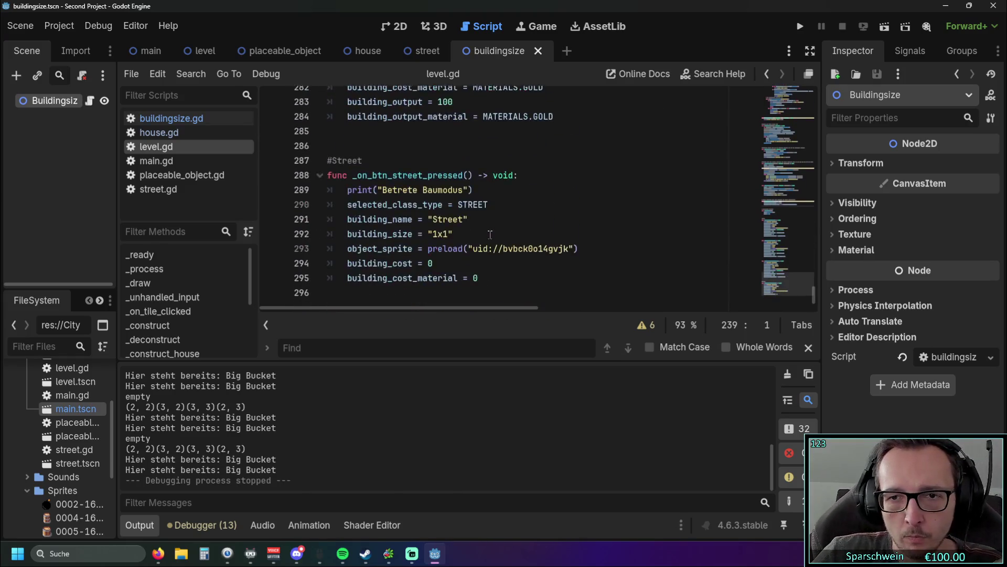
scroll(487, 233, "up", 19)
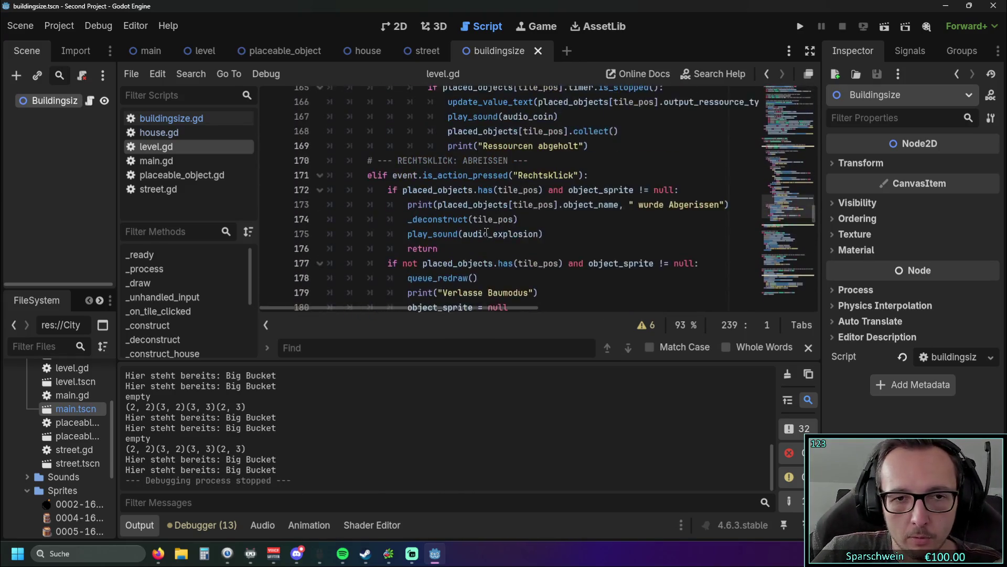
scroll(487, 227, "up", 3)
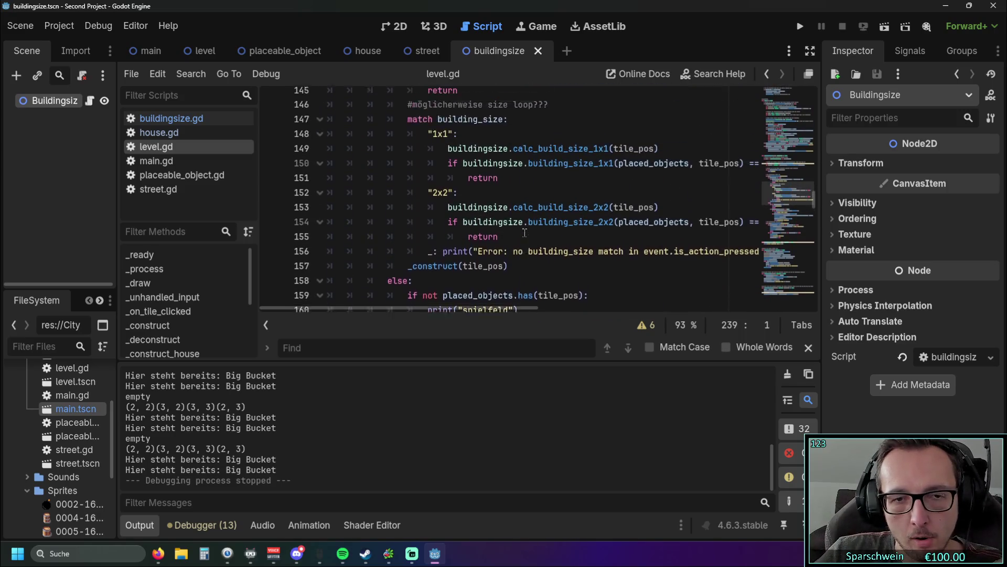
left_click_drag(405, 308, 437, 307)
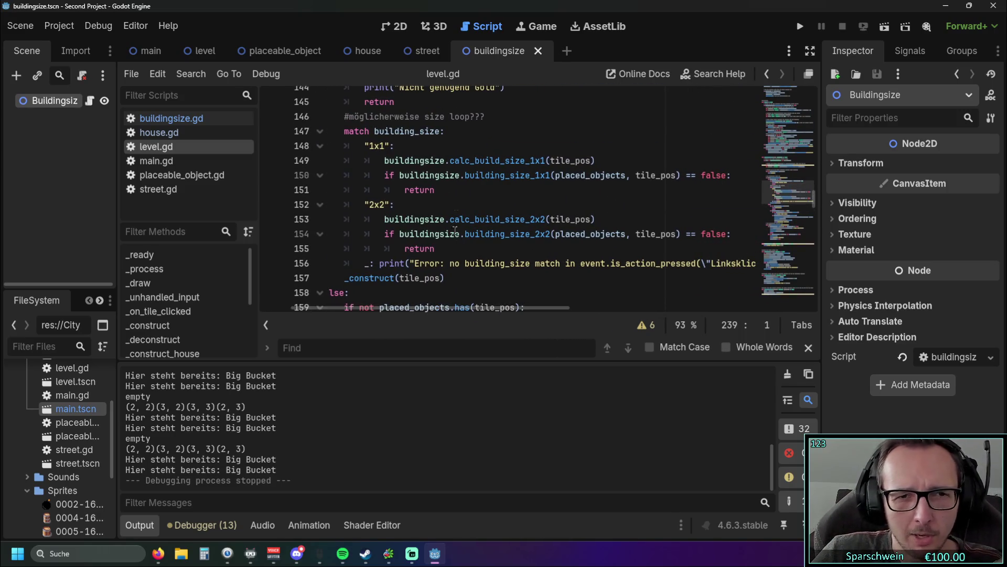
left_click(474, 190)
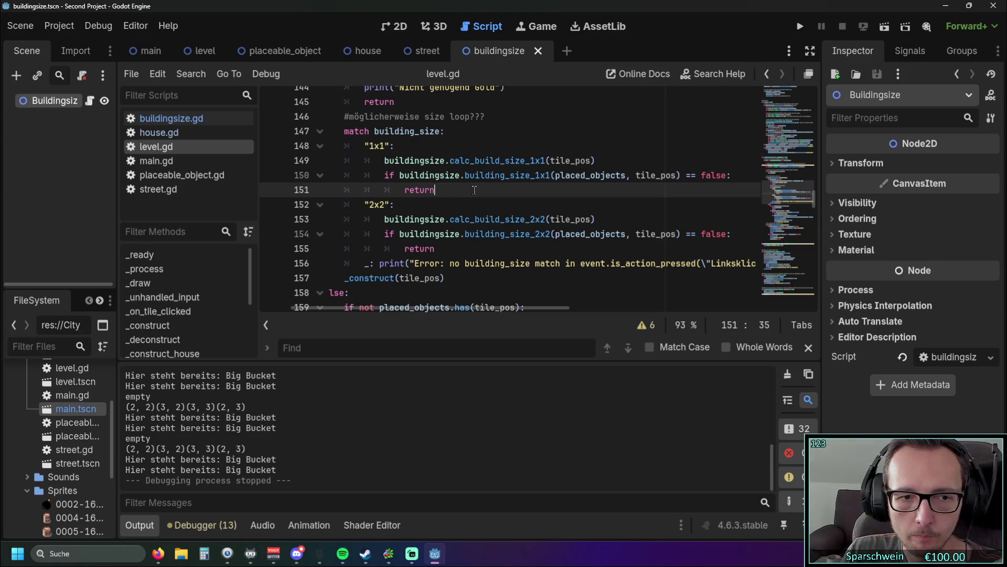
Build a barrel at (4, 4) in a test run and retry its tile to log 'Hier steht bereits: Barrel'
left_click(800, 26)
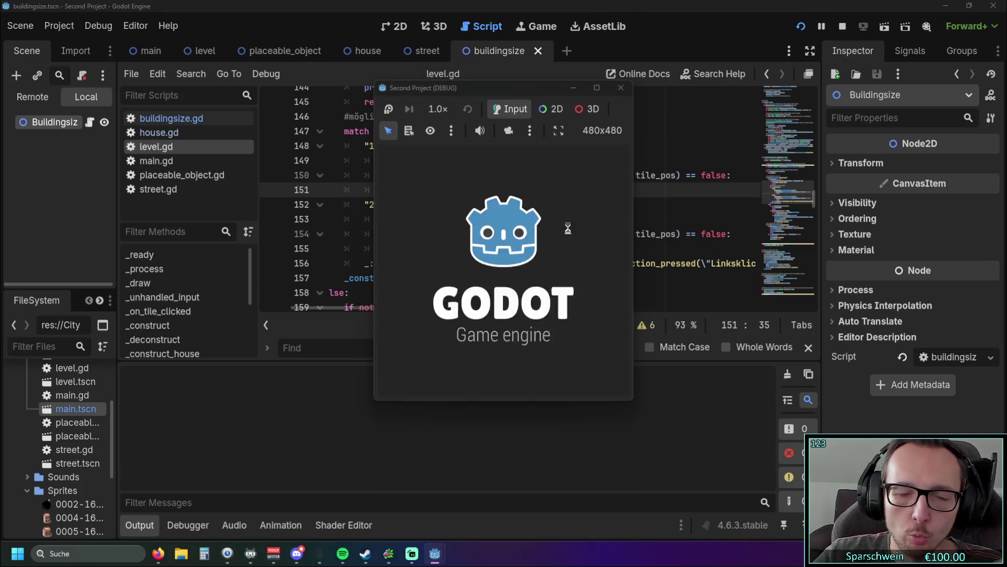
left_click(472, 380)
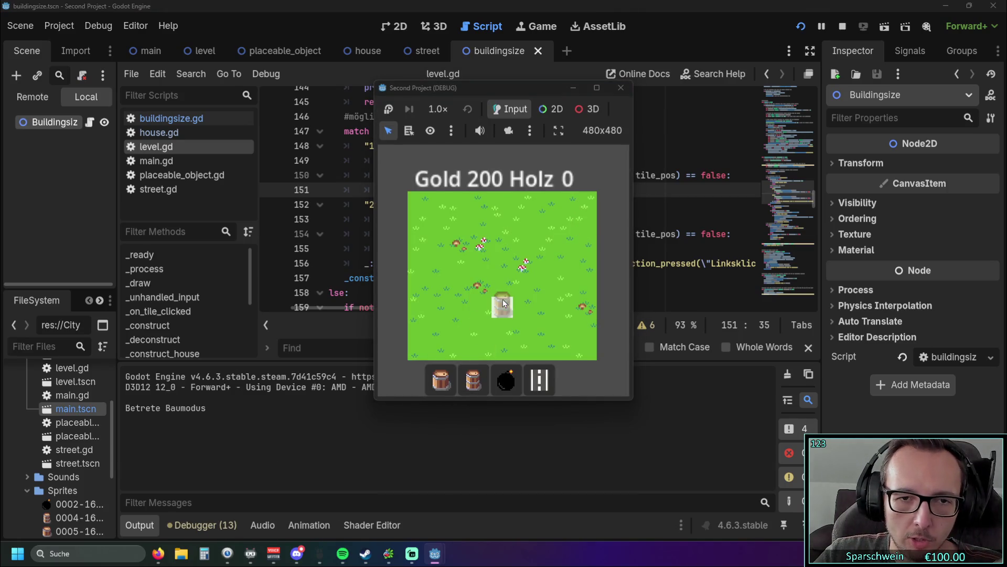
left_click(502, 286)
left_click(441, 380)
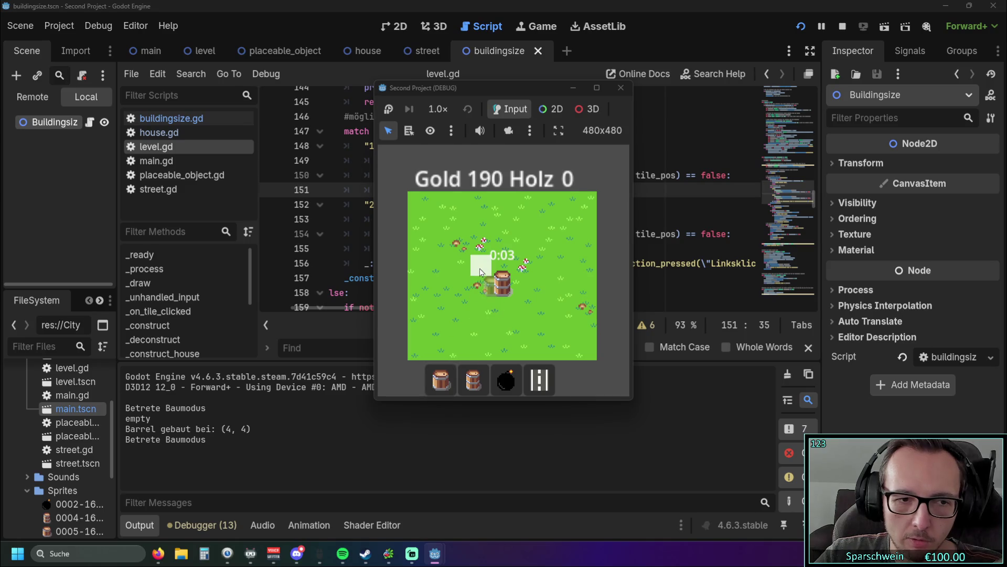
left_click(481, 271)
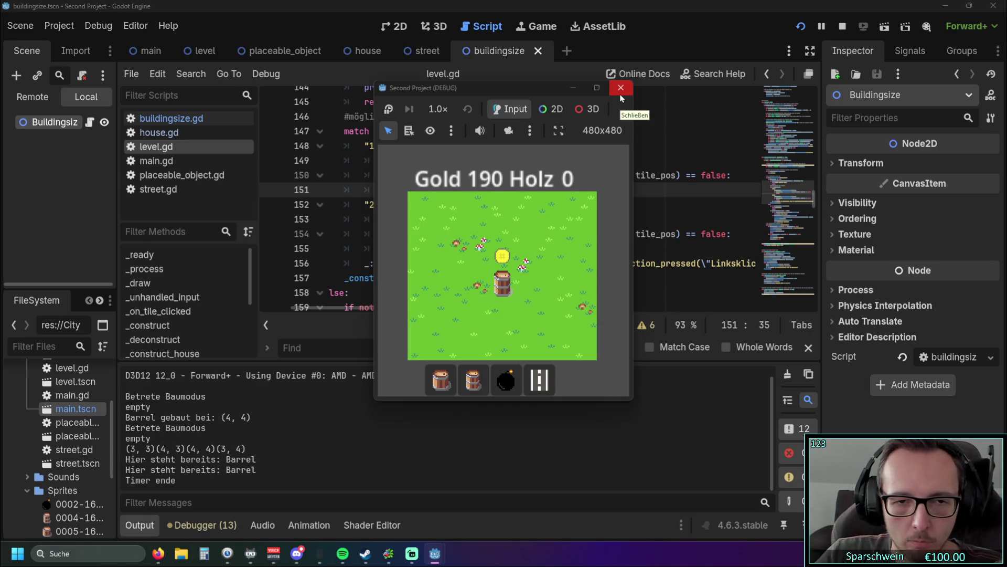
left_click(486, 269)
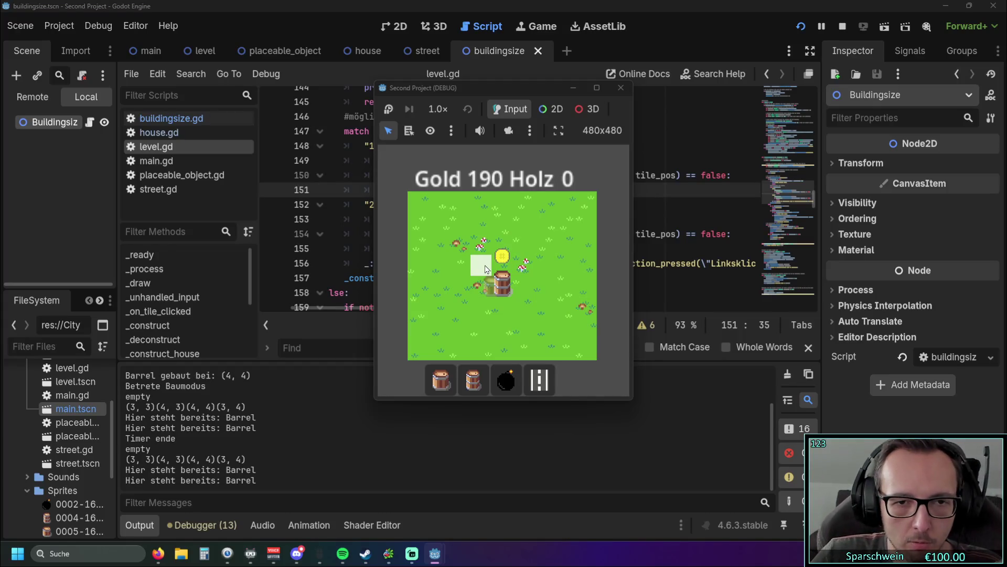
left_click(486, 270)
left_click(486, 269)
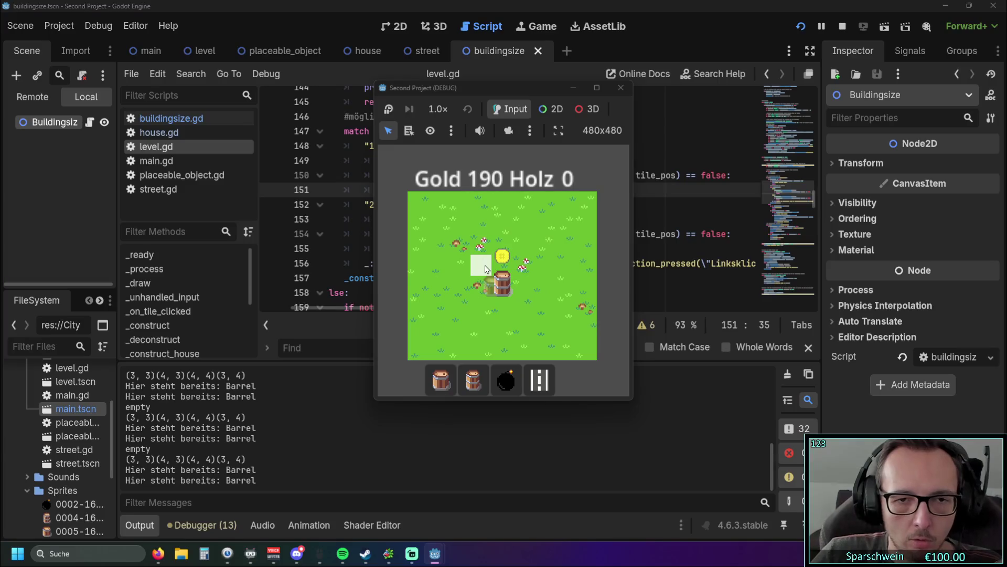
left_click(482, 273)
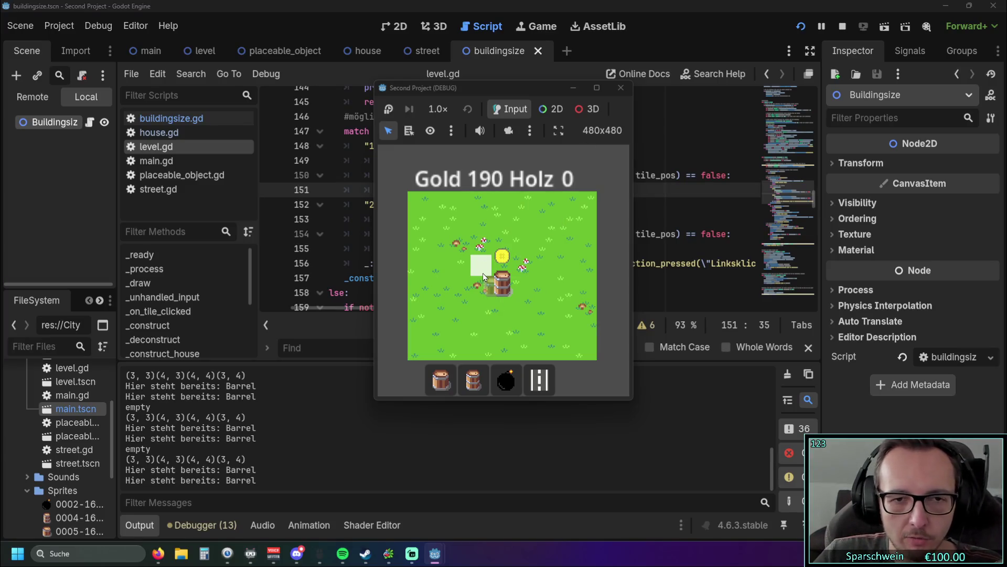
left_click(621, 88)
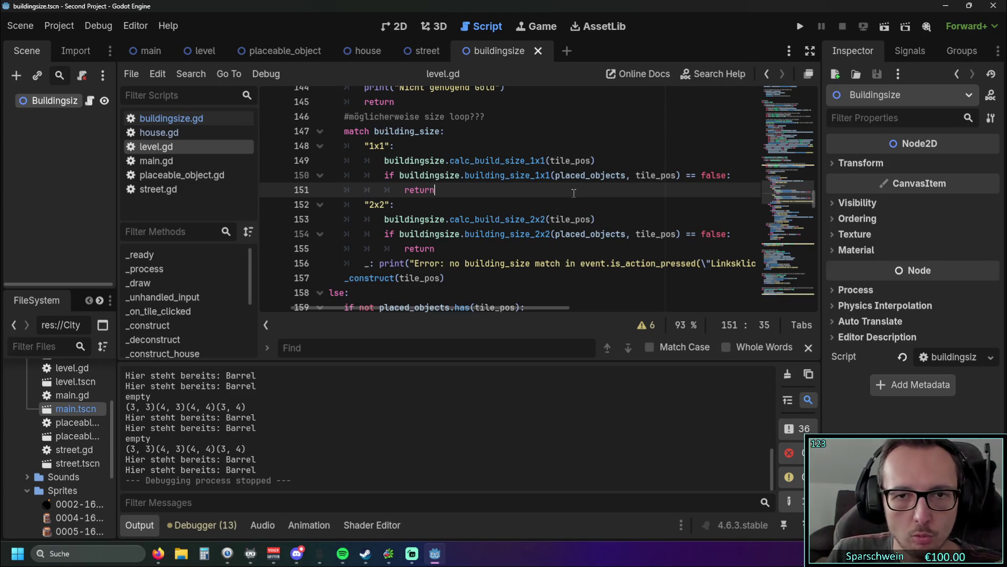
Open buildingsize.gd at the occupancy check inside the 2x2 loop
scroll(573, 193, "up", 1)
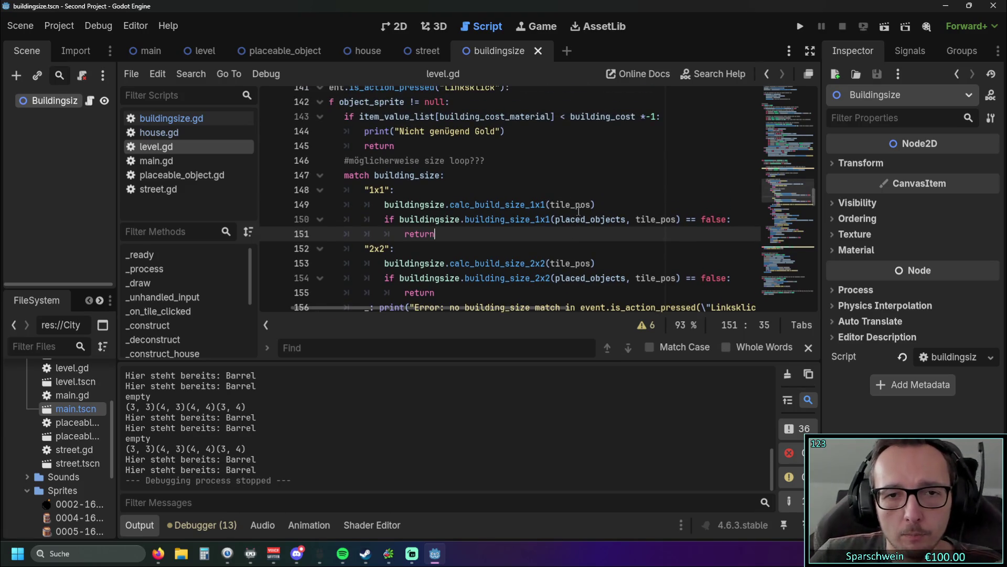
scroll(579, 211, "down", 1)
mouse_move(474, 309)
left_mouse_down()
mouse_move(499, 307)
mouse_move(457, 307)
mouse_move(485, 304)
left_mouse_up()
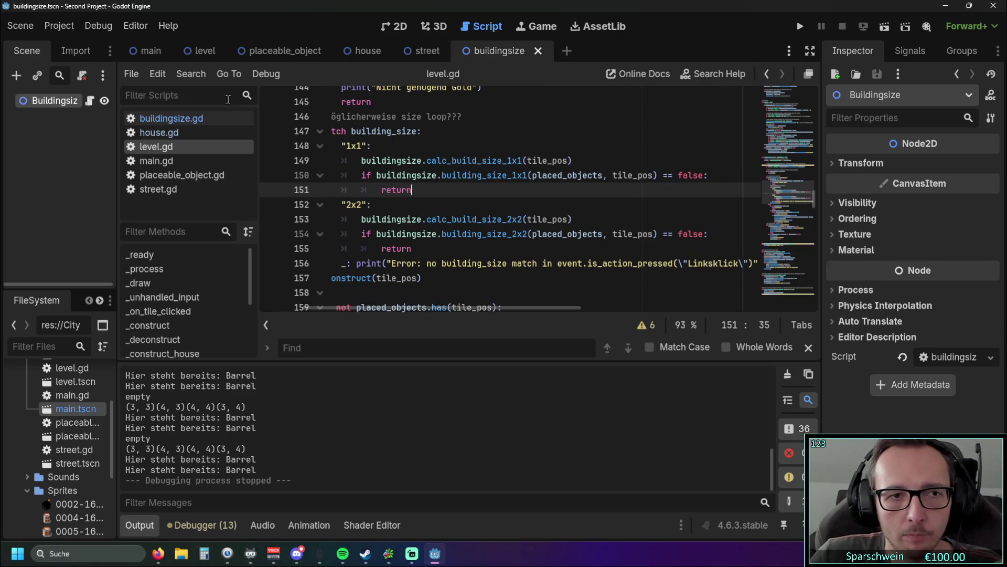
left_click(195, 119)
scroll(493, 246, "down", 3)
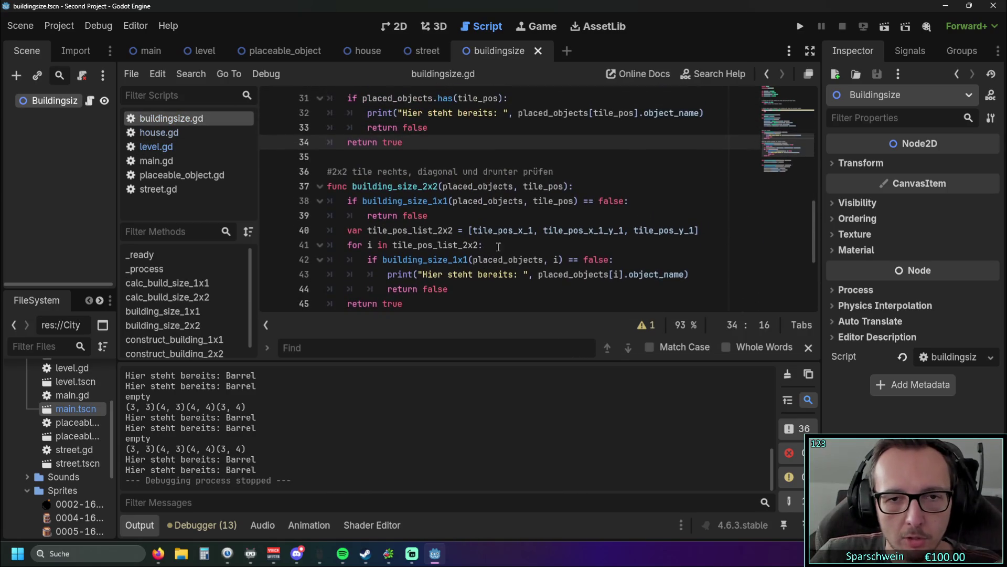
double_click(479, 259)
left_click(627, 253)
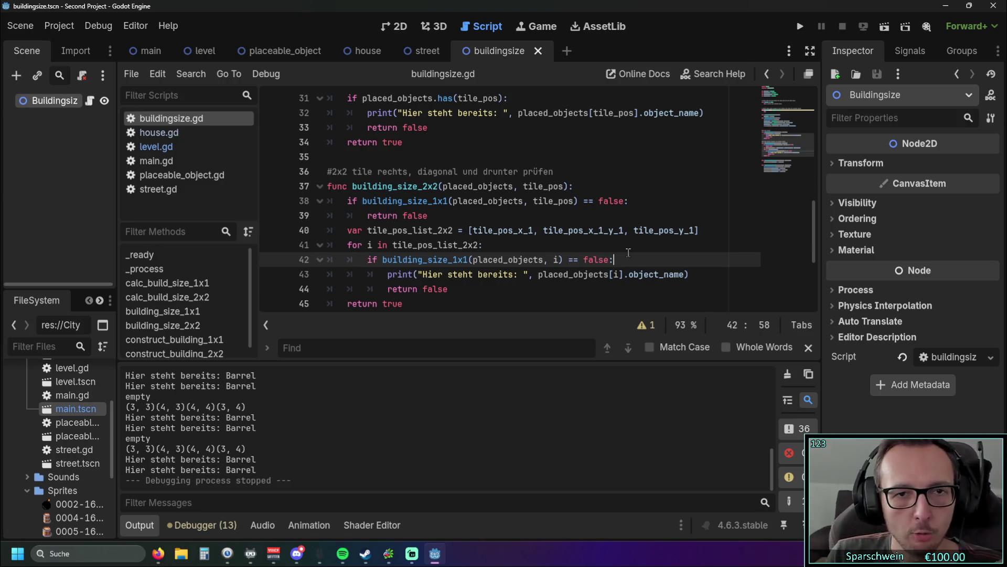
Delete the redundant 'Hier steht bereits' print statement on line 43
scroll(539, 175, "up", 1)
left_click_drag(704, 157, 367, 157)
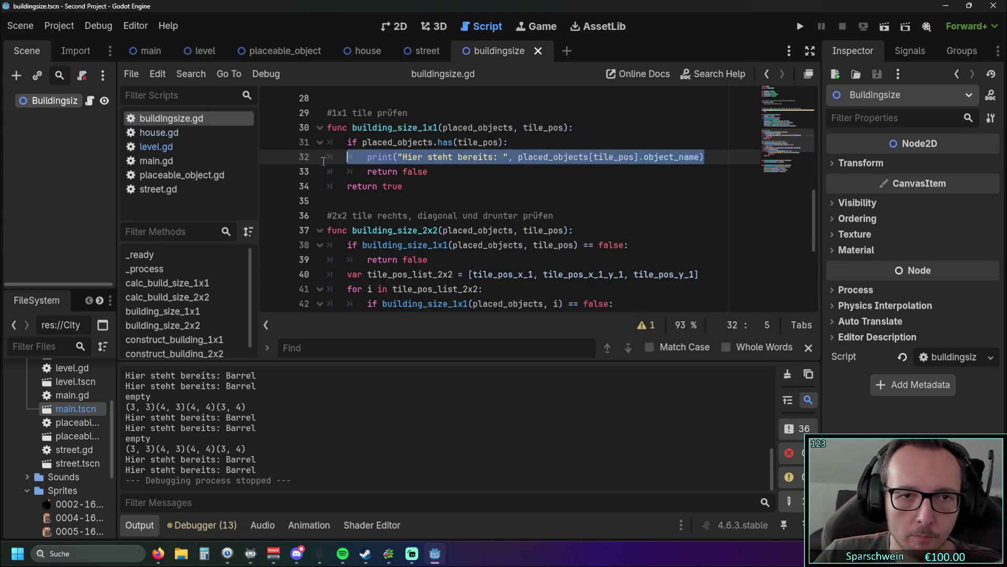
scroll(329, 162, "down", 1)
left_click_drag(688, 274, 426, 274)
left_click_drag(304, 269, 279, 268)
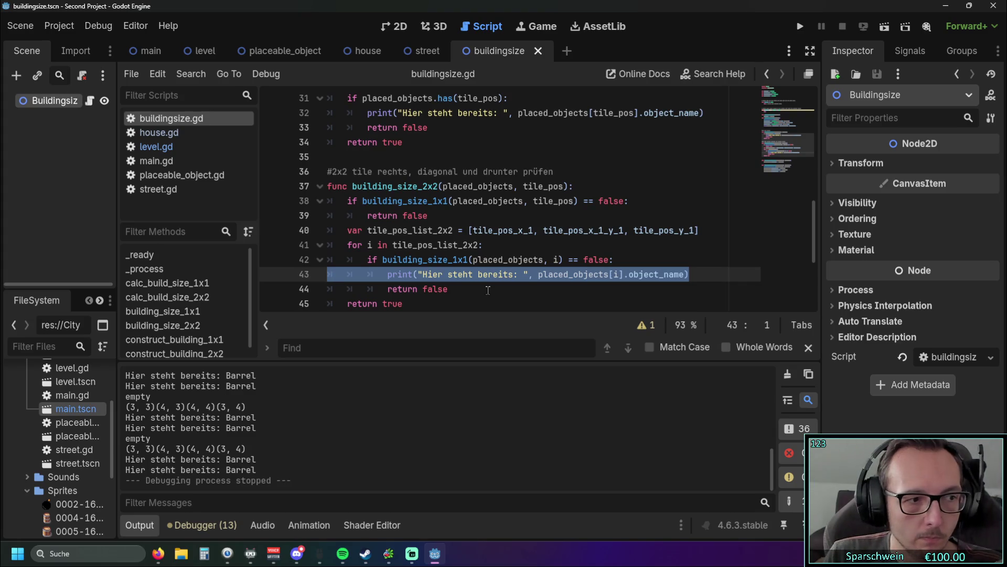
key("BackSpace")
key("BackSpace")
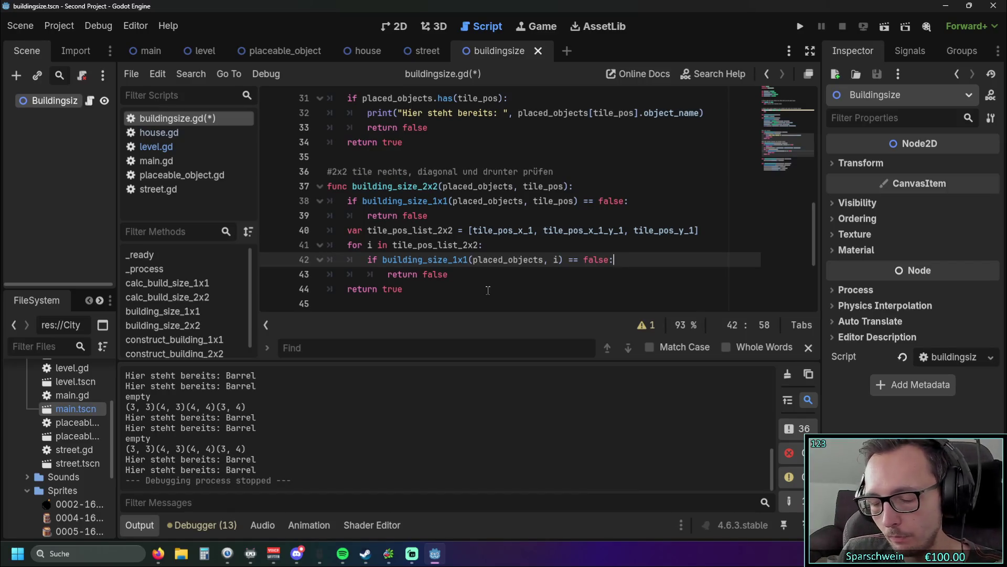
Run the game, place a Big Bucket, and retry building on its occupied tiles
left_click(800, 26)
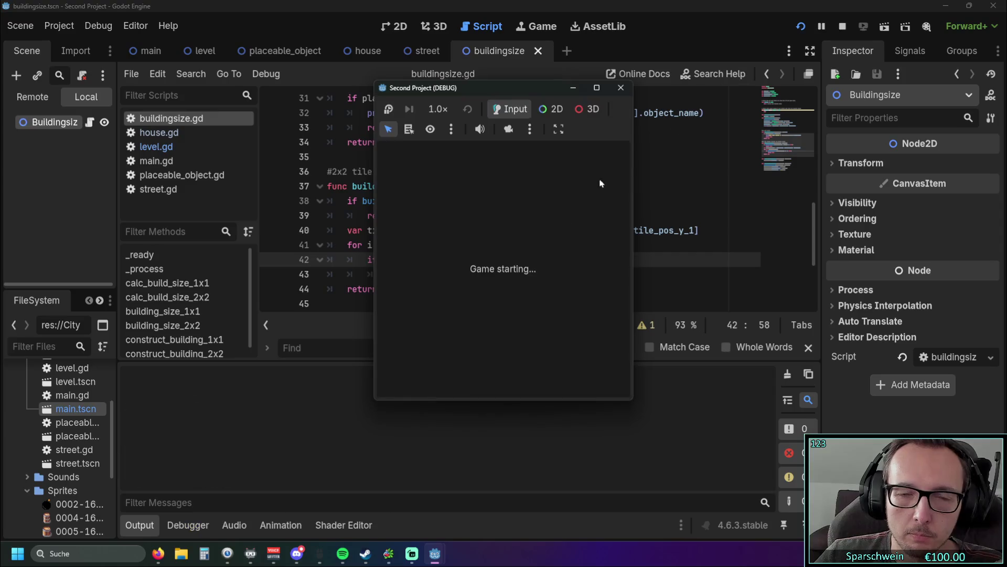
left_click(467, 383)
left_click(441, 379)
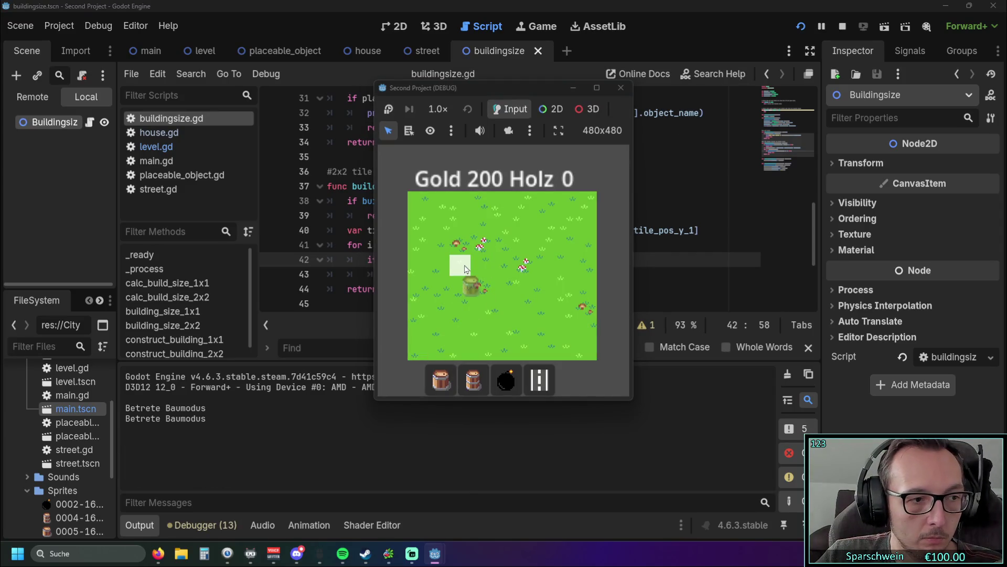
left_click(469, 387)
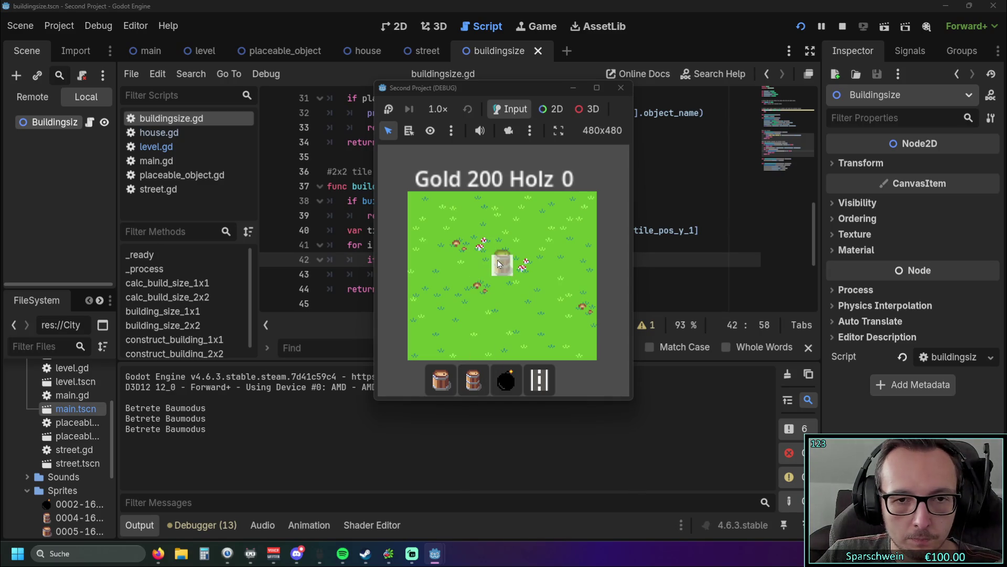
left_click(451, 377)
left_click(482, 270)
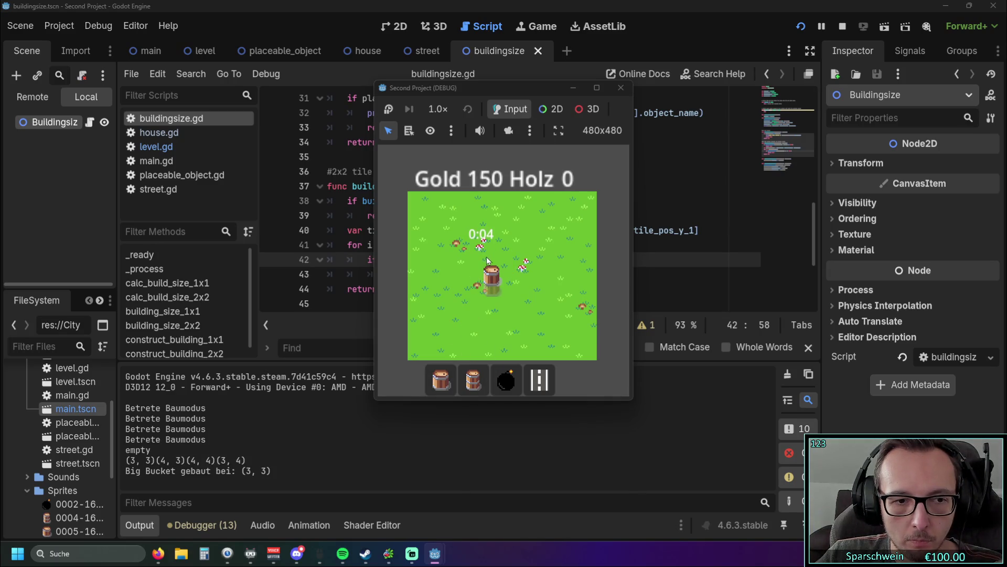
left_click(474, 379)
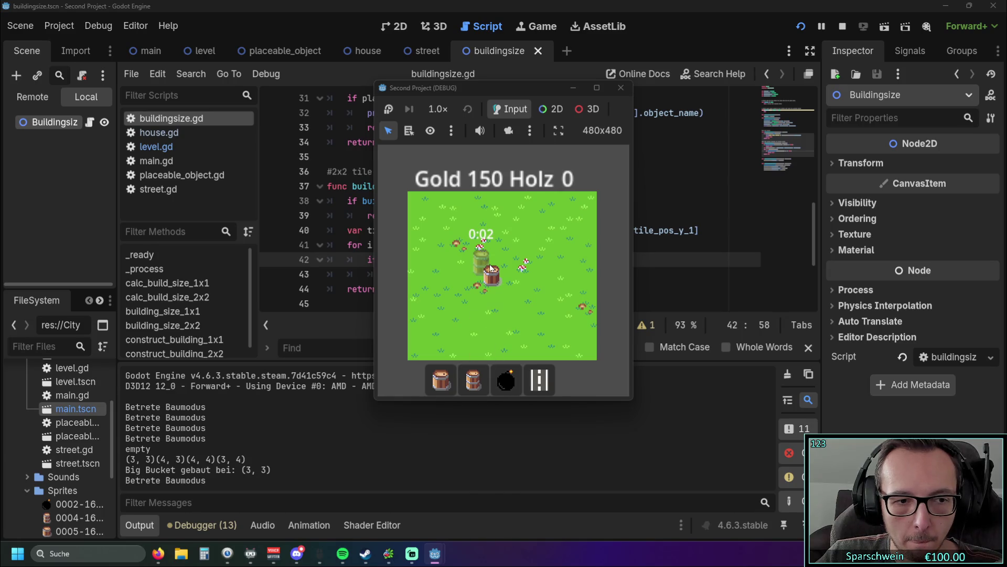
left_click(507, 266)
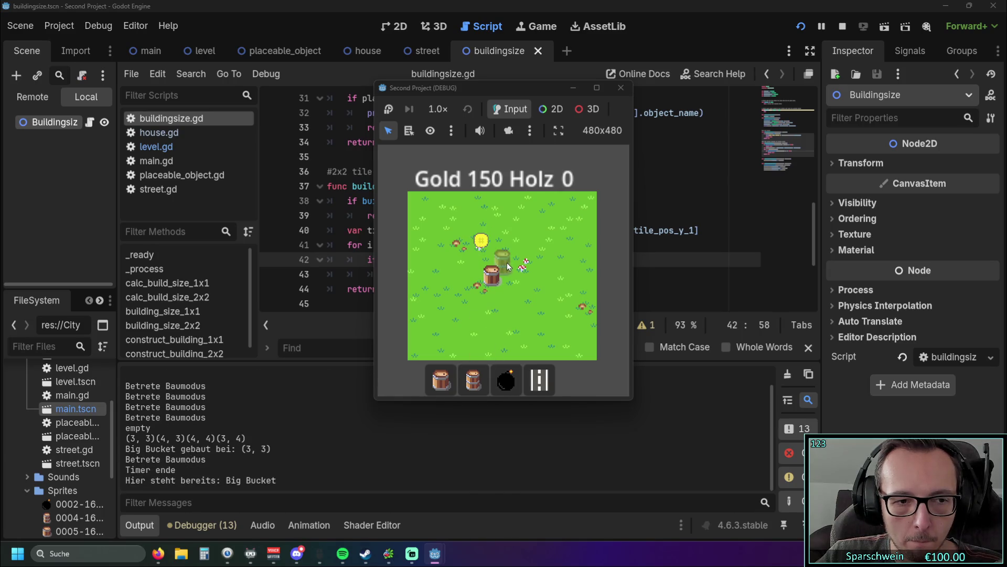
left_click(506, 269)
left_click(501, 282)
left_click(501, 278)
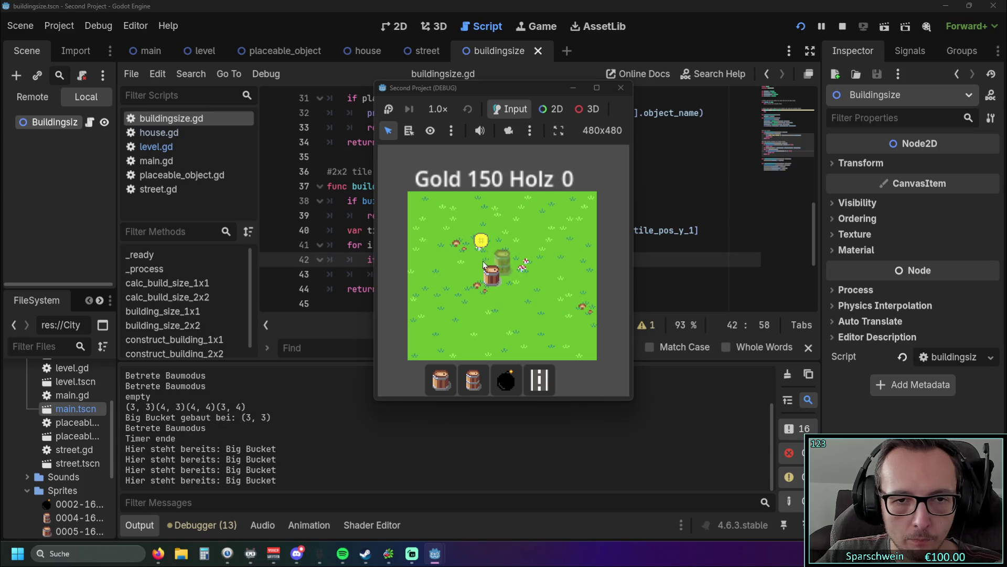
Place a second Big Bucket at free tile (5, 4) and test an overlapping spot
left_click(451, 374)
left_click(469, 254)
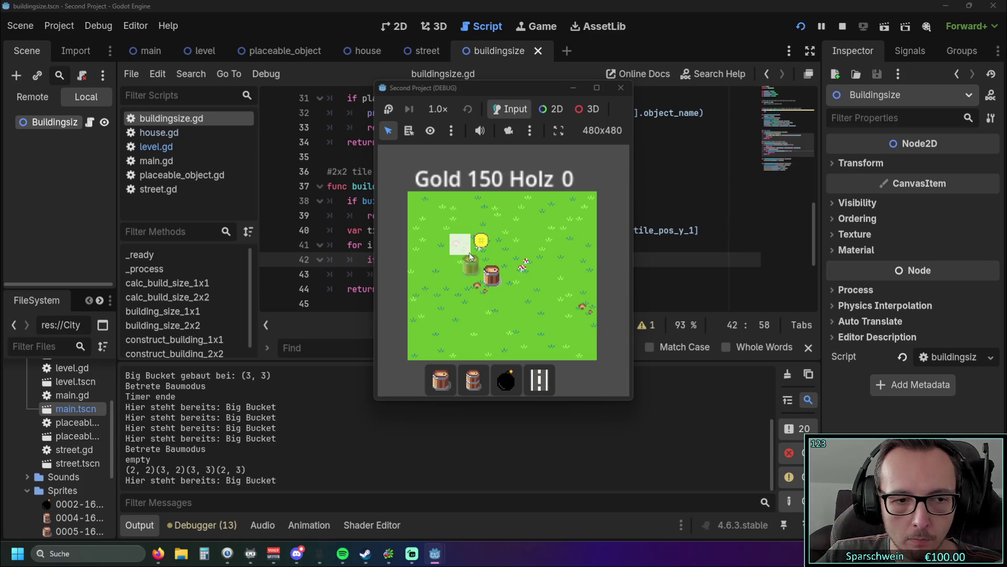
left_click(531, 295)
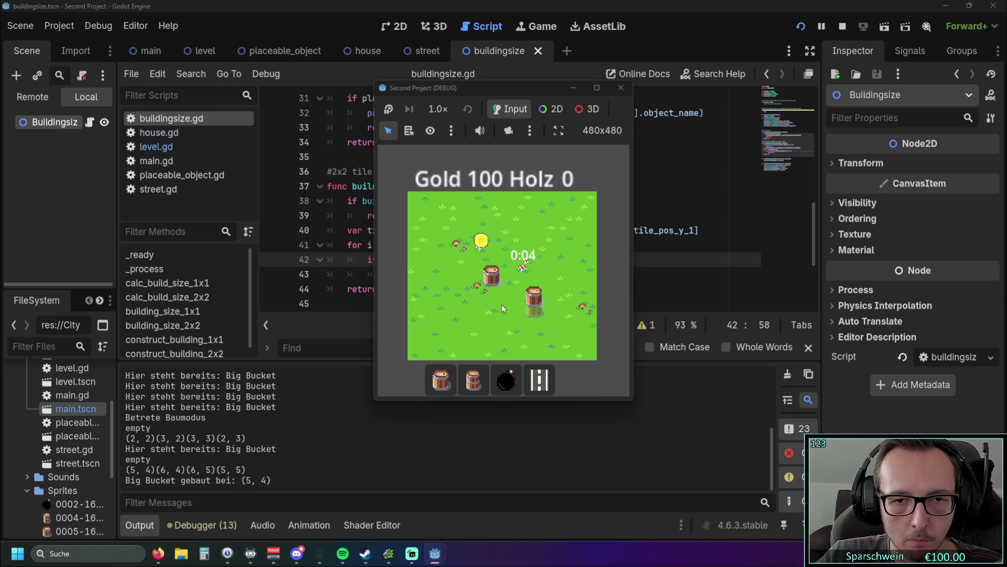
left_click(506, 309)
left_click(621, 87)
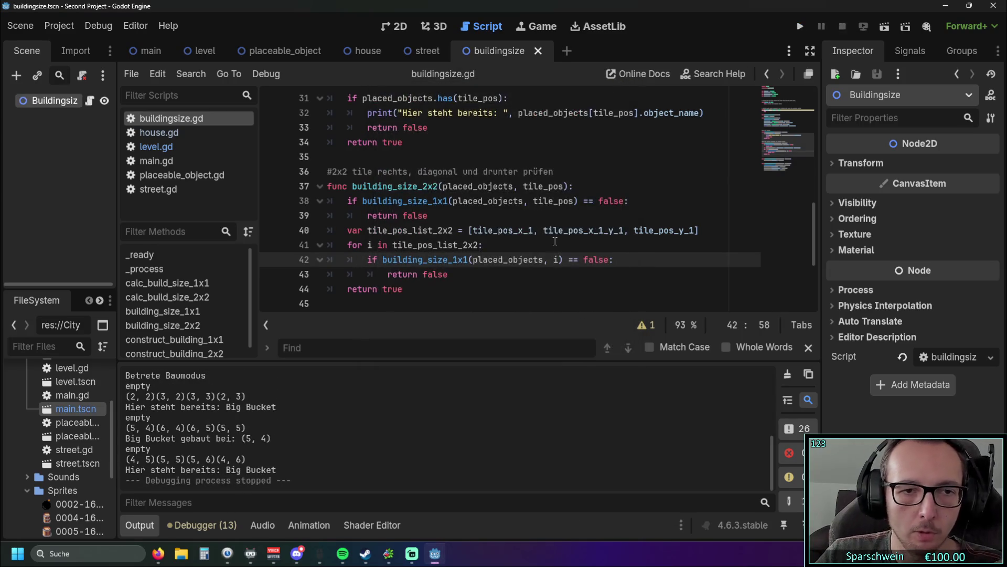
left_click(554, 242)
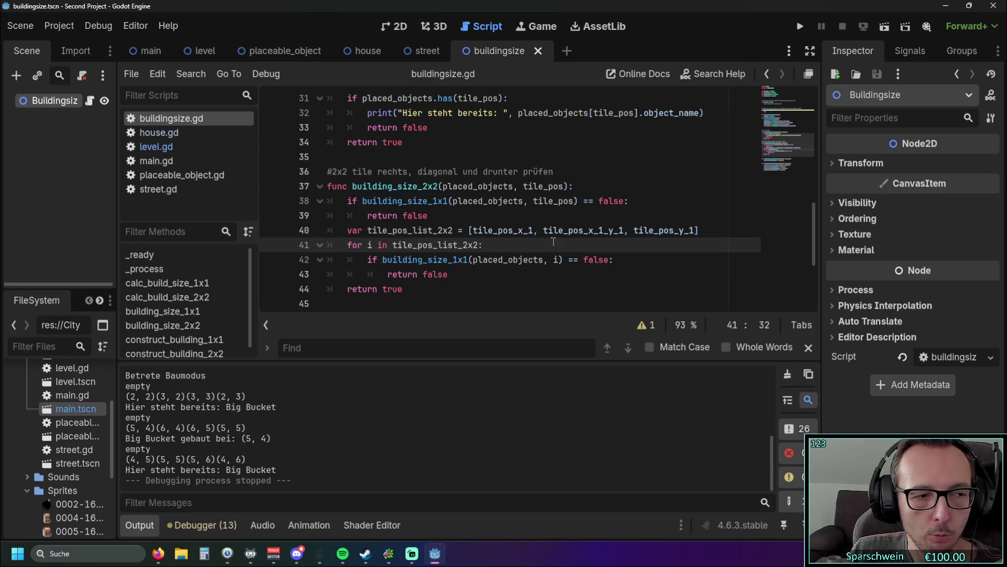
scroll(554, 242, "up", 2)
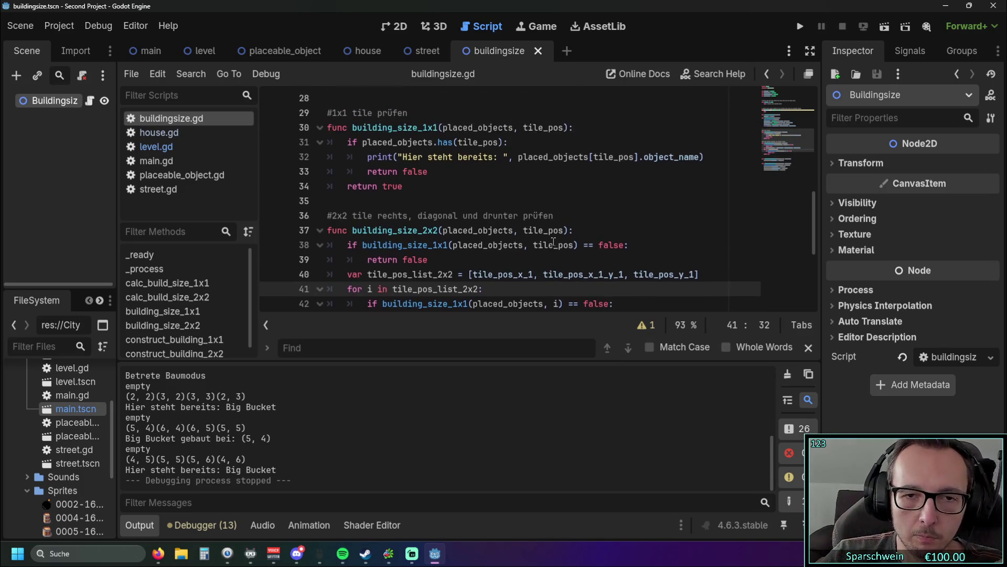
scroll(554, 241, "down", 1)
scroll(553, 242, "up", 1)
scroll(553, 242, "up", 1)
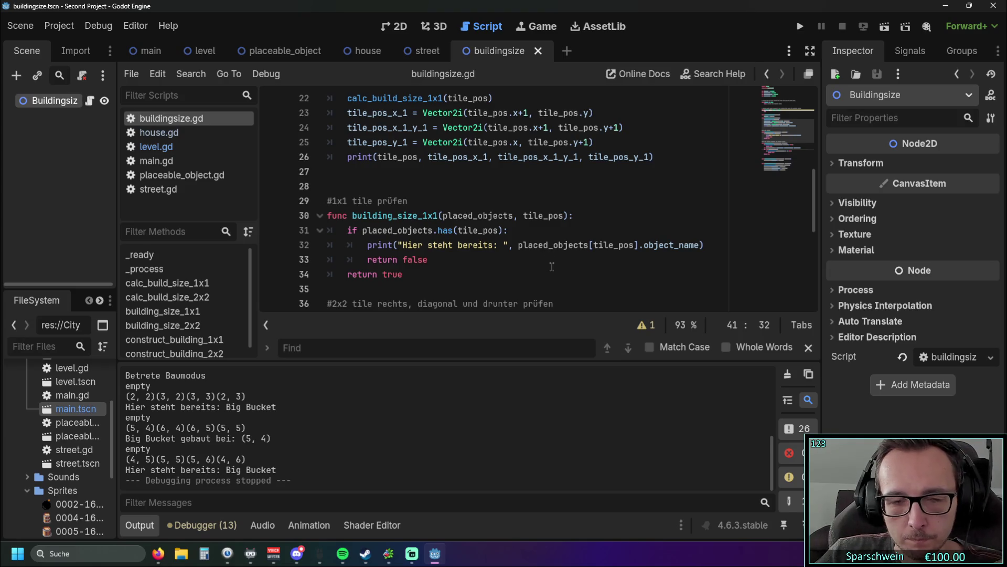
scroll(549, 261, "down", 2)
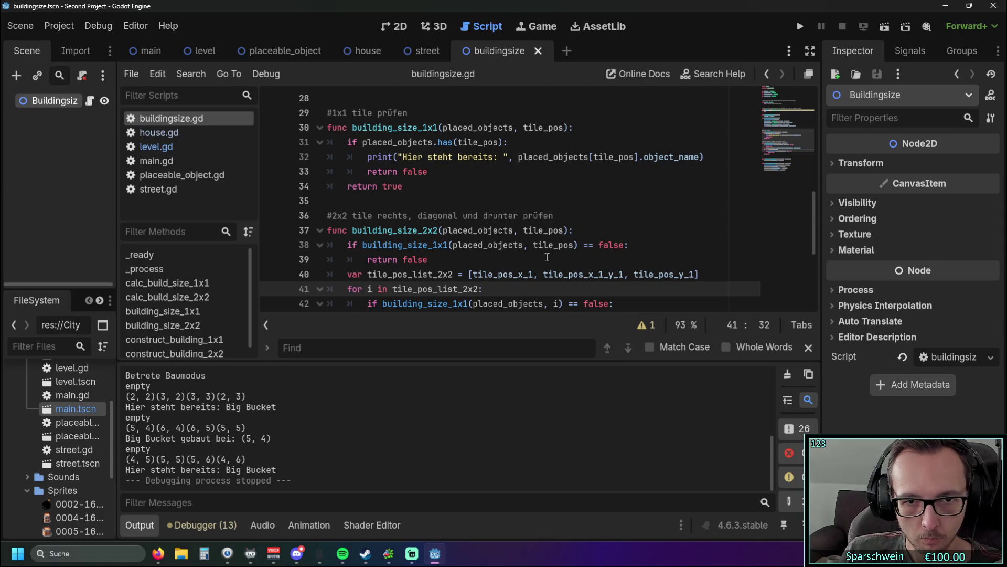
scroll(504, 241, "up", 1)
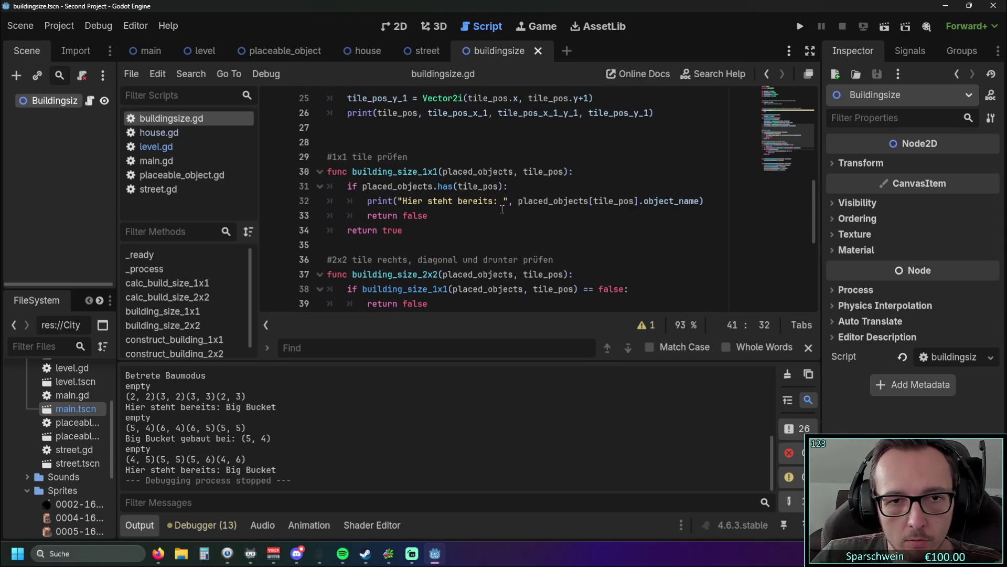
left_click_drag(519, 201, 703, 201)
left_click(593, 230)
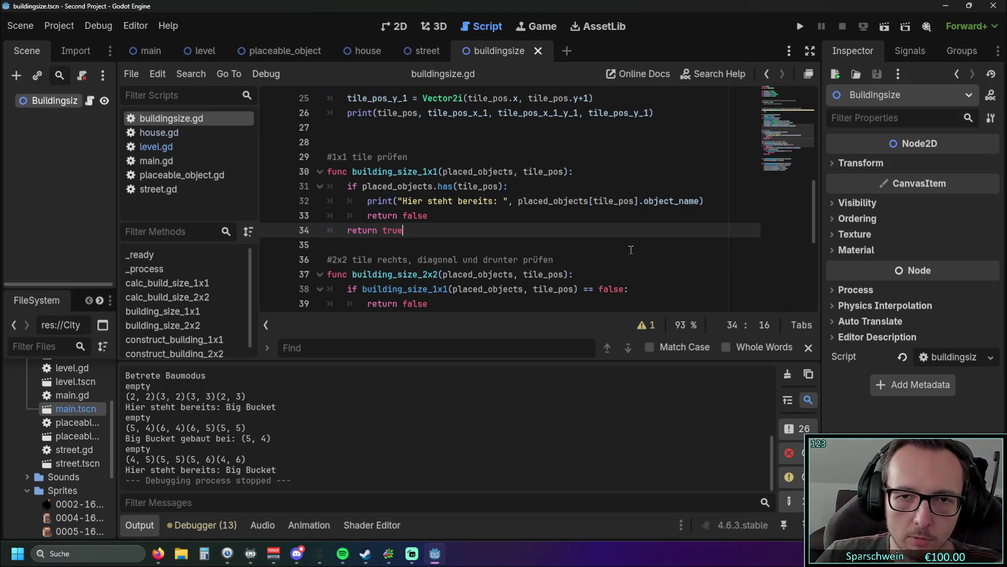
left_click(701, 201)
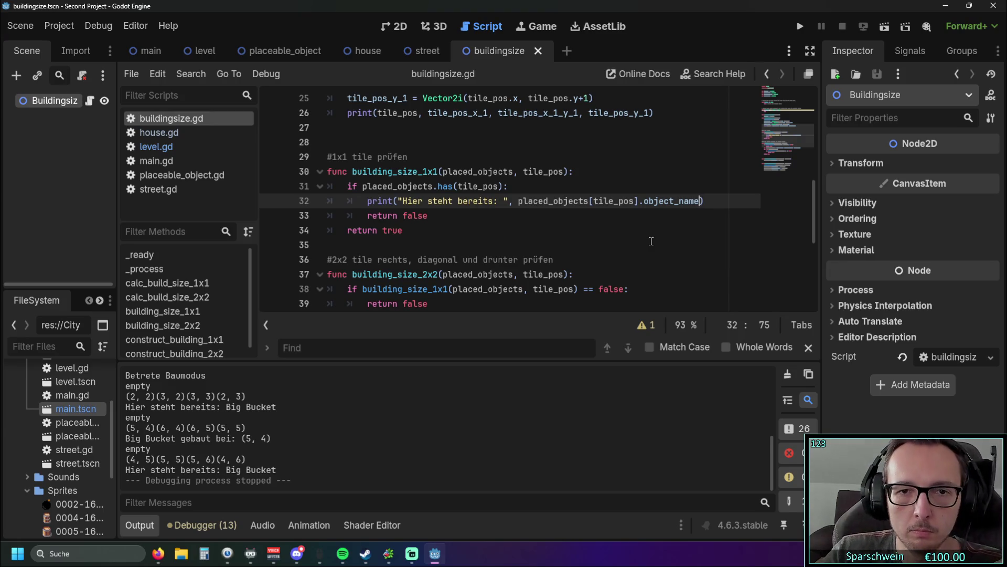
type(", tile")
Append " at ", tile_pos to line 32's print call, adding the missing commas
key("BackSpace")
key("BackSpace")
key("BackSpace")
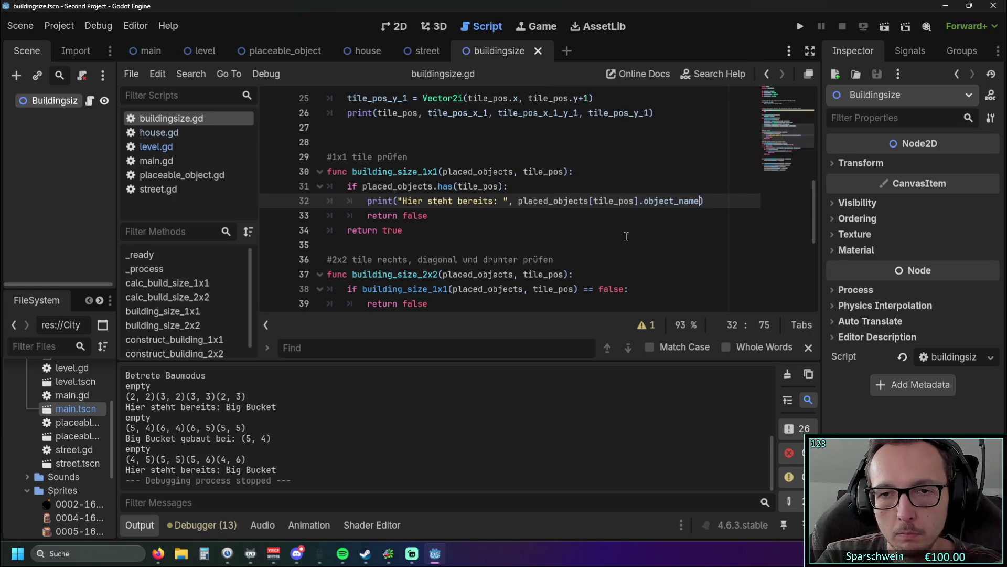
type("\"")
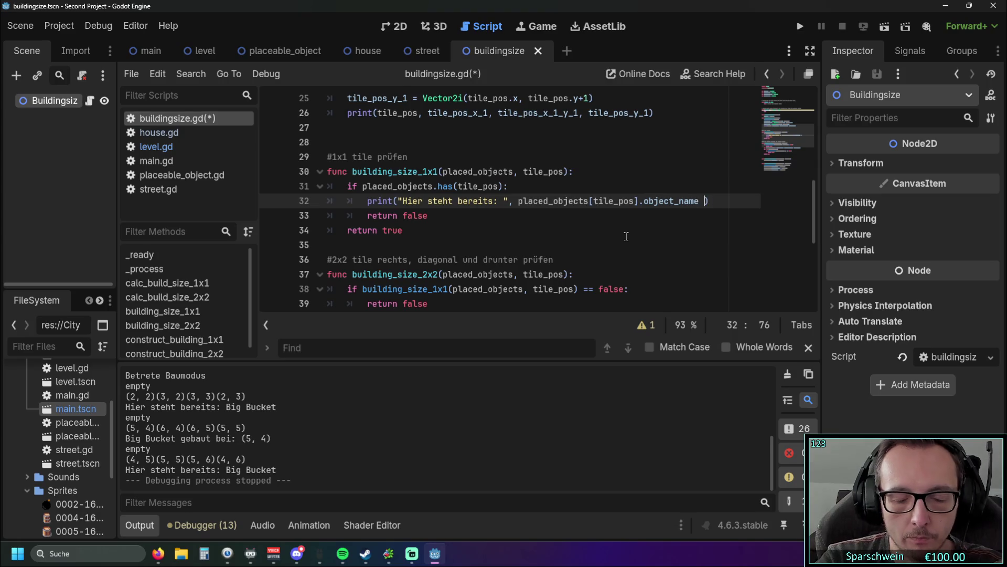
type(" at \" tile")
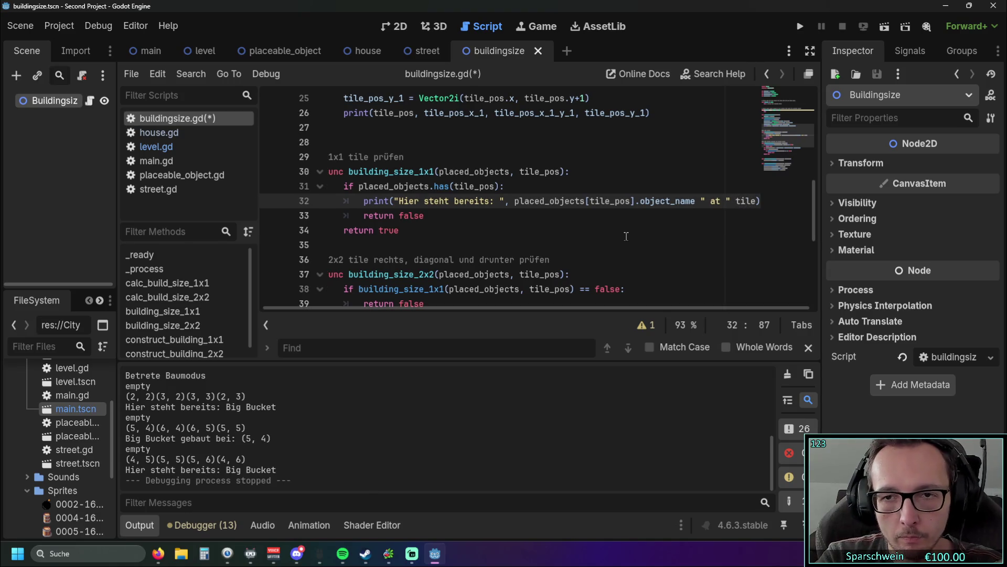
type("_pos")
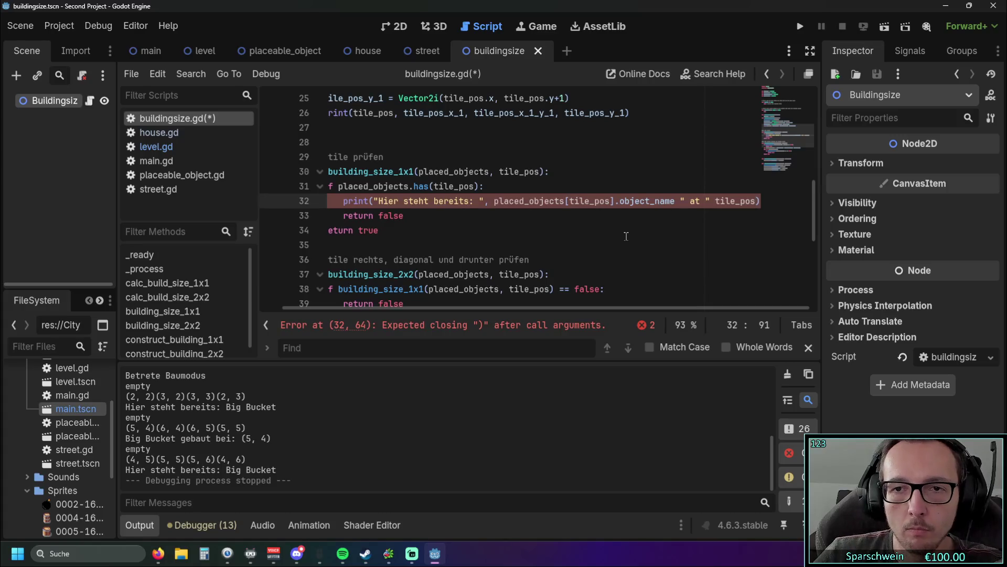
left_click(584, 247)
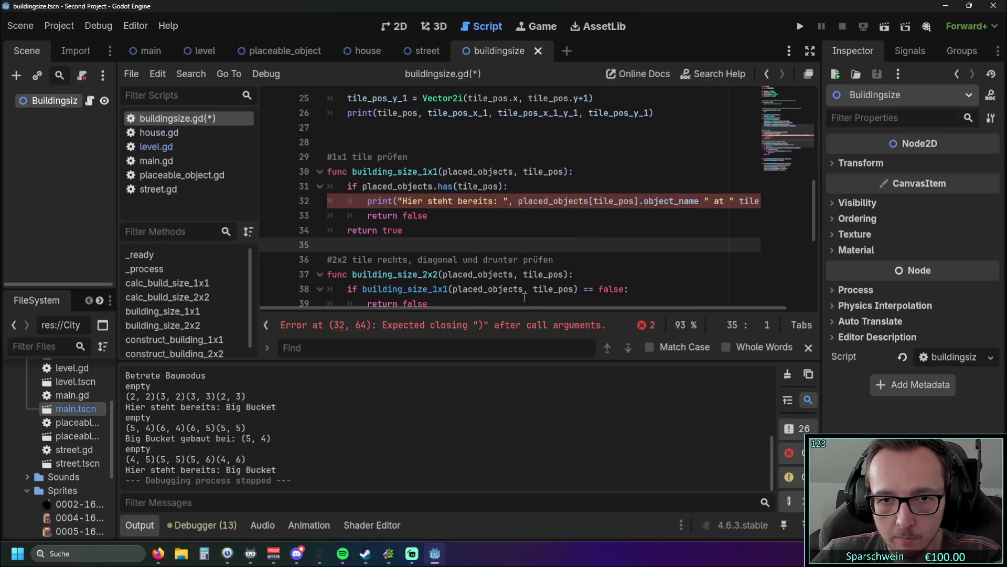
left_click_drag(515, 306, 580, 309)
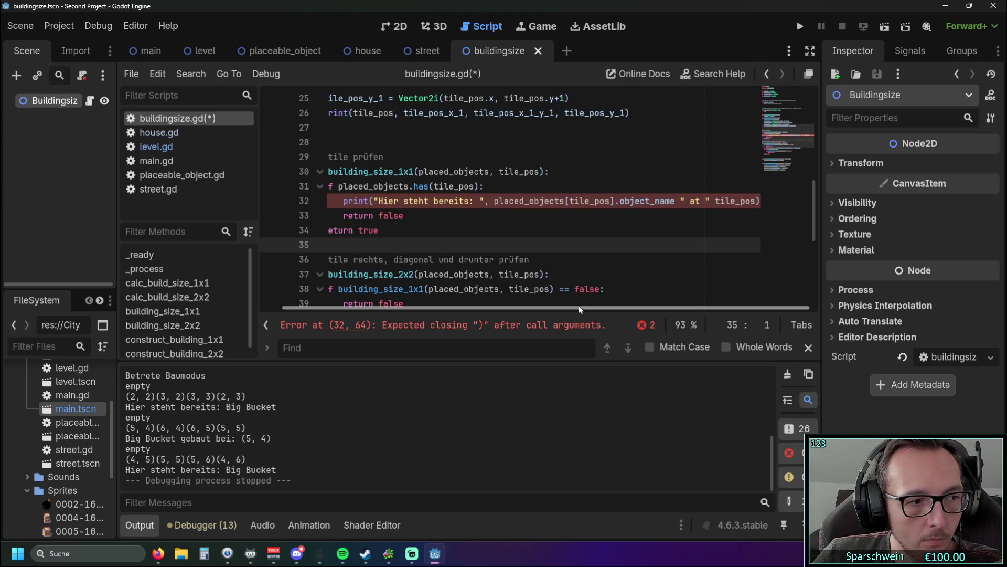
left_click(676, 200)
type(",")
left_click(720, 201)
type(",")
key("Down")
key("Down")
key("Down")
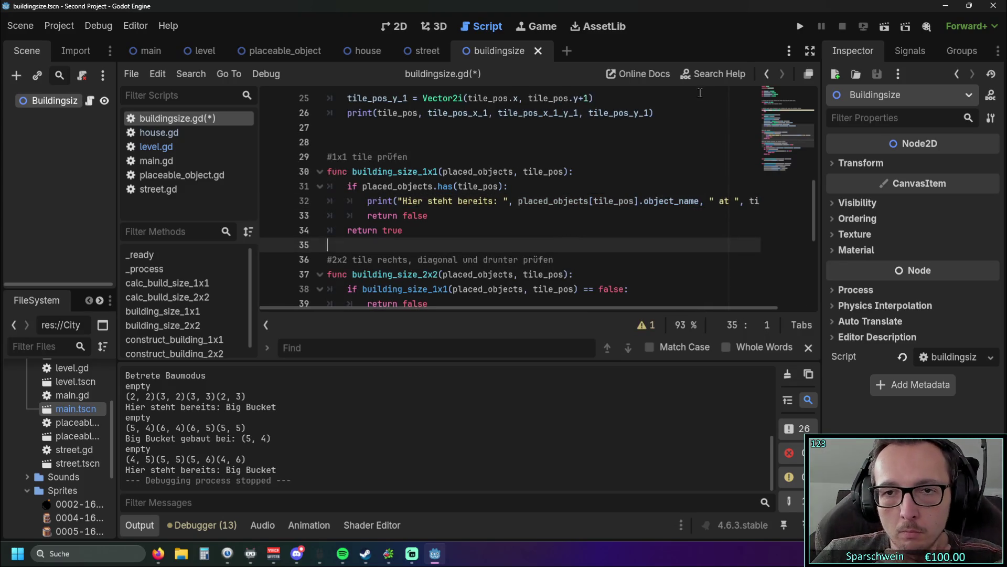
Run the game, build two barrels, and try building on a barrel's tile
left_click(799, 30)
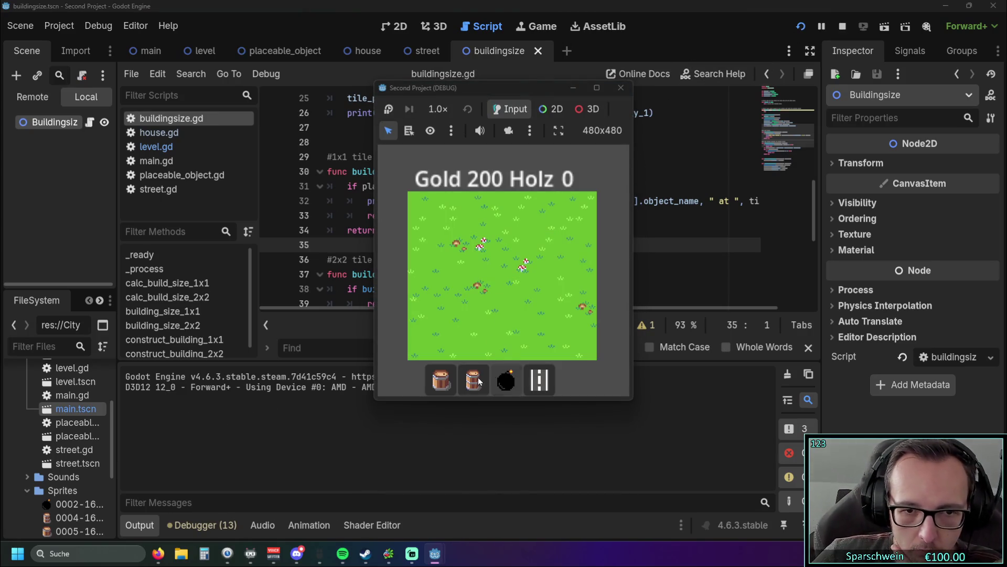
left_click(481, 381)
left_click(482, 265)
left_click(469, 252)
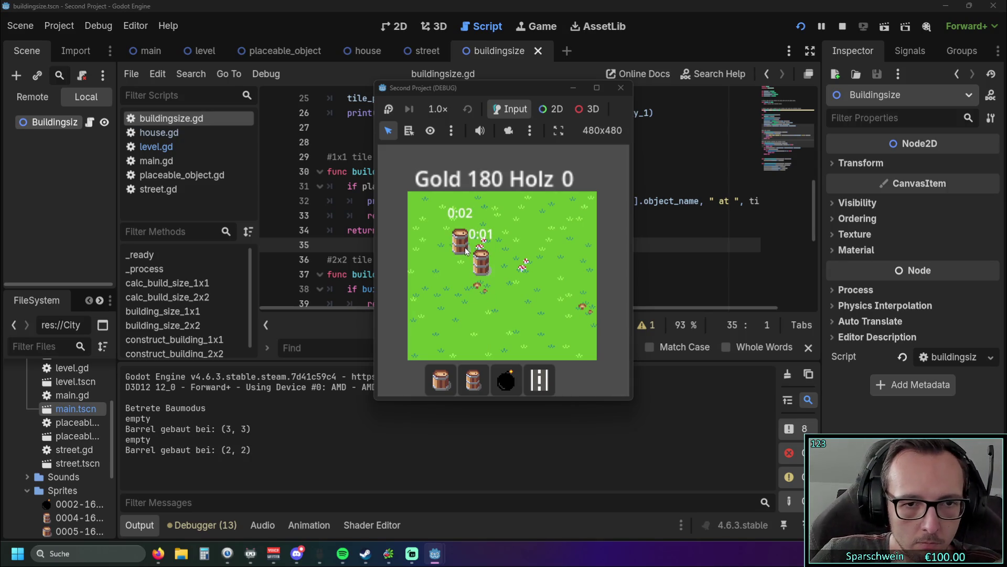
left_click(483, 271)
Build a Big Bucket at (6, 4) and test overlapping spots like (7, 5) for logged refusals
left_click(430, 388)
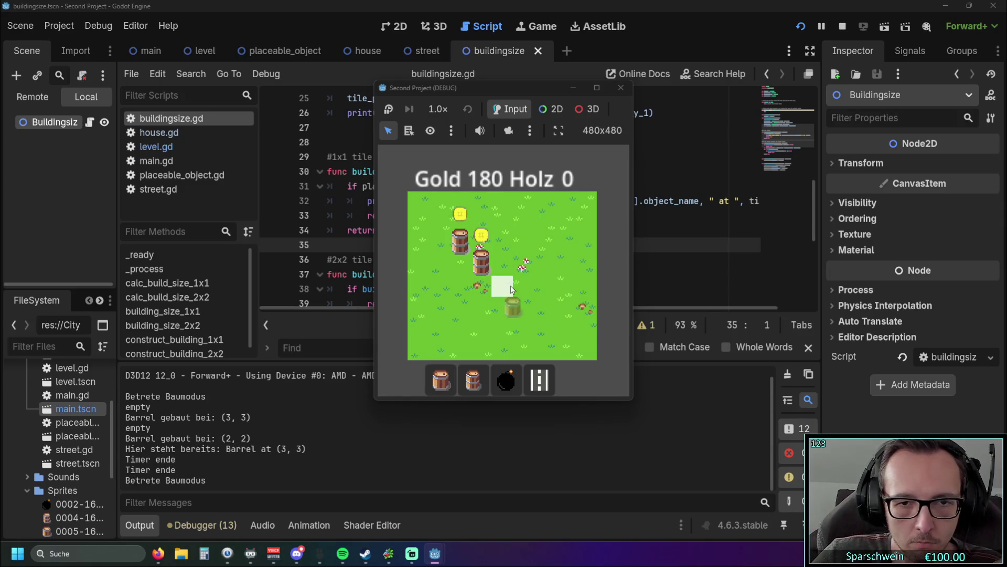
left_click(542, 296)
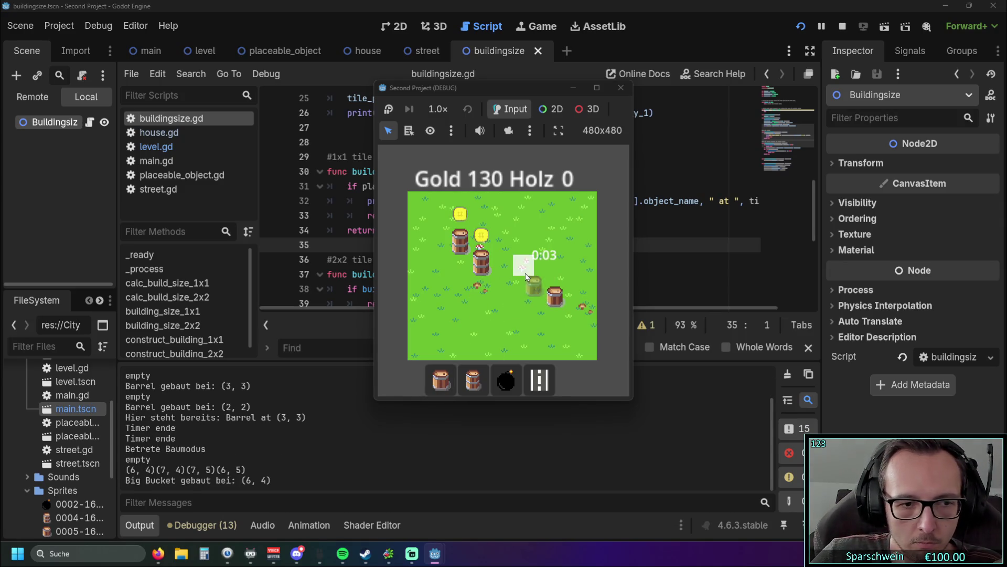
left_click(526, 277)
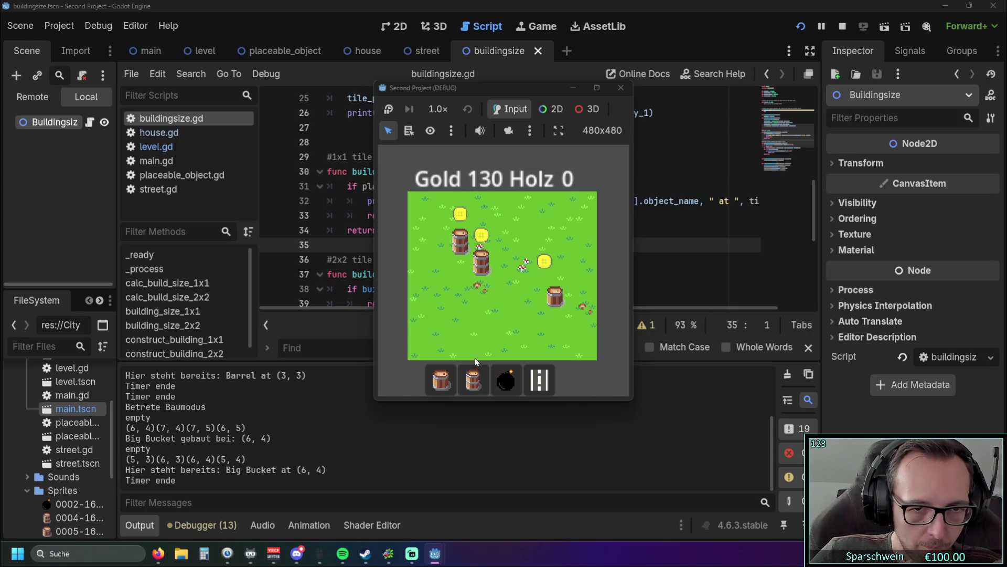
left_click(544, 312)
left_click(558, 312)
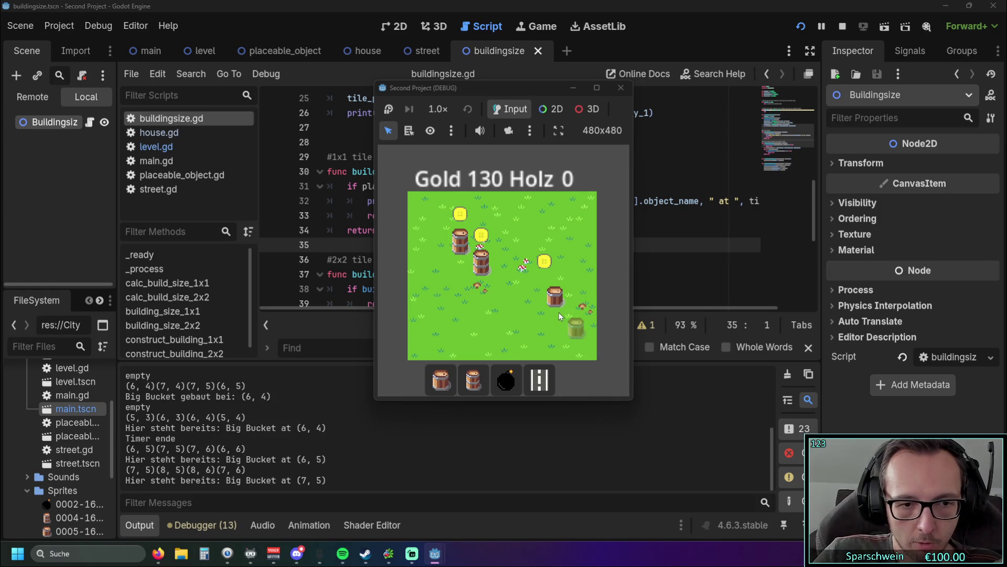
left_click(562, 297)
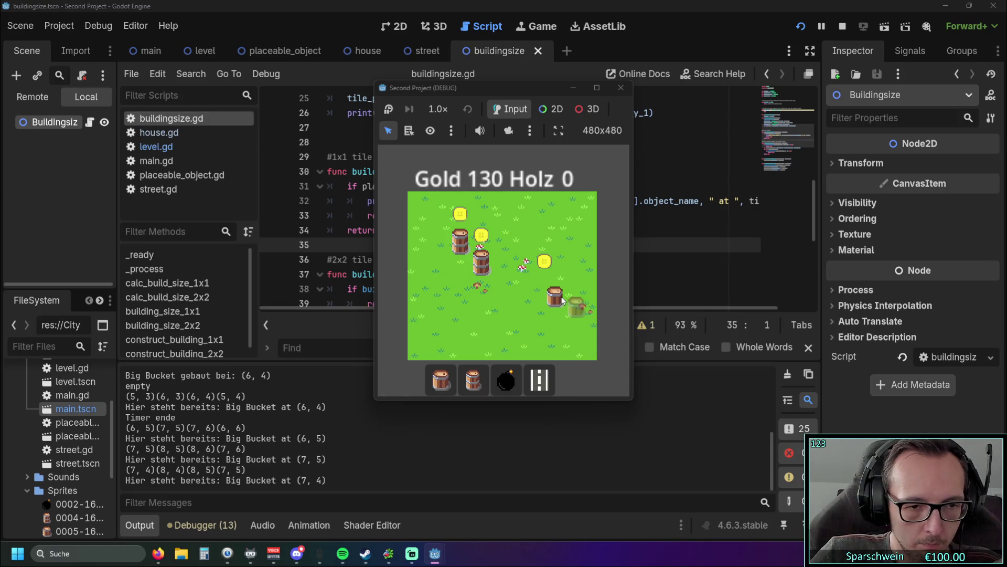
left_click(530, 288)
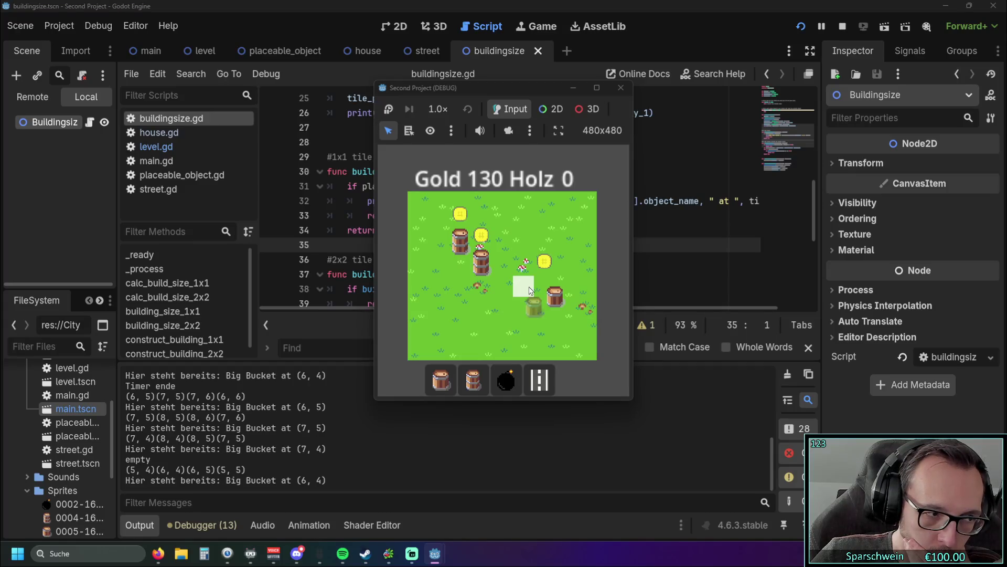
left_click(620, 88)
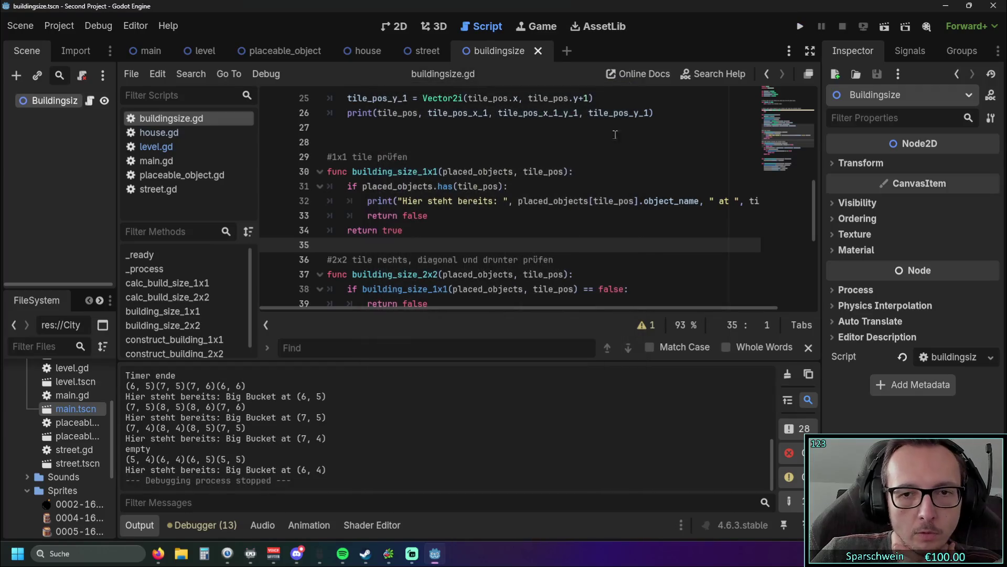
left_click(593, 235)
scroll(509, 284, "up", 1)
scroll(509, 283, "down", 3)
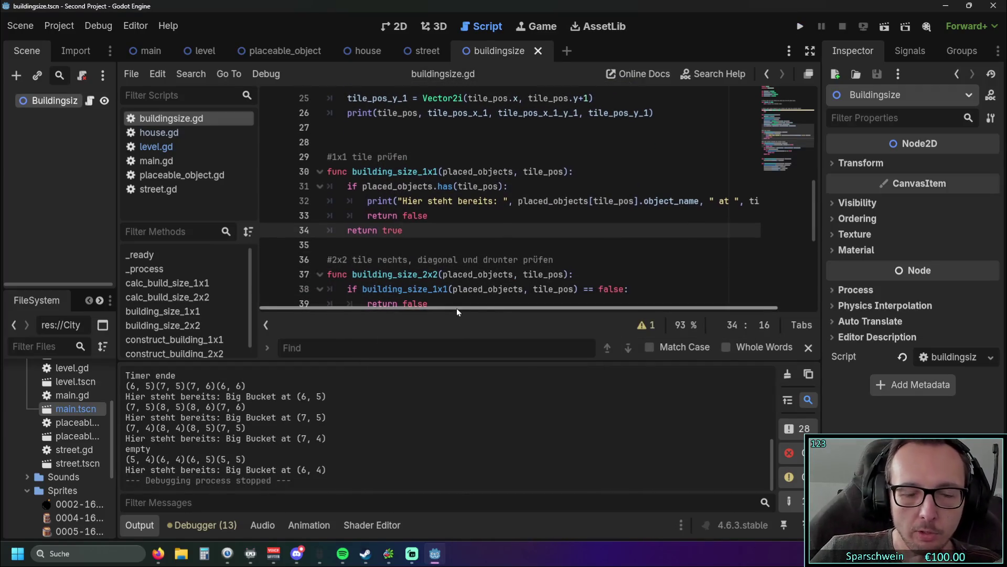
scroll(457, 308, "right", 2)
left_click(358, 201)
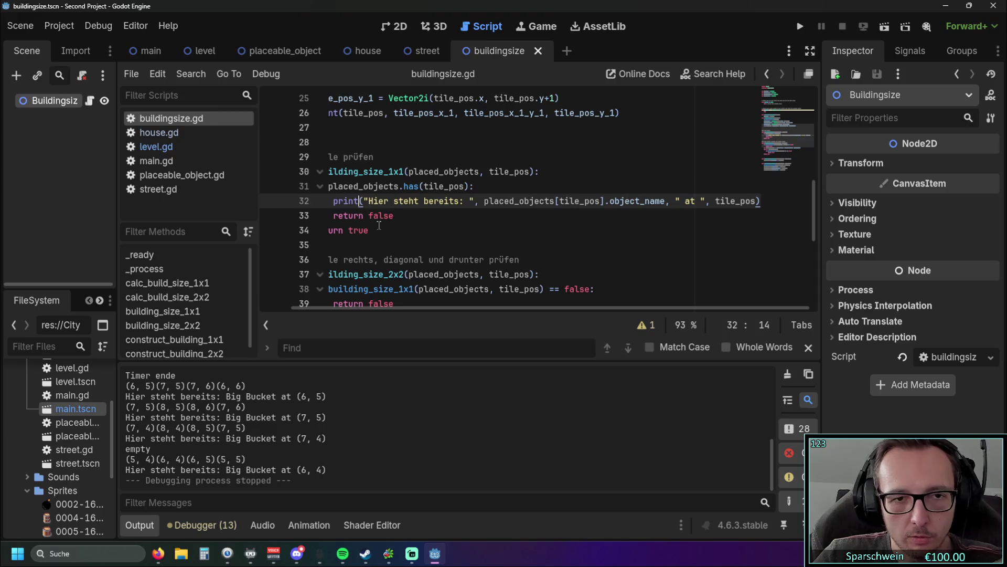
type("f")
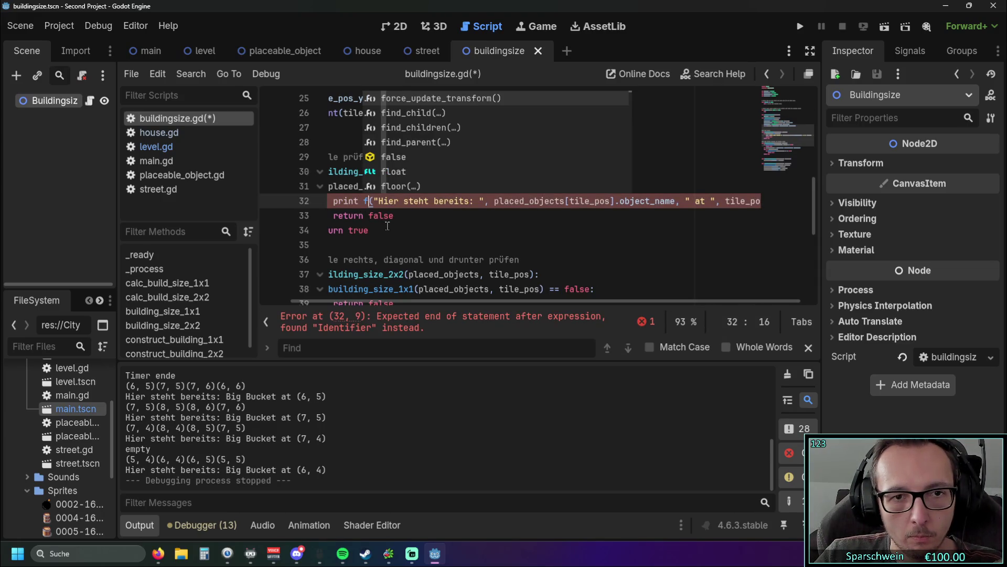
type("\"")
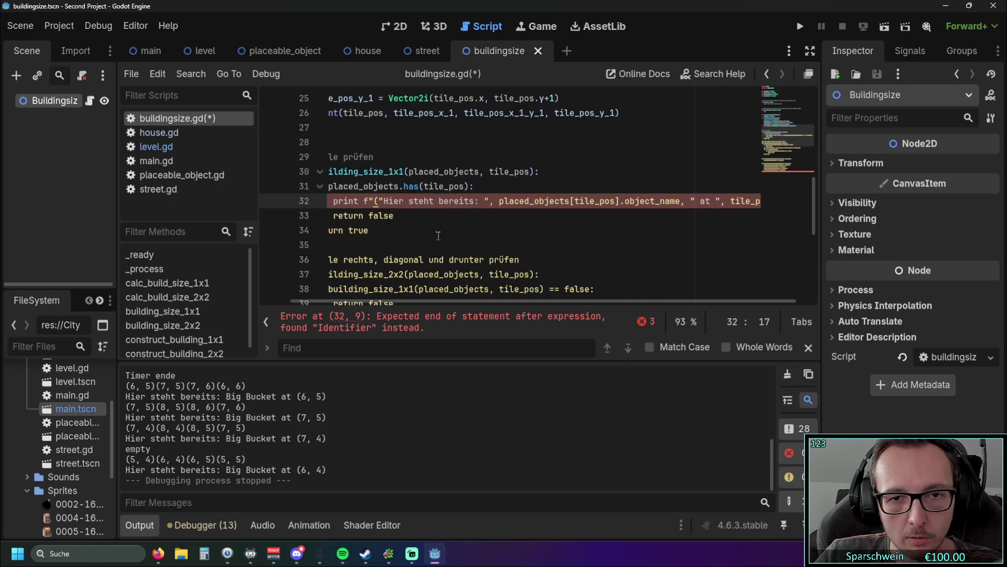
scroll(528, 301, "right", 1)
left_click(757, 201)
type("\"")
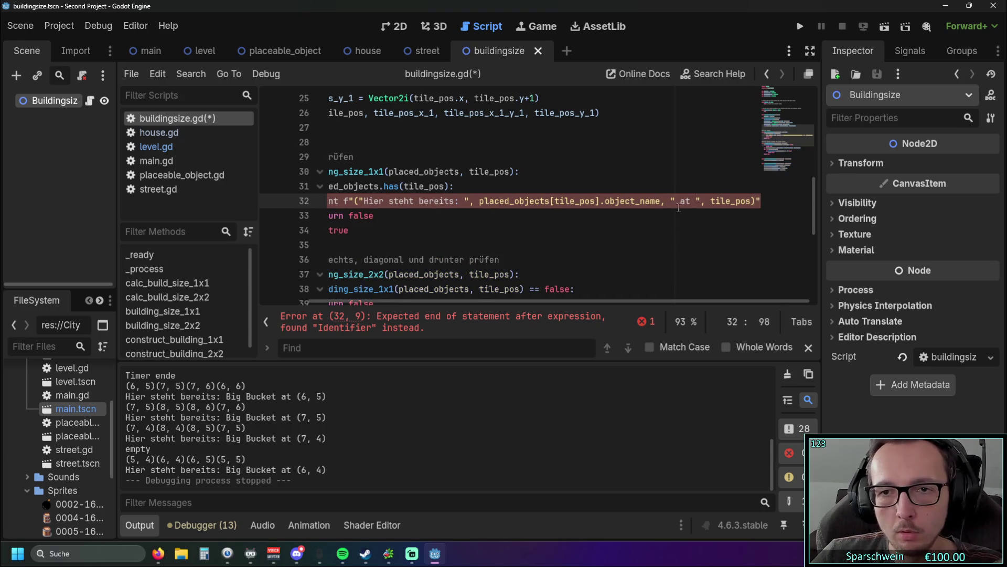
left_click(611, 233)
mouse_move(491, 300)
left_mouse_down()
mouse_move(443, 300)
mouse_move(474, 300)
mouse_move(457, 299)
left_mouse_up()
left_click(389, 201)
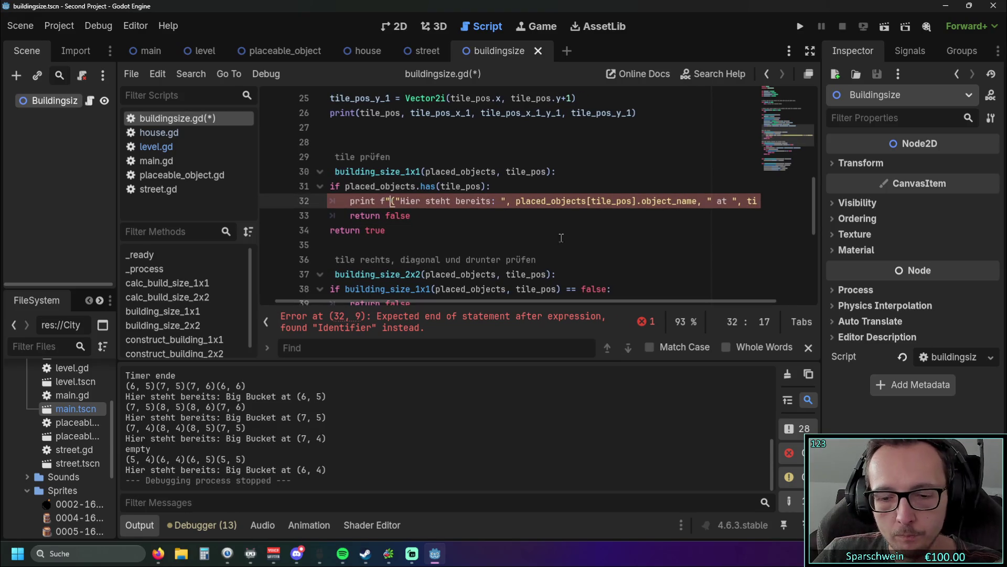
key("BackSpace")
left_click_drag(546, 302, 769, 207)
left_click(761, 202)
left_click(577, 245)
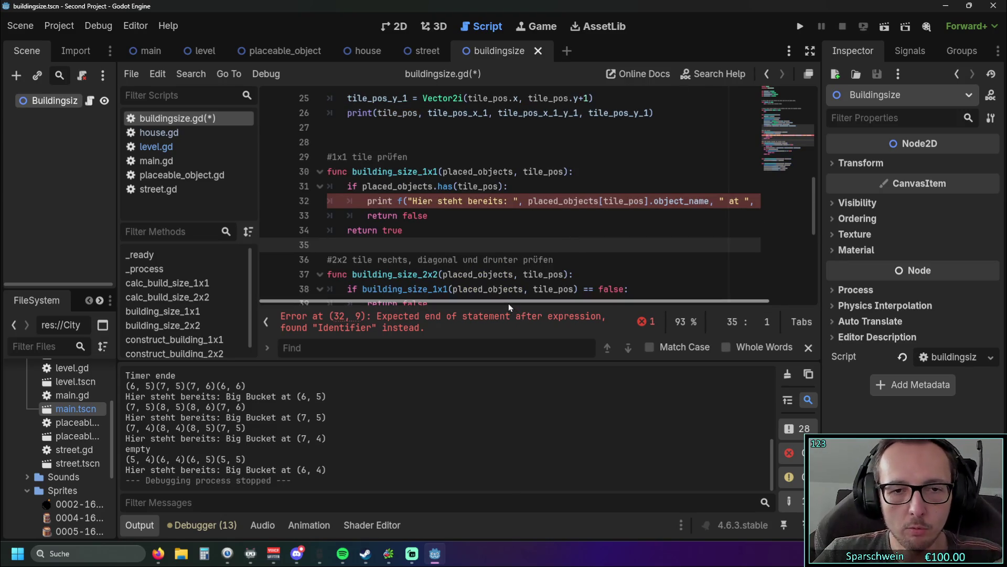
left_click(404, 201)
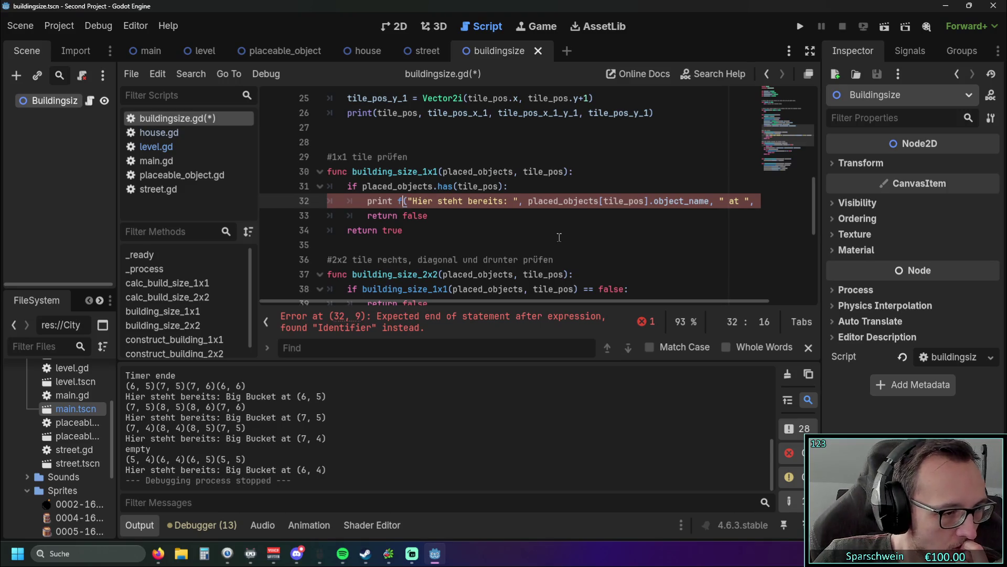
key("BackSpace")
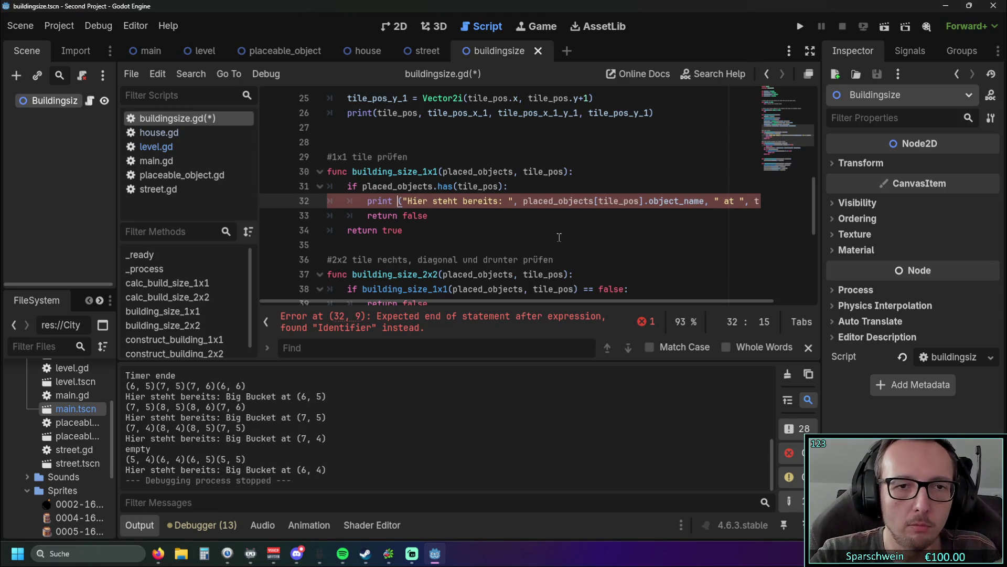
left_click(515, 220)
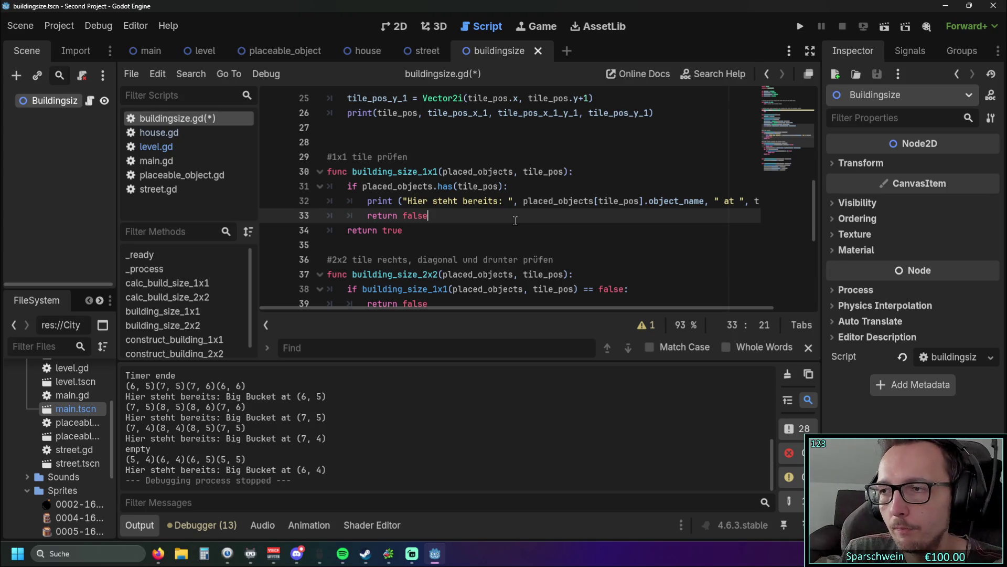
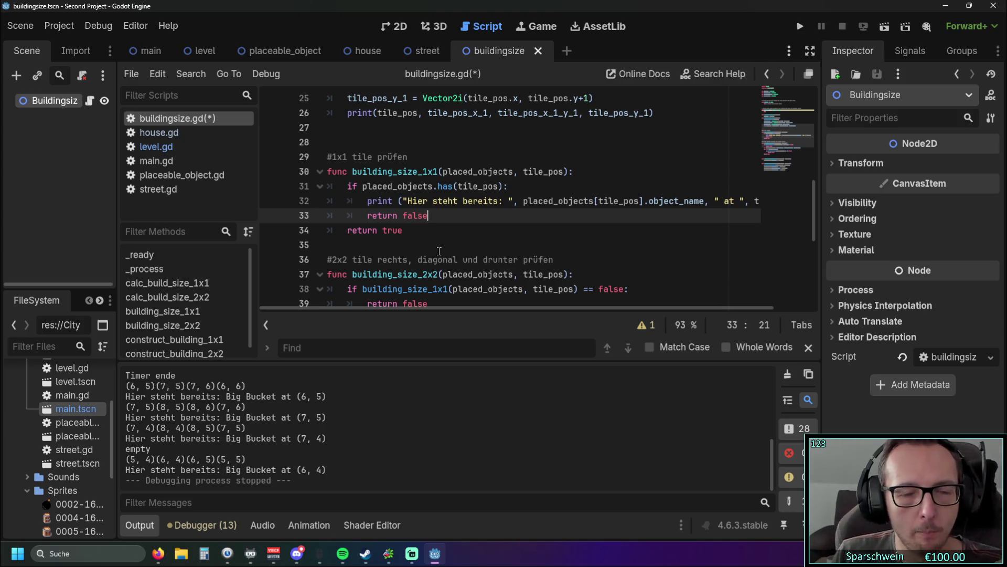
Write a draft comment ending in 'platz calc' on a new line above calc_build_size_1x1
scroll(439, 251, "down", 1)
scroll(440, 251, "up", 1)
mouse_move(554, 259)
left_mouse_down()
mouse_move(372, 260)
mouse_move(380, 256)
left_mouse_up()
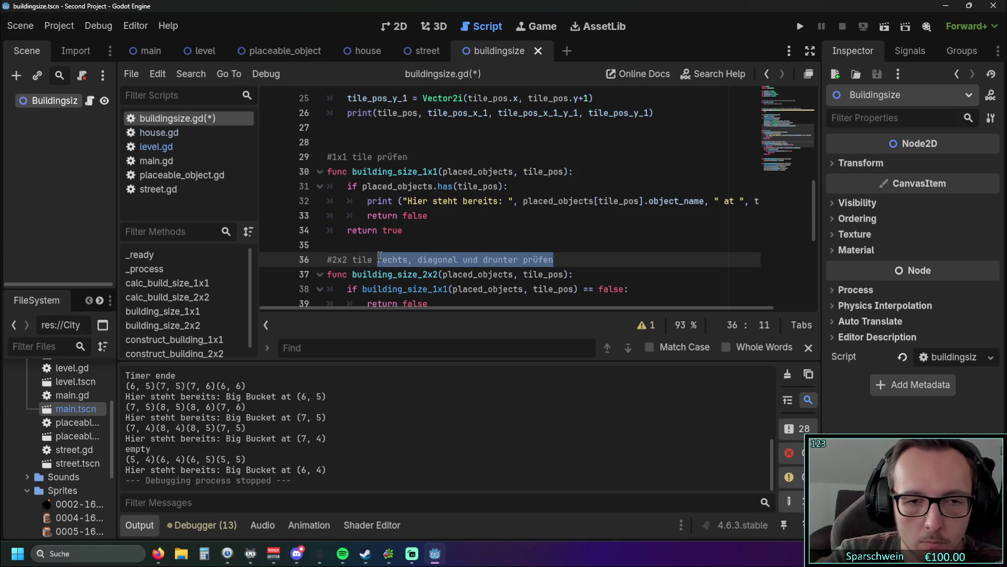
scroll(443, 224, "down", 2)
scroll(472, 236, "up", 2)
left_click(554, 259)
left_click(561, 232)
scroll(561, 234, "down", 3)
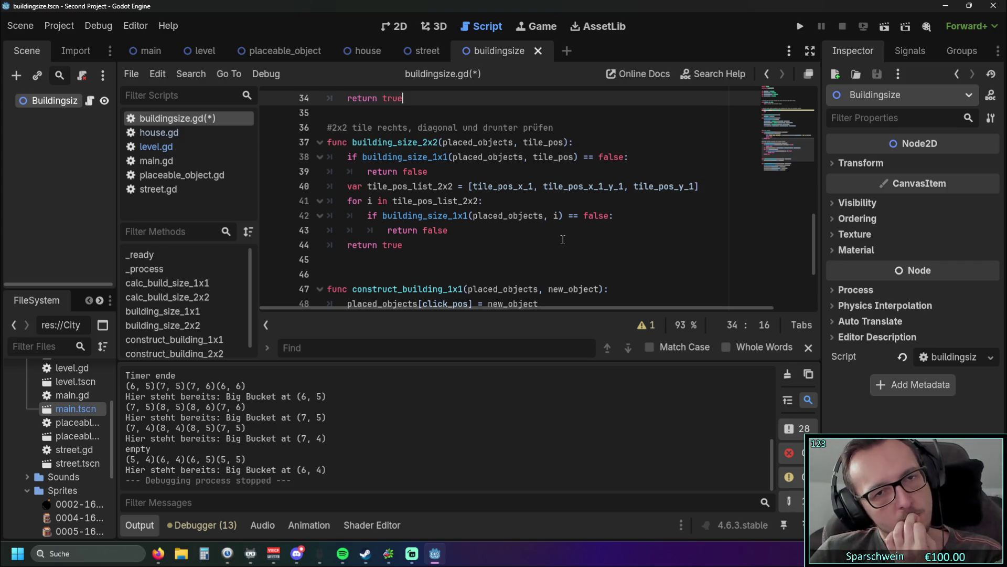
scroll(563, 240, "up", 4)
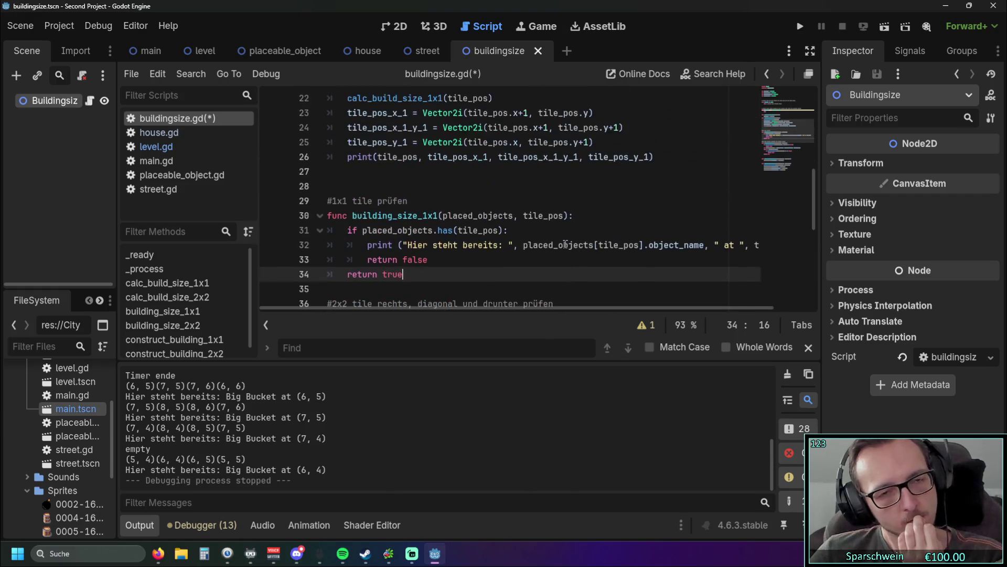
scroll(562, 242, "down", 2)
scroll(484, 234, "up", 4)
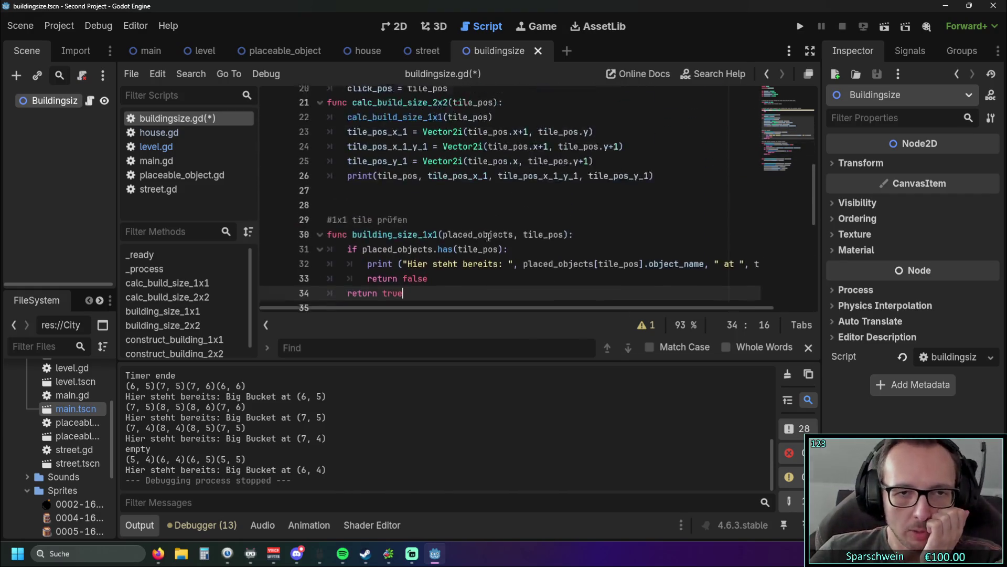
scroll(484, 235, "up", 1)
scroll(493, 234, "down", 1)
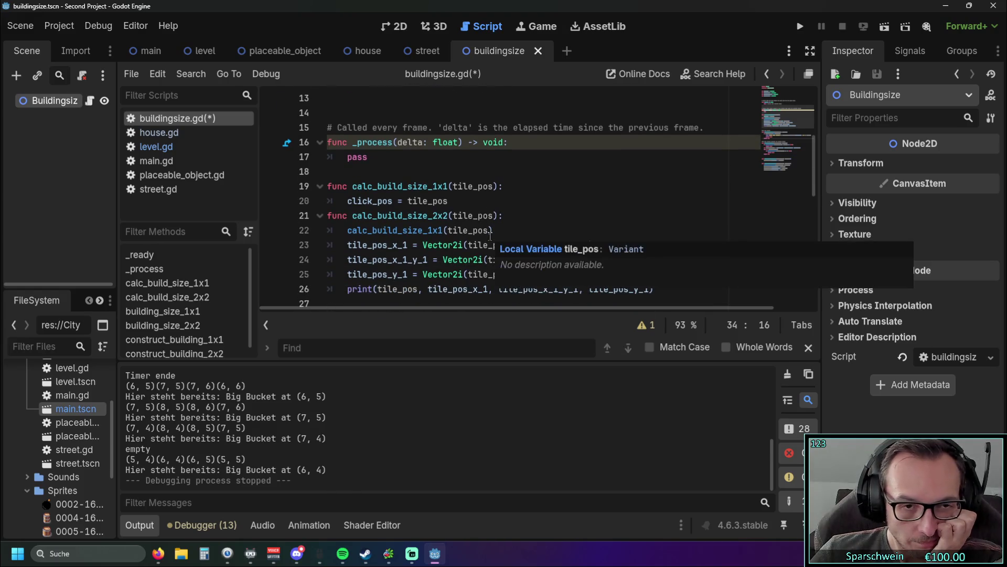
scroll(504, 233, "up", 1)
left_click(422, 175)
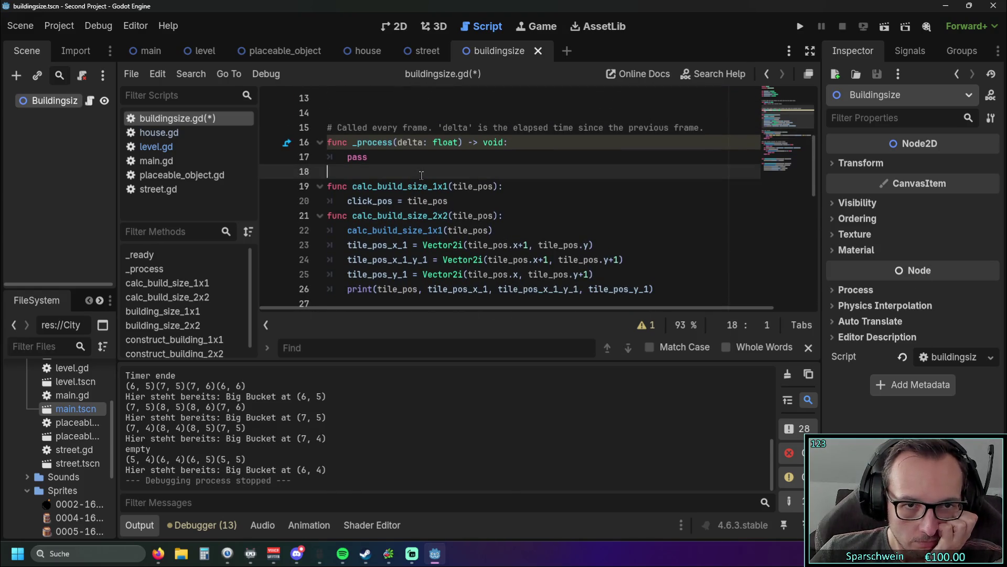
key("Return")
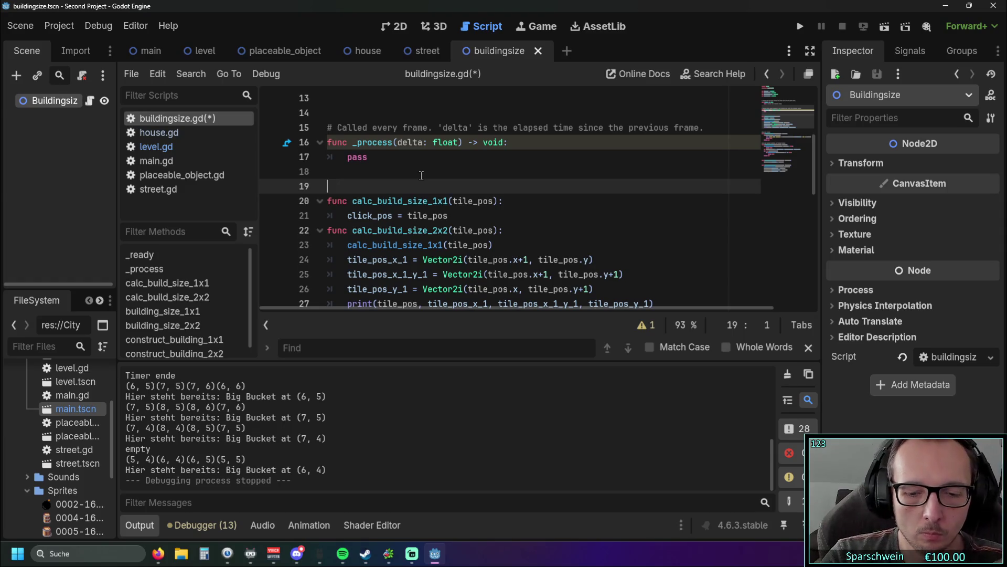
type("# ")
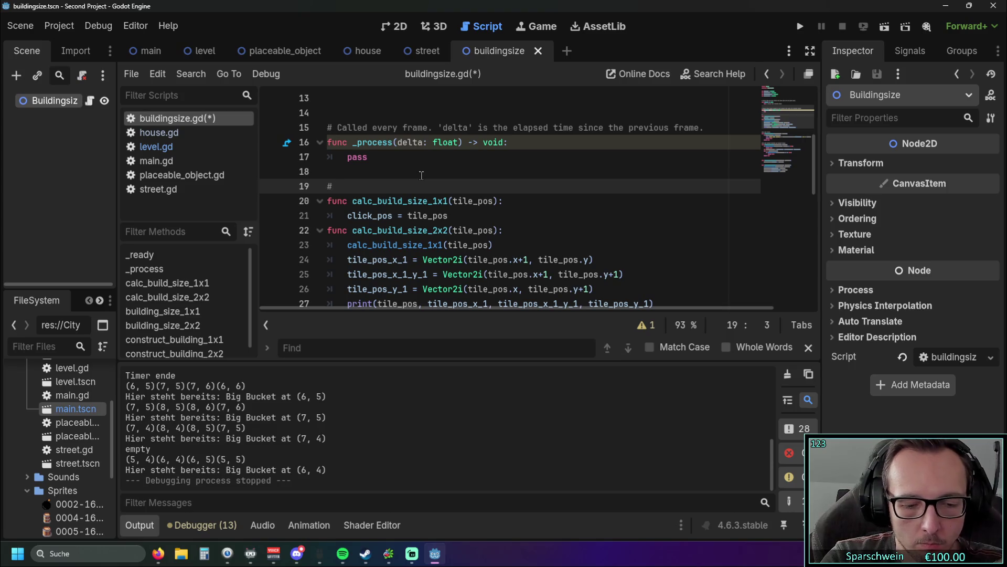
type("ist")
key("BackSpace")
key("BackSpace")
key("BackSpace")
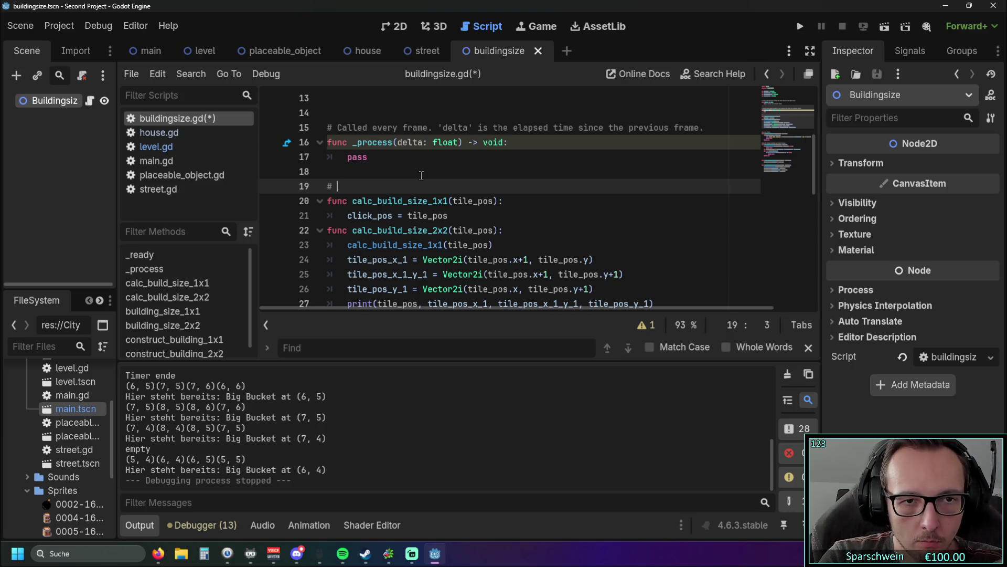
type("ist auf ")
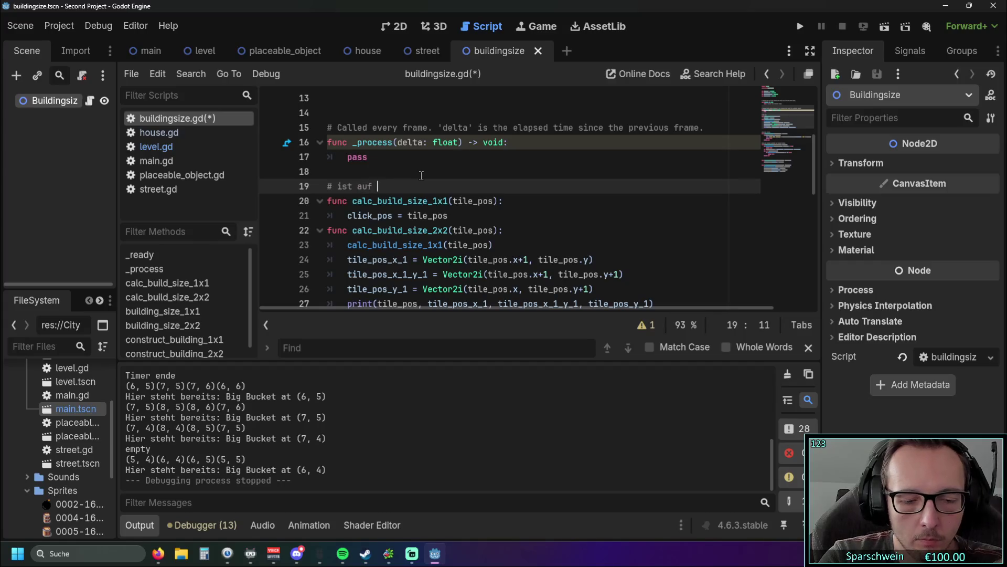
type("der tile p")
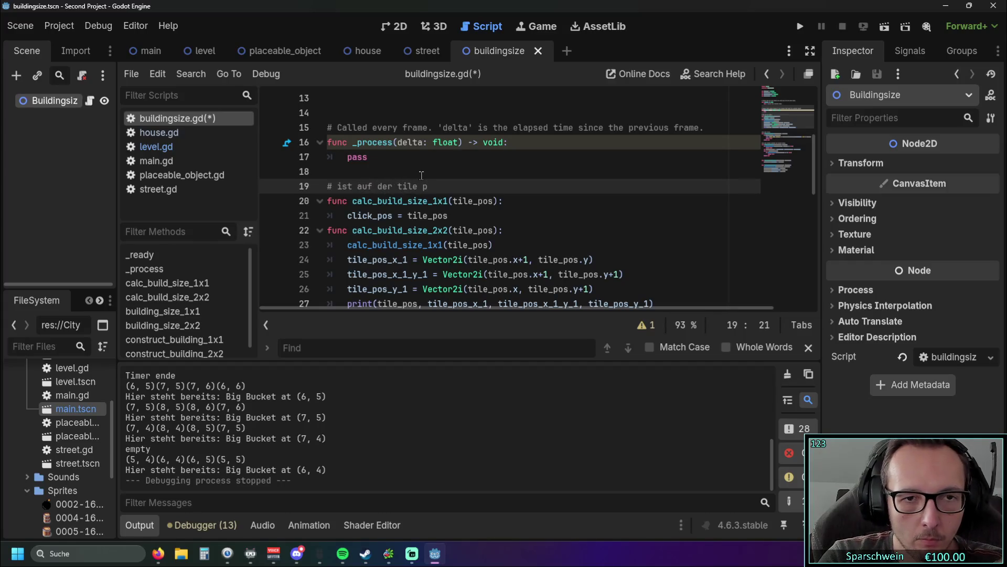
type("latz")
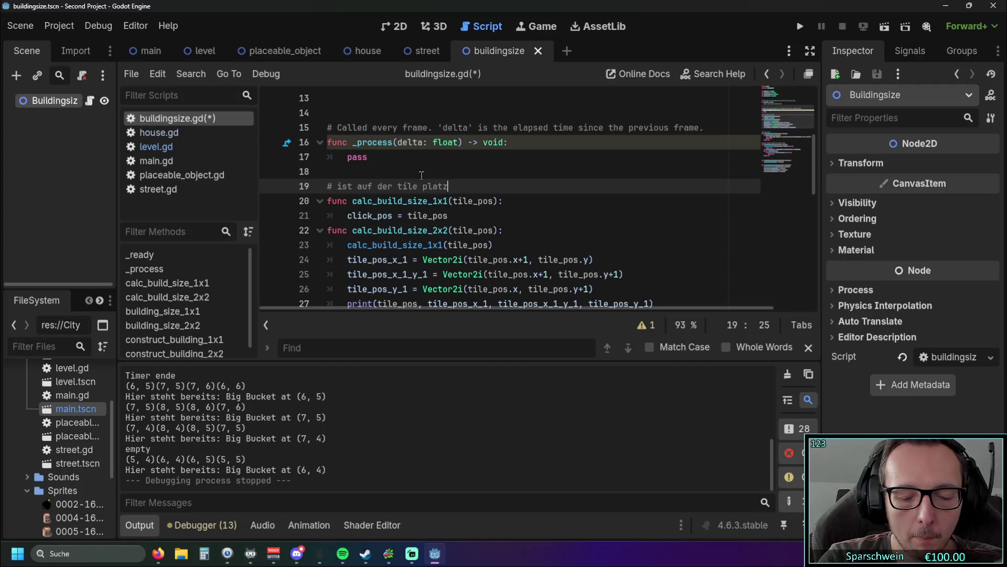
type(" besetz")
key("BackSpace")
key("BackSpace")
key("BackSpace")
type("calc")
Fix the comment's typos so it reads '# ist auf den tiles platz calc'
left_click(452, 201)
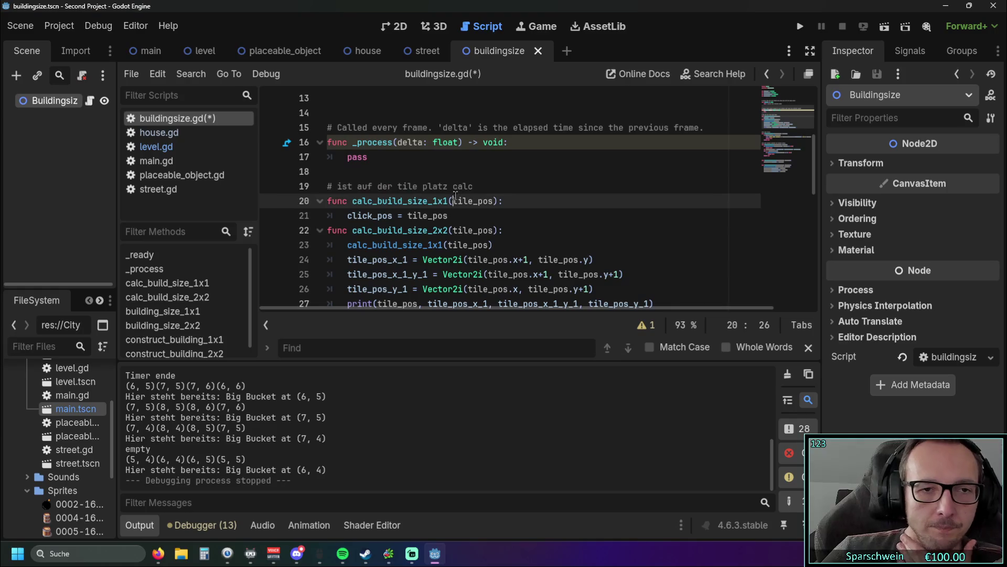
scroll(514, 214, "down", 1)
scroll(515, 214, "down", 1)
scroll(501, 210, "up", 1)
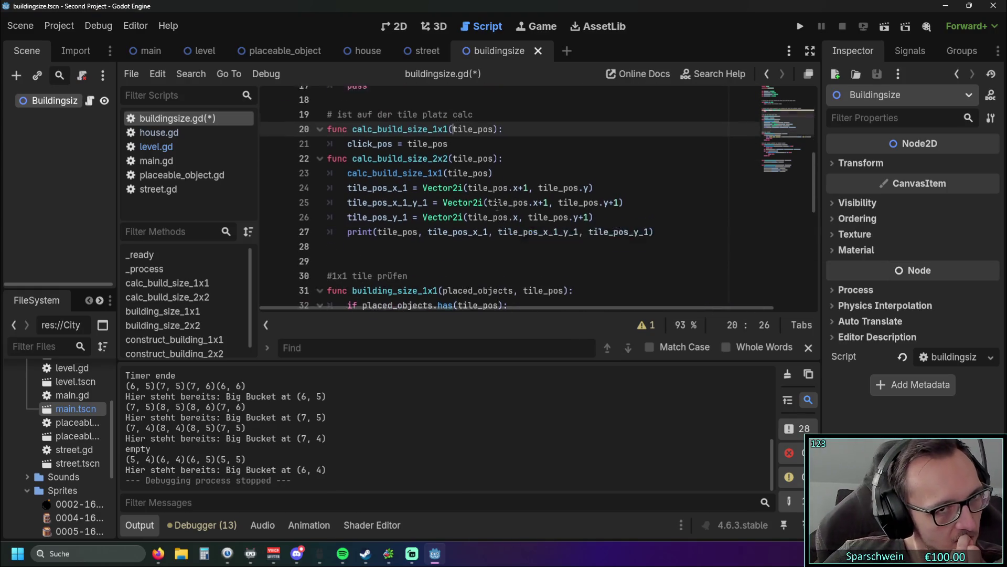
left_click(393, 143)
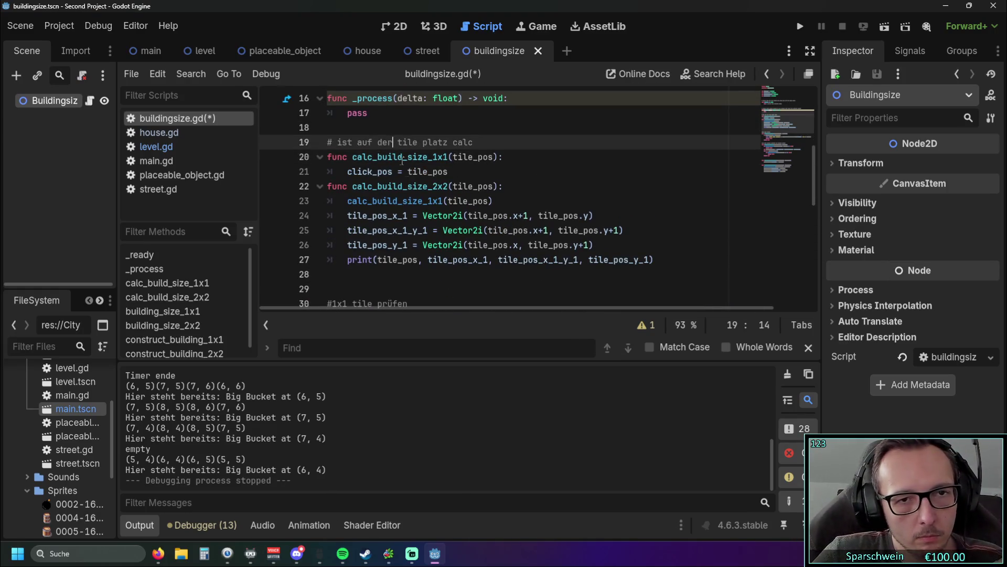
key("BackSpace")
type("n")
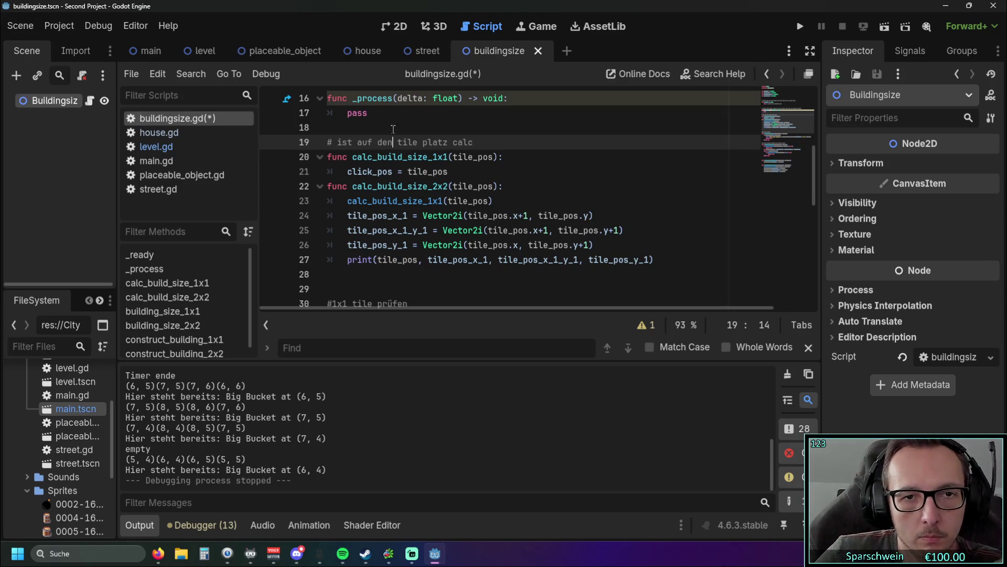
left_click(418, 143)
type("s")
left_click(518, 168)
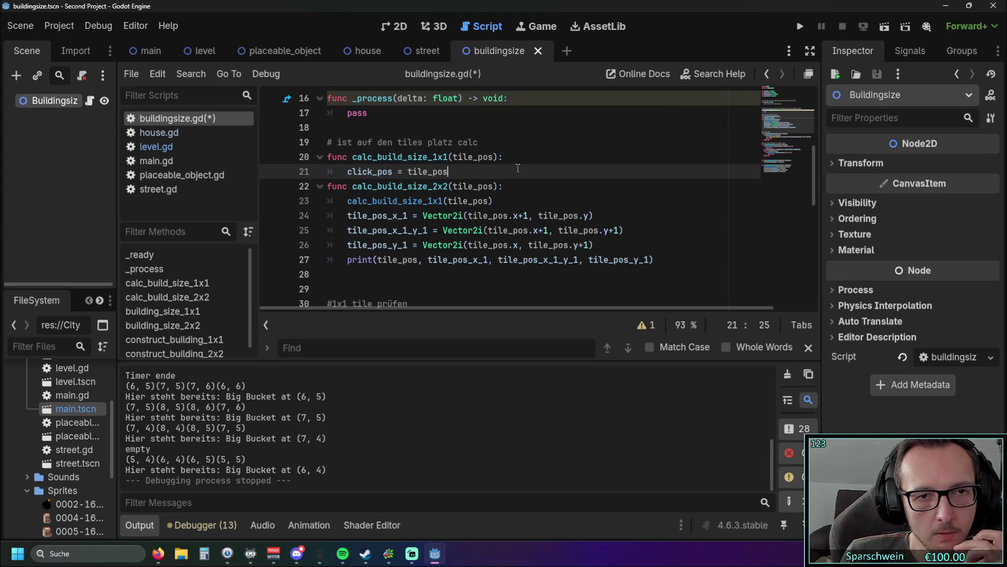
Review the calc_build_size, building_size and construct_building functions from the methods list
scroll(517, 168, "down", 4)
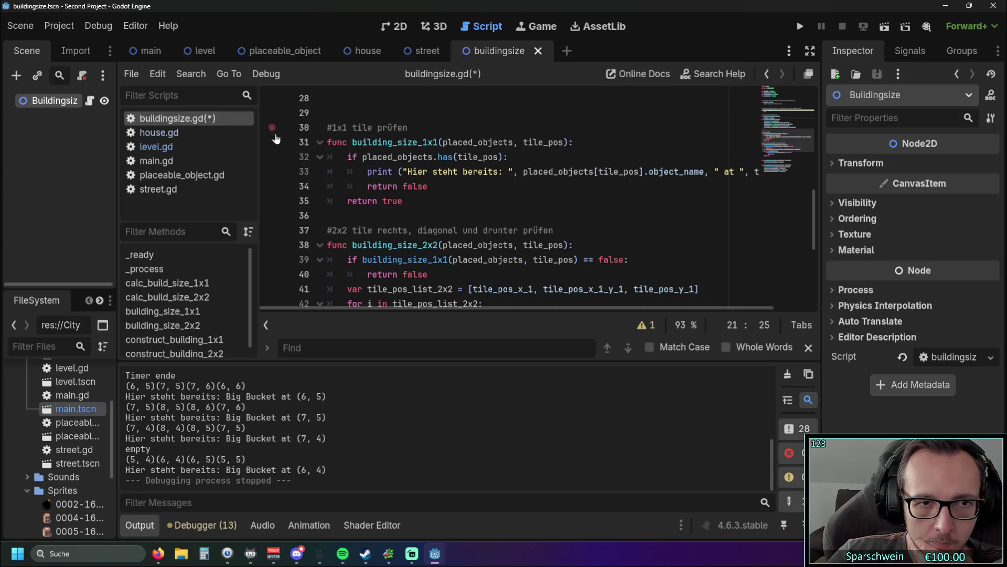
scroll(178, 294, "down", 1)
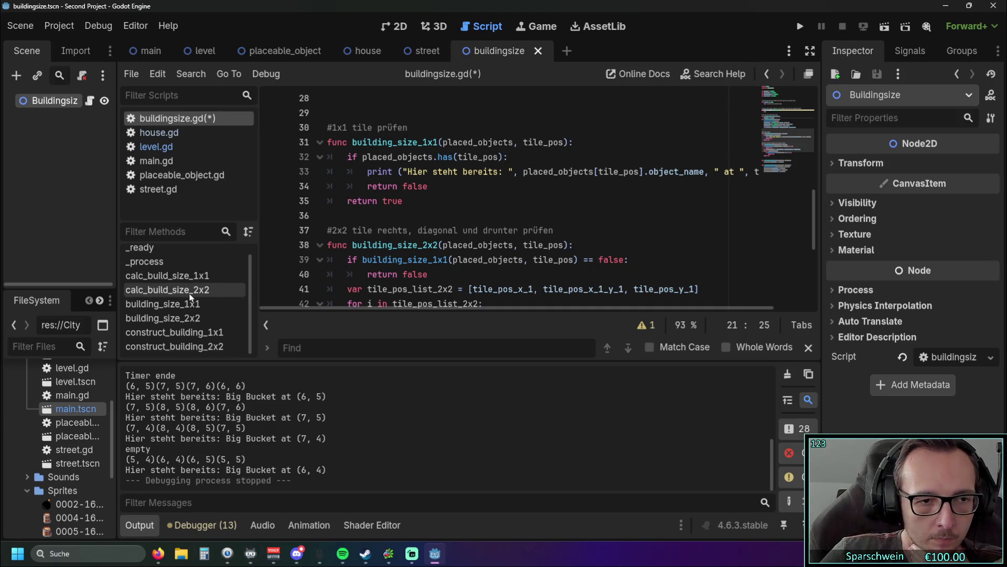
left_click(167, 275)
left_click(168, 289)
left_click(186, 317)
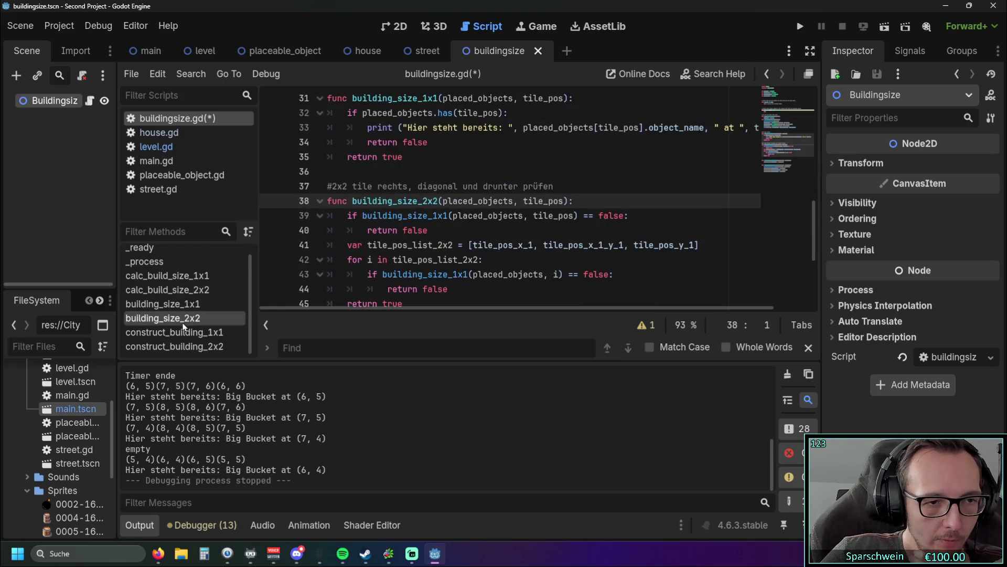
left_click(186, 346)
left_click(186, 333)
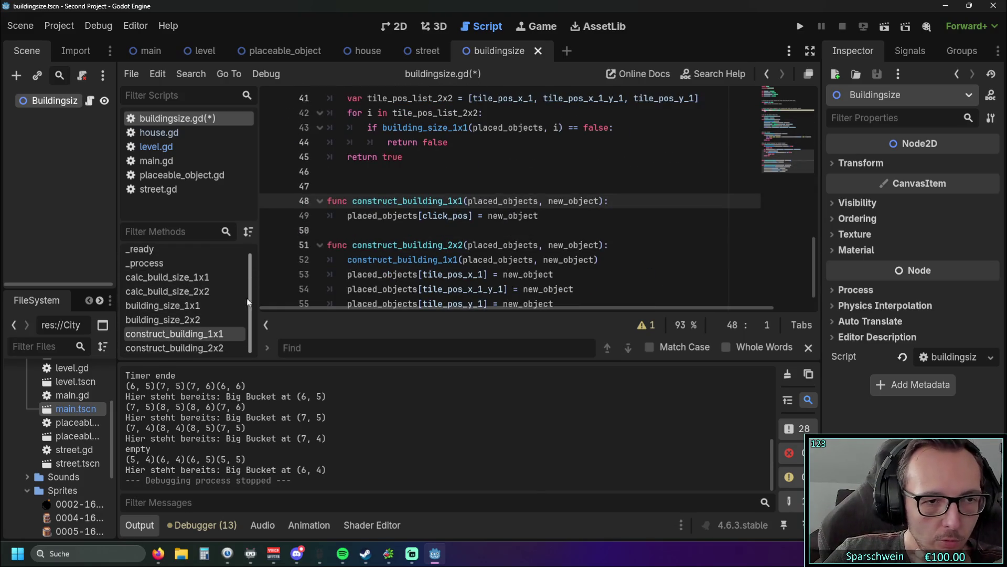
left_click(188, 277)
left_click(187, 290)
left_click(188, 304)
left_click(188, 318)
left_click(187, 332)
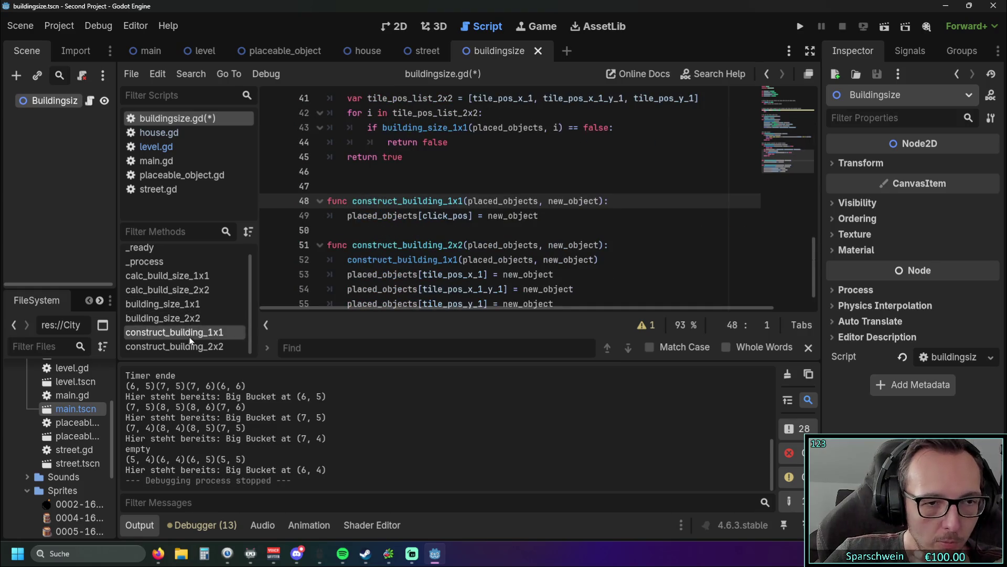
left_click(188, 304)
left_click(168, 275)
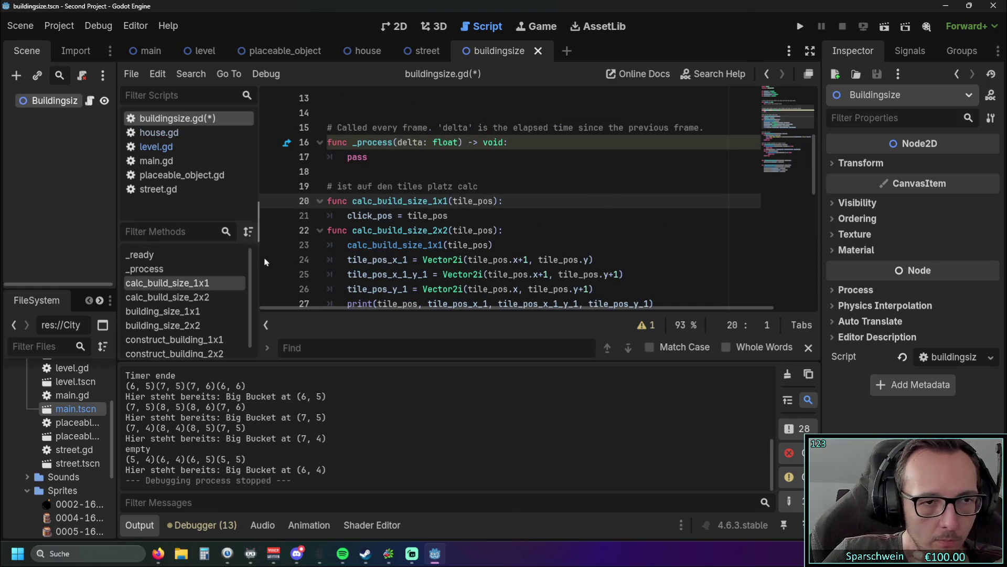
Insert a blank line after the click_pos assignment in calc_build_size_1x1
left_click(417, 231)
scroll(454, 221, "up", 3)
scroll(455, 221, "down", 2)
left_click(454, 218)
left_click(287, 187)
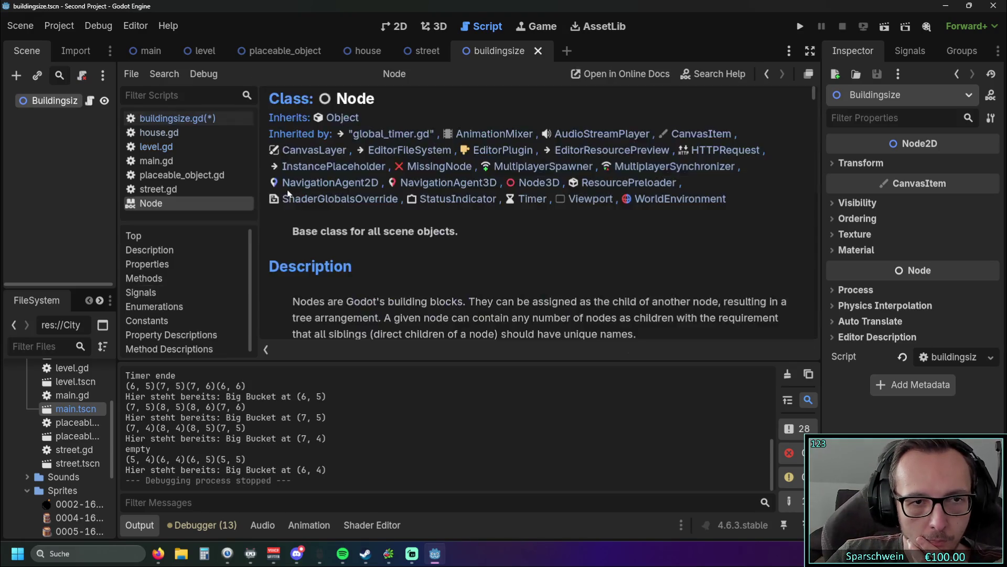
left_click(195, 218)
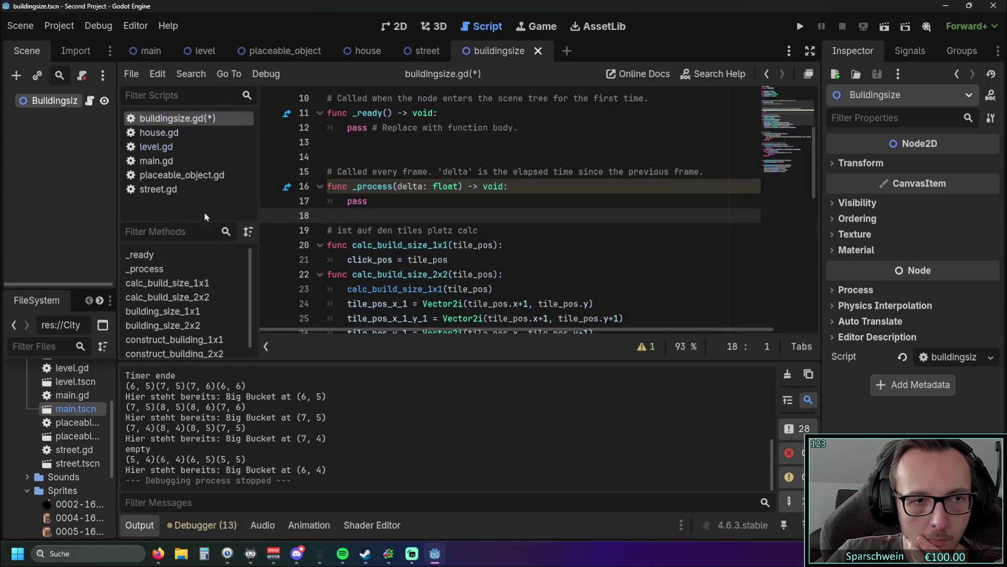
scroll(451, 189, "down", 5)
scroll(450, 189, "down", 5)
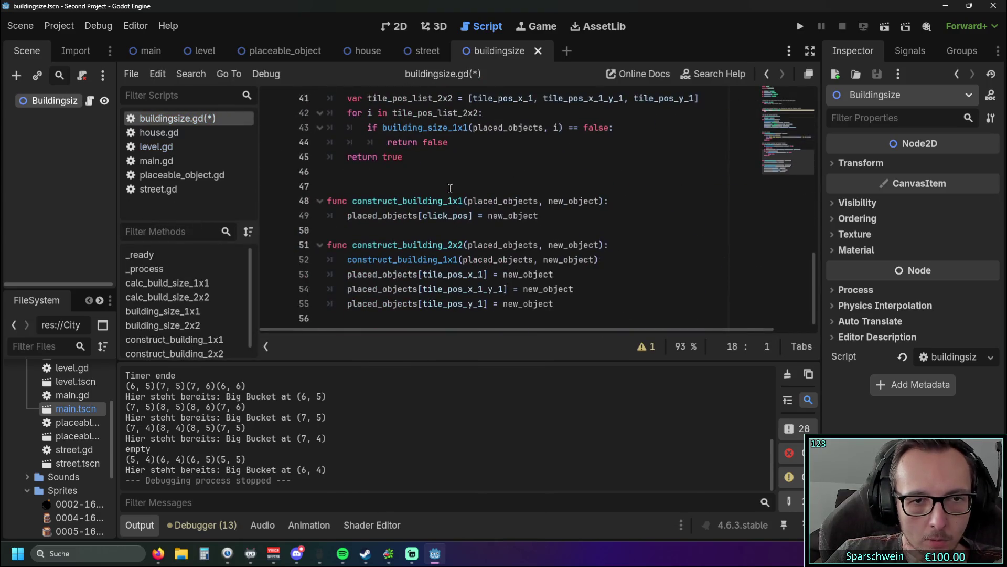
left_click(383, 230)
scroll(419, 210, "up", 10)
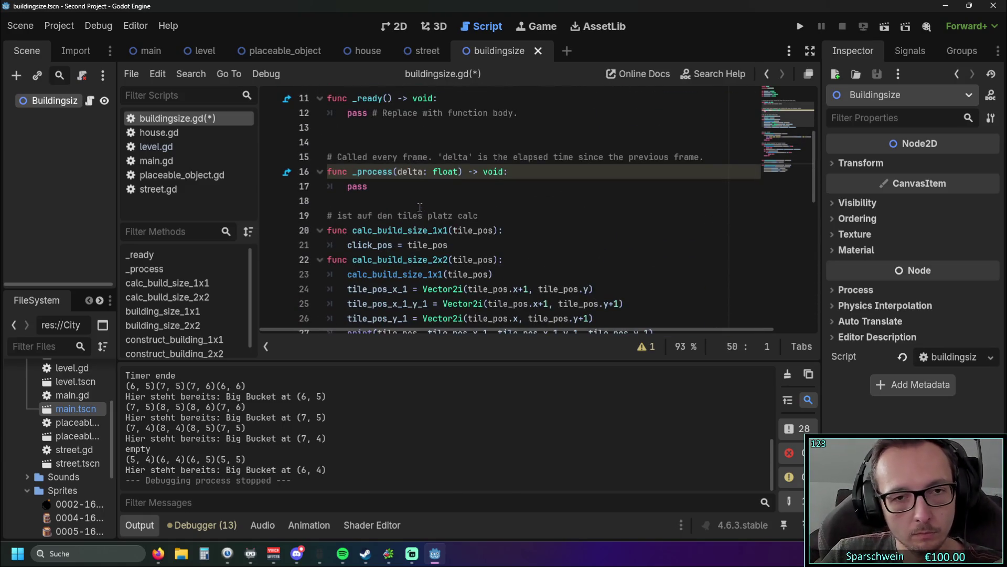
scroll(420, 207, "up", 4)
scroll(429, 197, "down", 5)
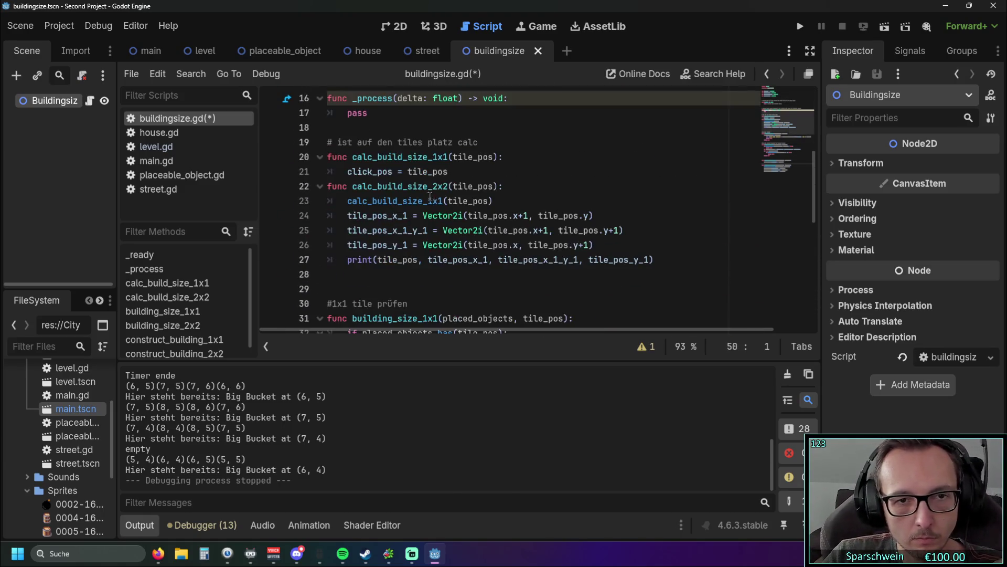
left_click(480, 179)
key("Return")
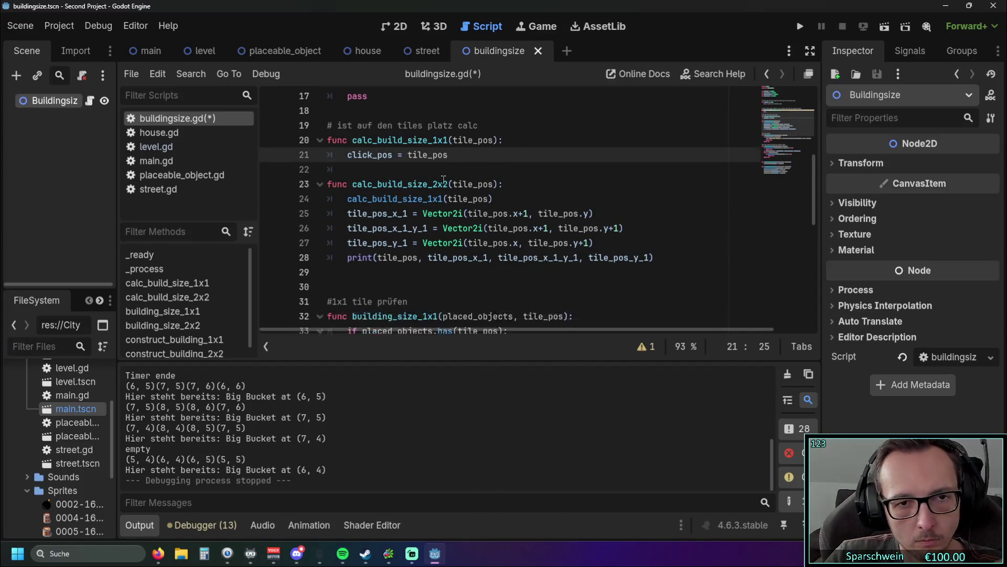
Add blank lines below the print call and before the construct_building functions
scroll(443, 179, "down", 3)
left_click(397, 172)
key("Return")
key("Return")
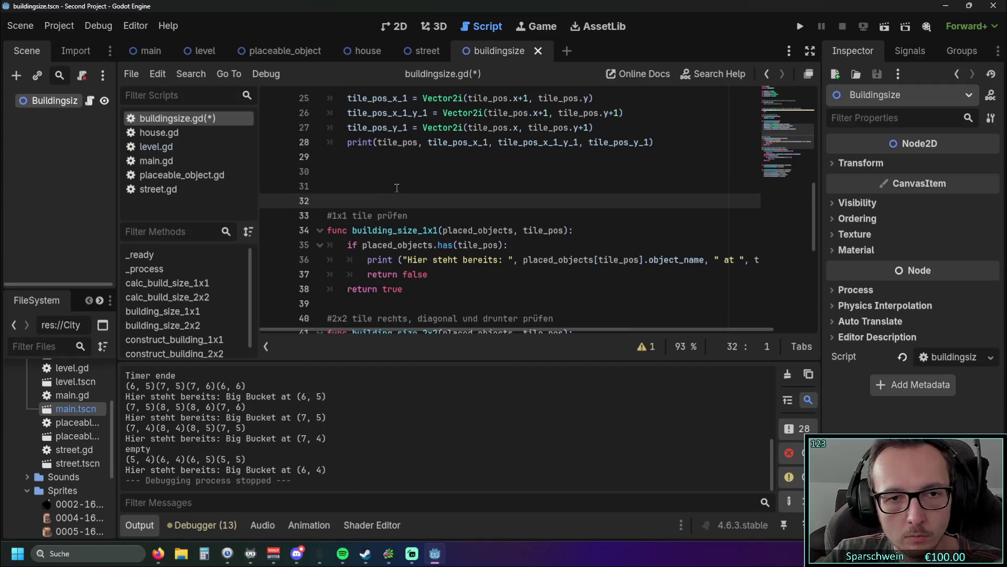
key("Return")
key("Return")
key("Return")
scroll(415, 188, "down", 2)
scroll(430, 192, "up", 4)
scroll(451, 197, "down", 3)
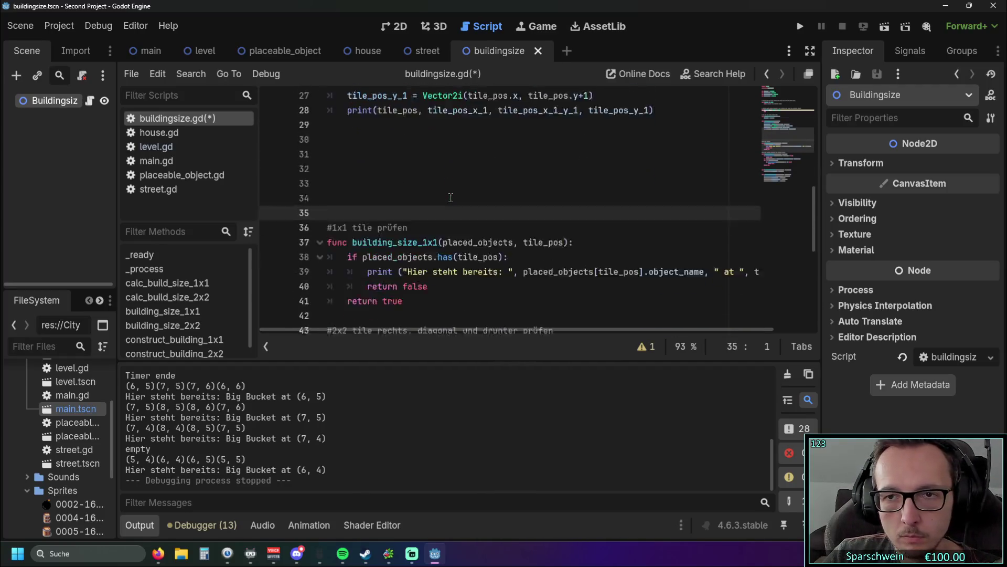
scroll(441, 202, "down", 6)
left_click(421, 225)
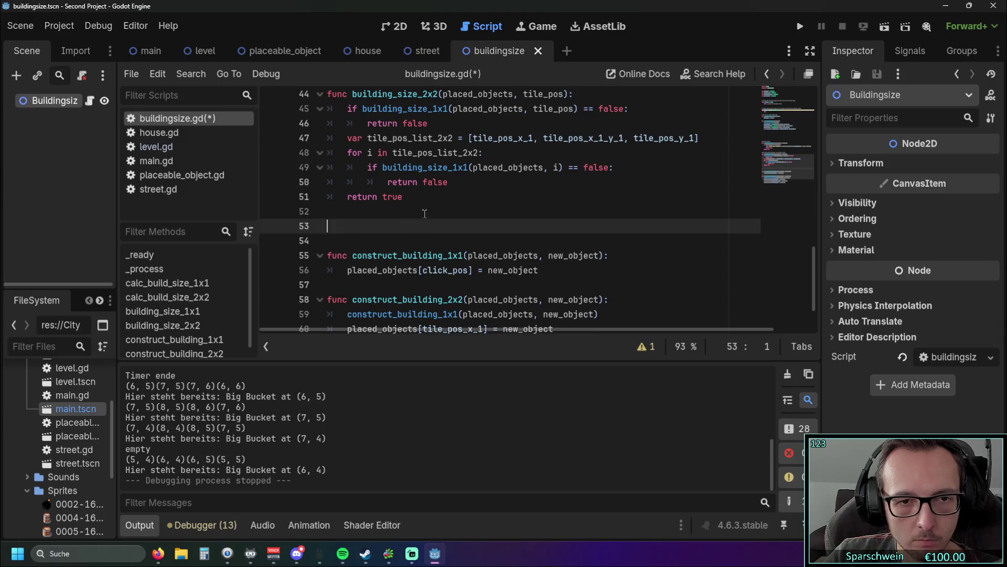
key("Return")
key("Return")
key("Return")
scroll(367, 230, "down", 2)
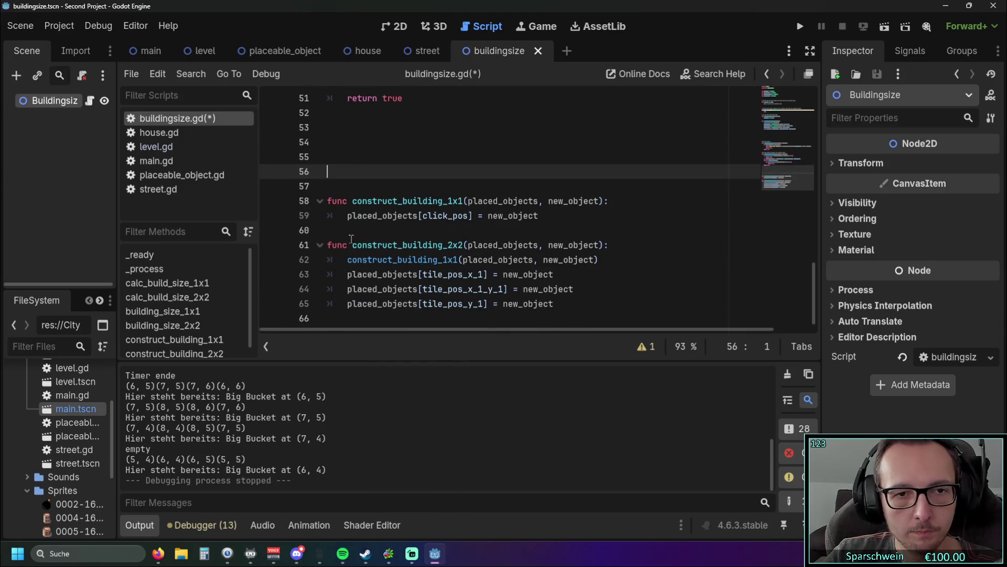
Type the comment '# gebäude groesse constructen' above construct_building_1x1
left_click(342, 187)
type("# ")
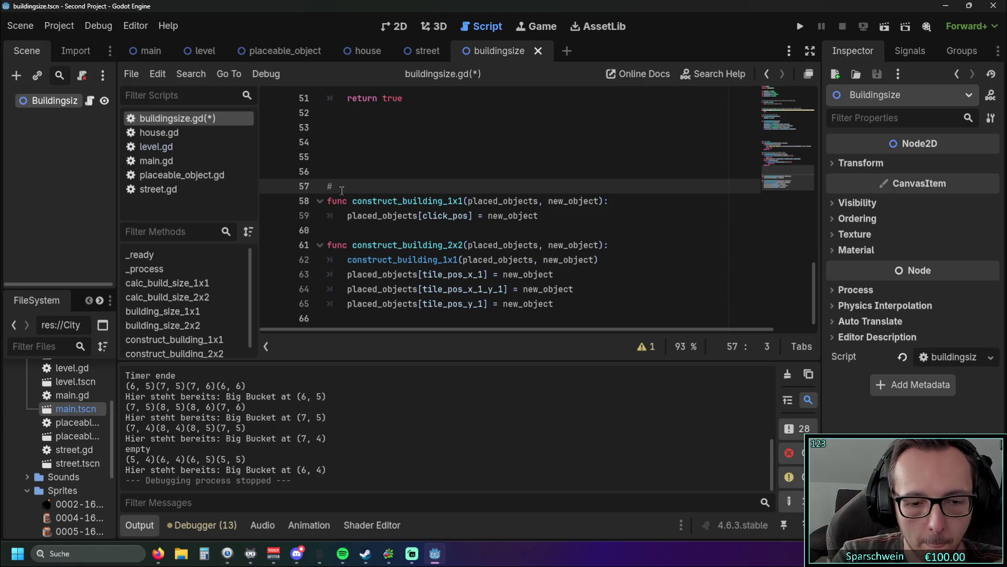
type("gebäude ")
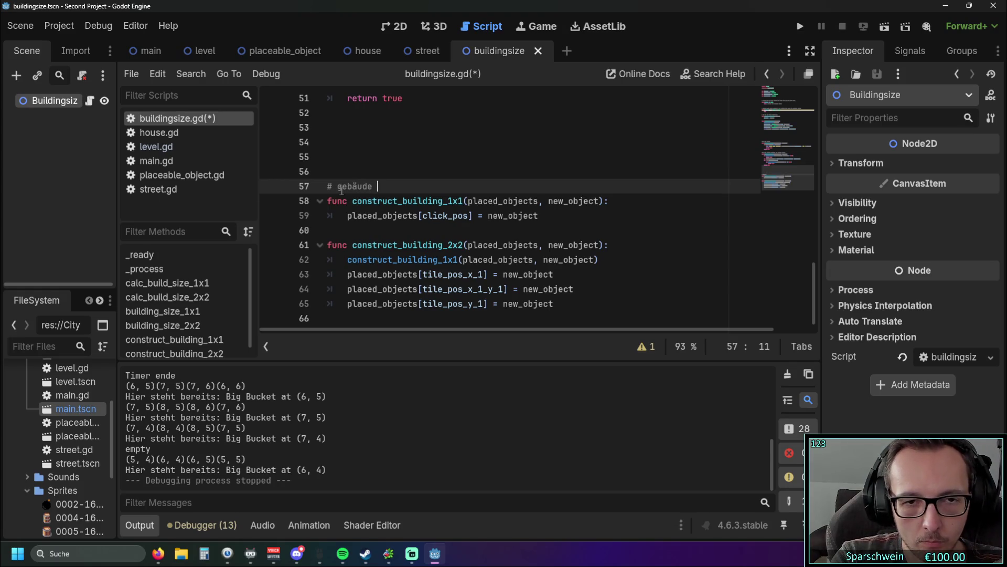
type("construct")
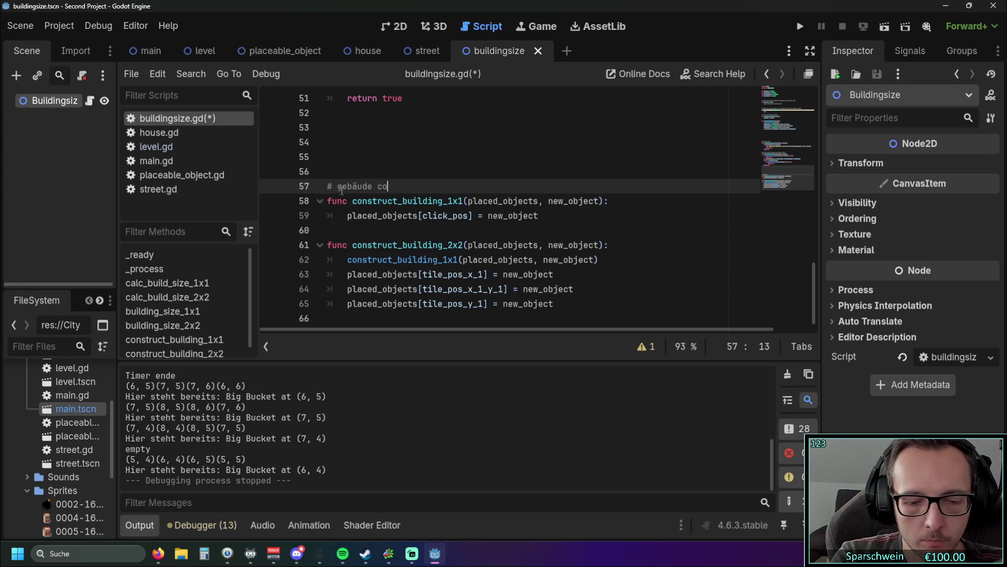
key("BackSpace")
key("BackSpace")
key("BackSpace")
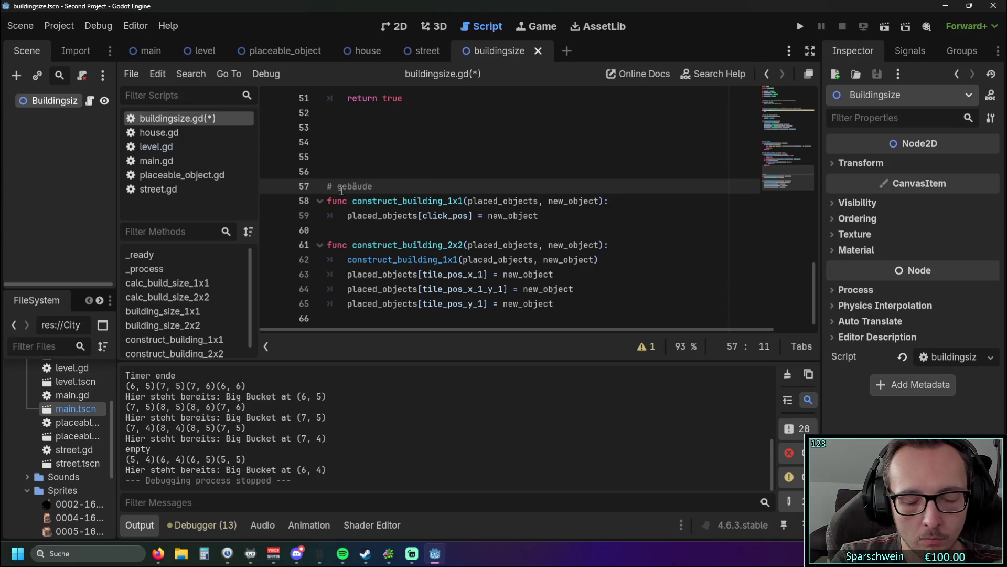
type("größe")
key("BackSpace")
key("BackSpace")
key("BackSpace")
type("oeß")
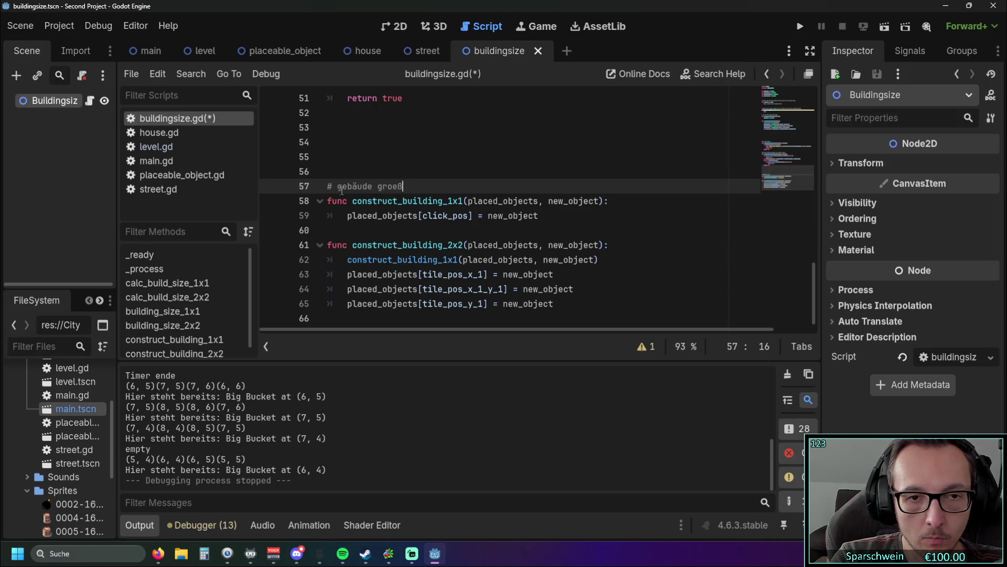
key("BackSpace")
type("sse ")
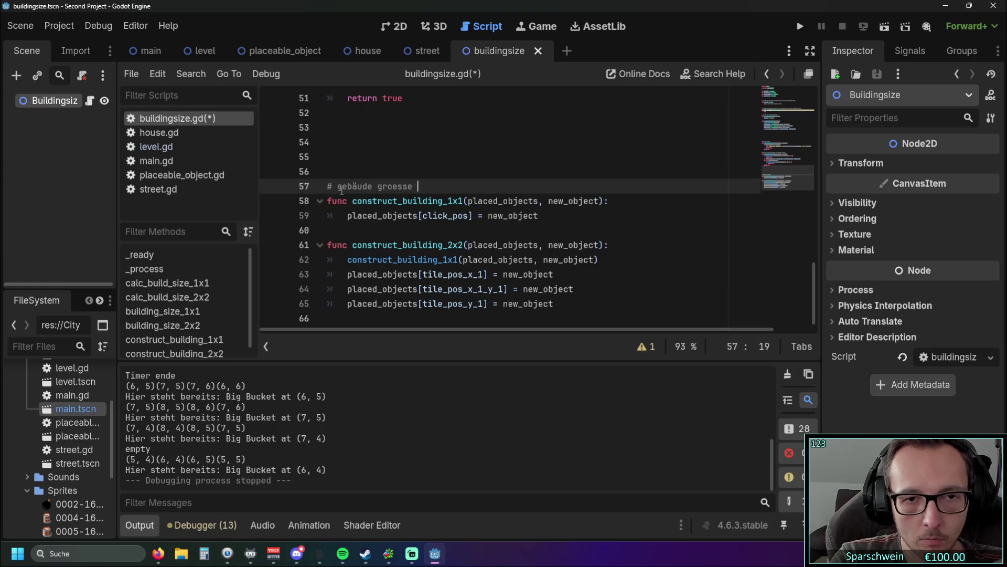
type("constructen")
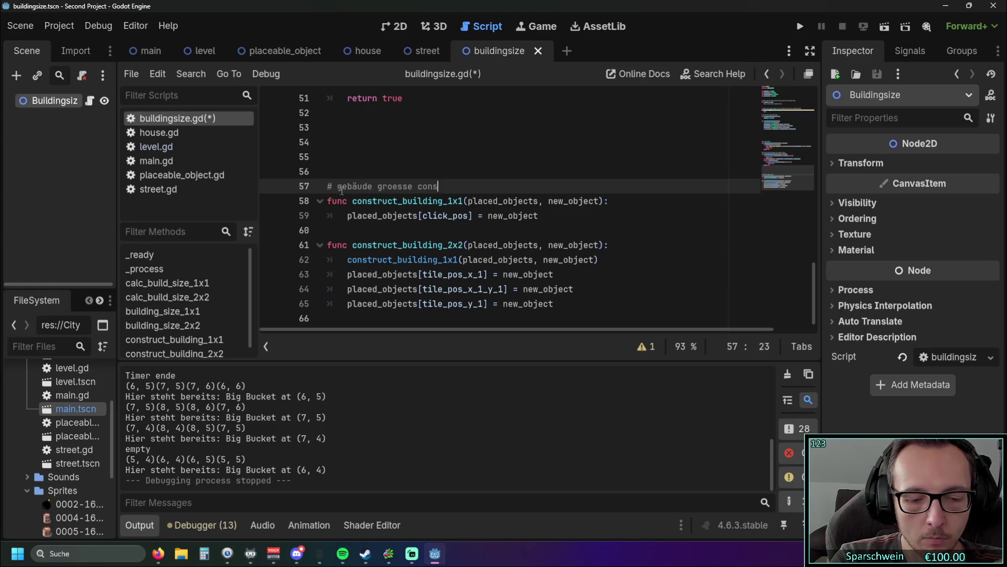
left_click(536, 179)
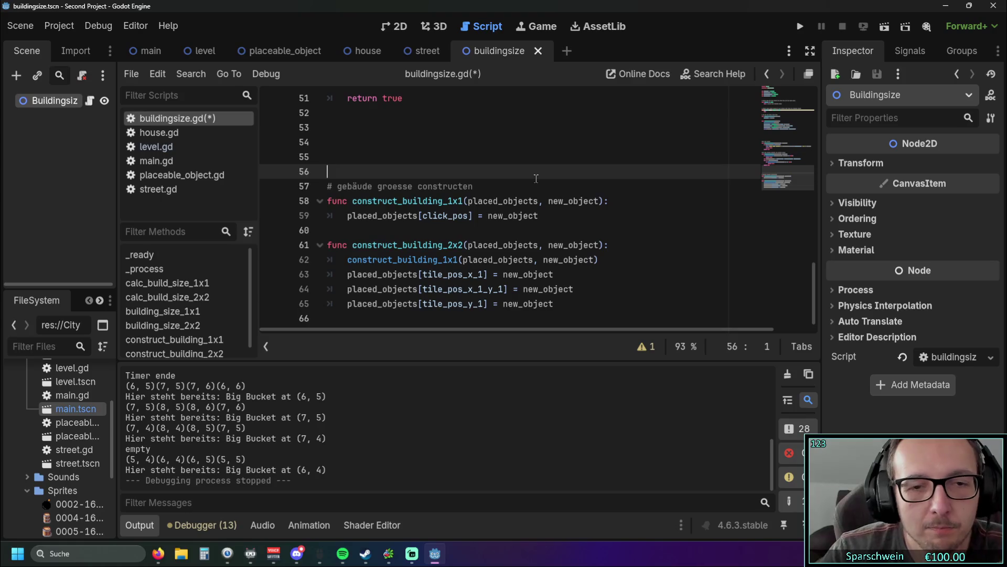
scroll(535, 178, "up", 6)
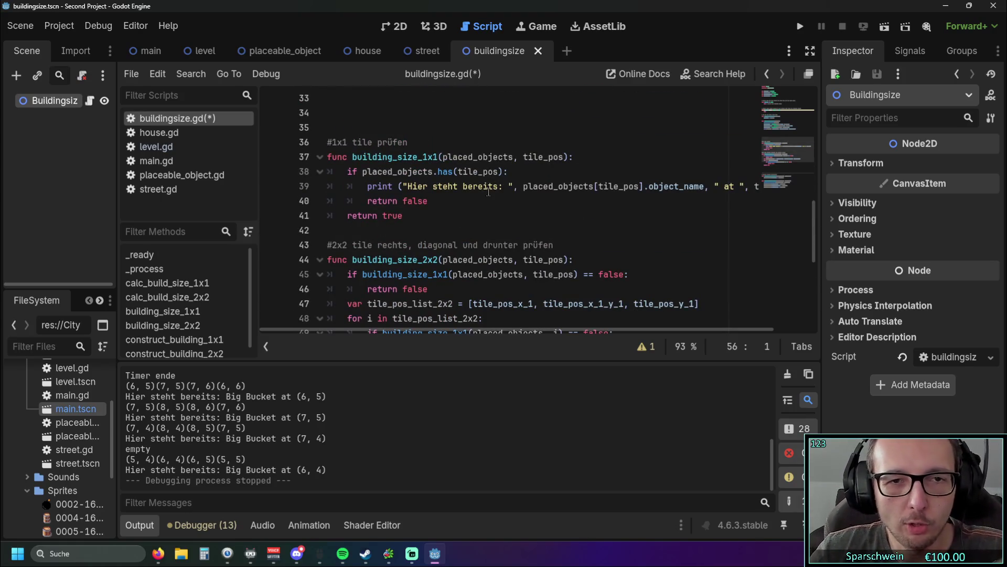
Dismiss the method documentation popup and add blank lines below the _process function
scroll(488, 192, "up", 1)
mouse_move(388, 329)
left_mouse_down()
mouse_move(534, 335)
mouse_move(449, 332)
left_mouse_up()
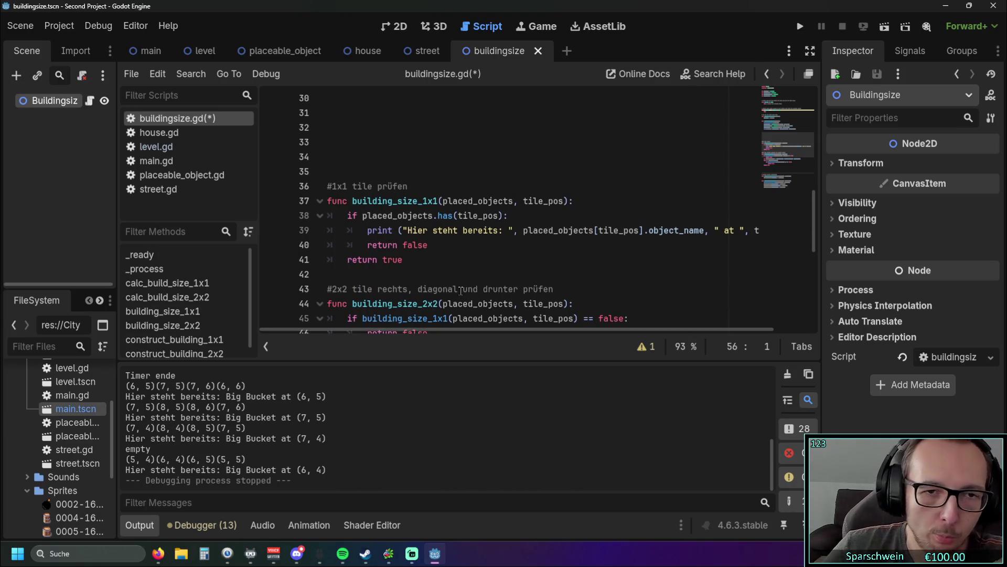
scroll(461, 290, "down", 7)
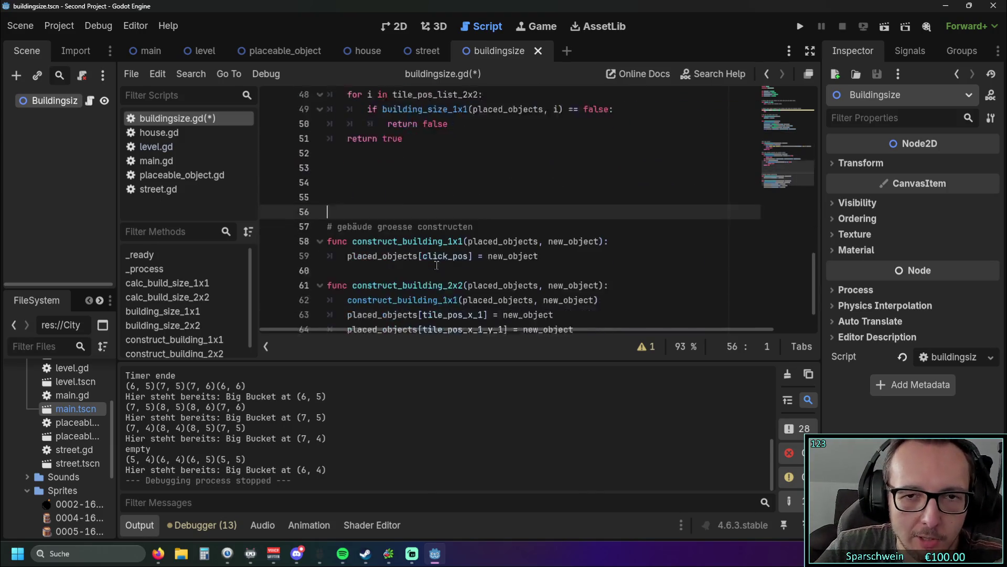
mouse_move(436, 262)
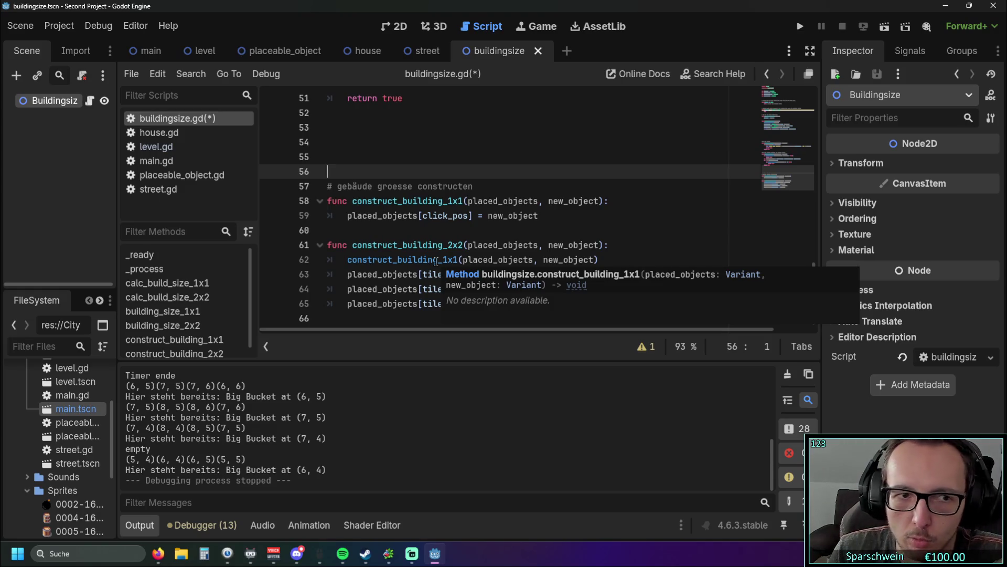
left_click(455, 216)
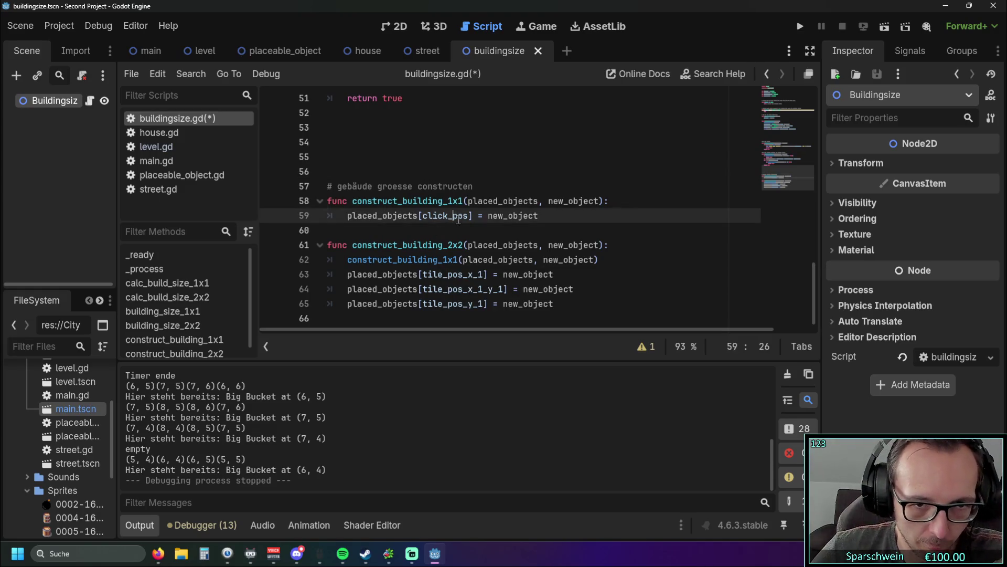
left_click(466, 224)
scroll(473, 228, "up", 3)
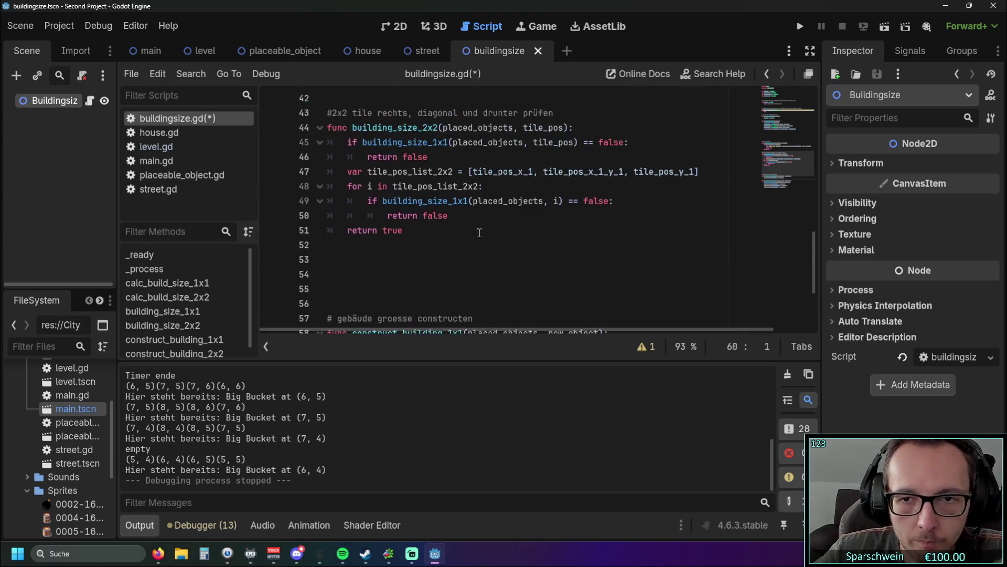
scroll(481, 231, "up", 8)
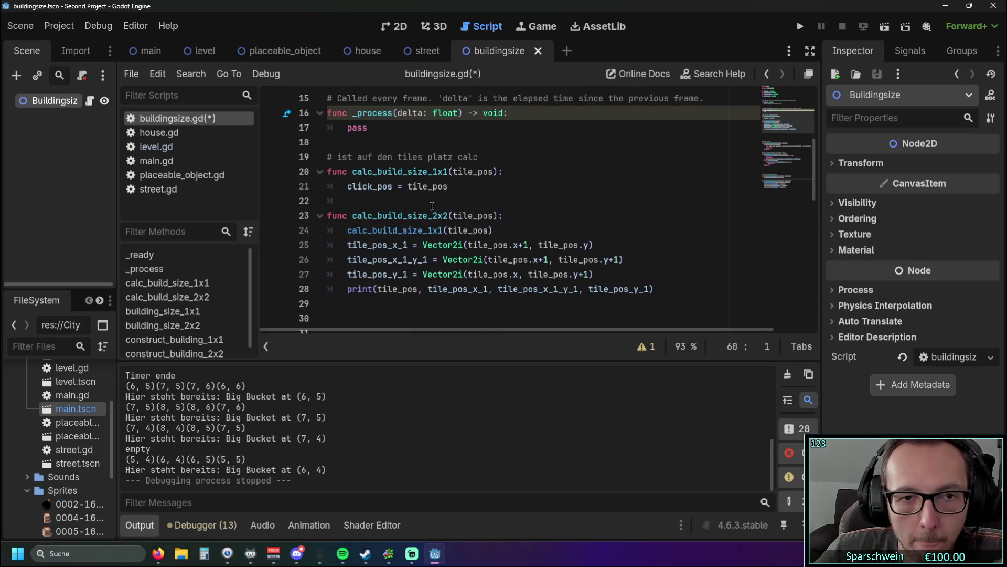
scroll(432, 209, "up", 2)
left_click(408, 231)
key("Return")
key("Return")
key("Return")
key("Down")
key("Down")
scroll(446, 234, "down", 12)
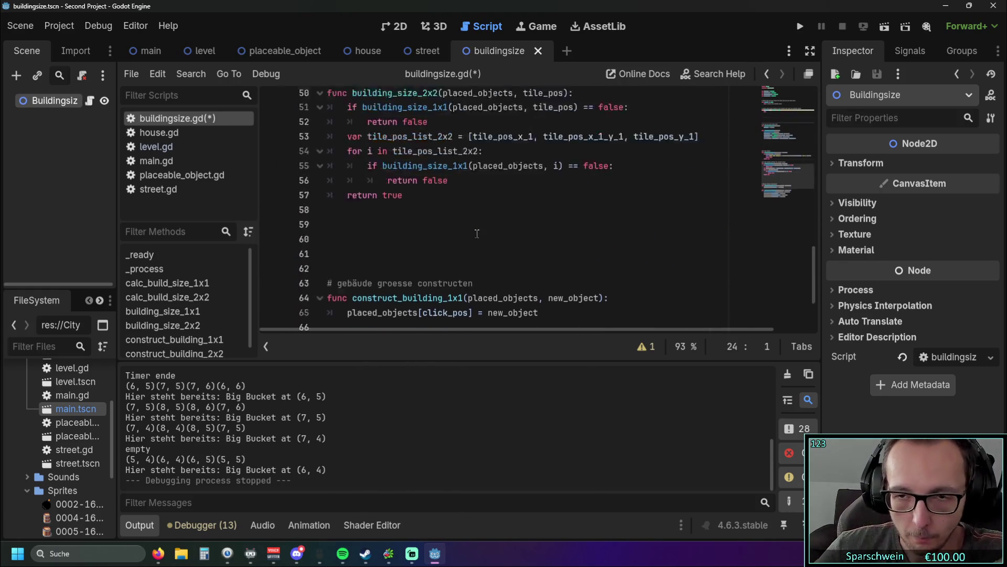
scroll(477, 233, "up", 15)
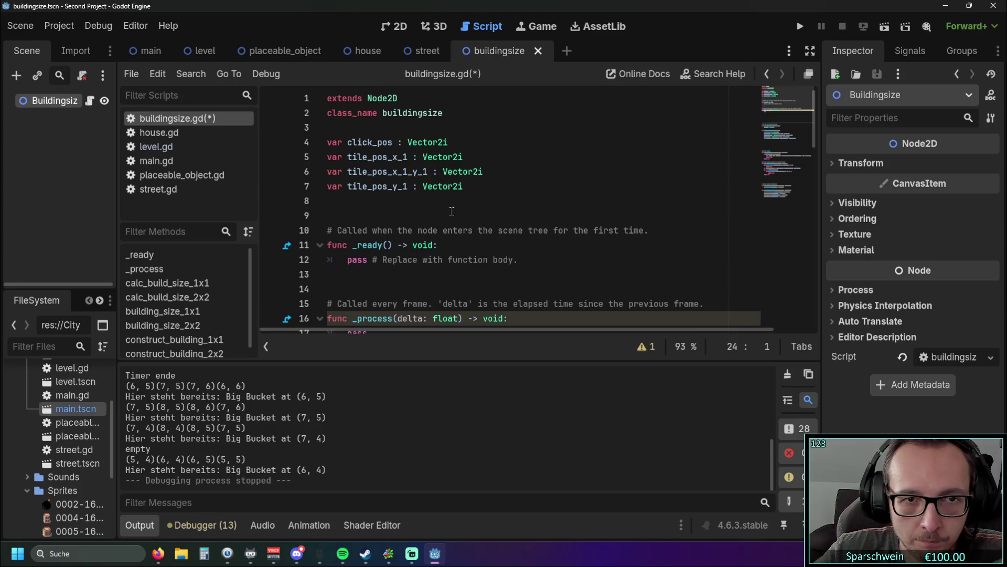
Add the comment '#variablen für die jeweiligen tiles' above the vars and open a line after tile_pos_y_1
left_click(346, 130)
key("Return")
type("#variablen für die jeweilige")
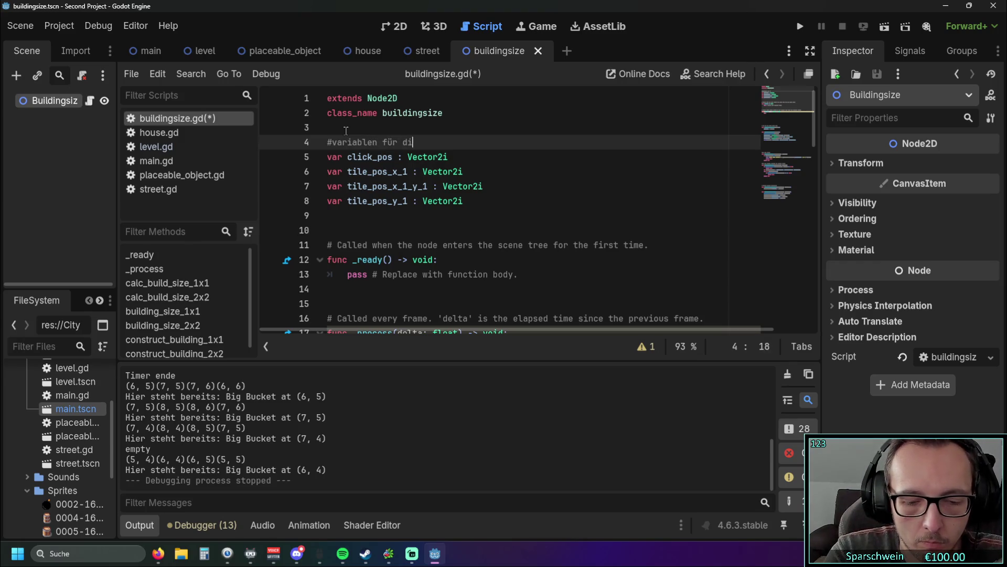
type("n ")
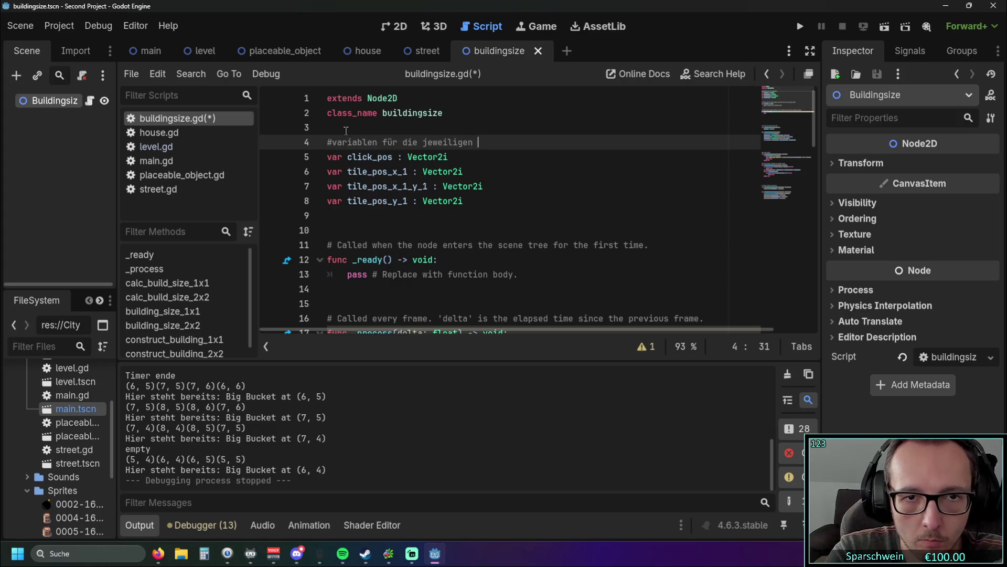
type("tiles")
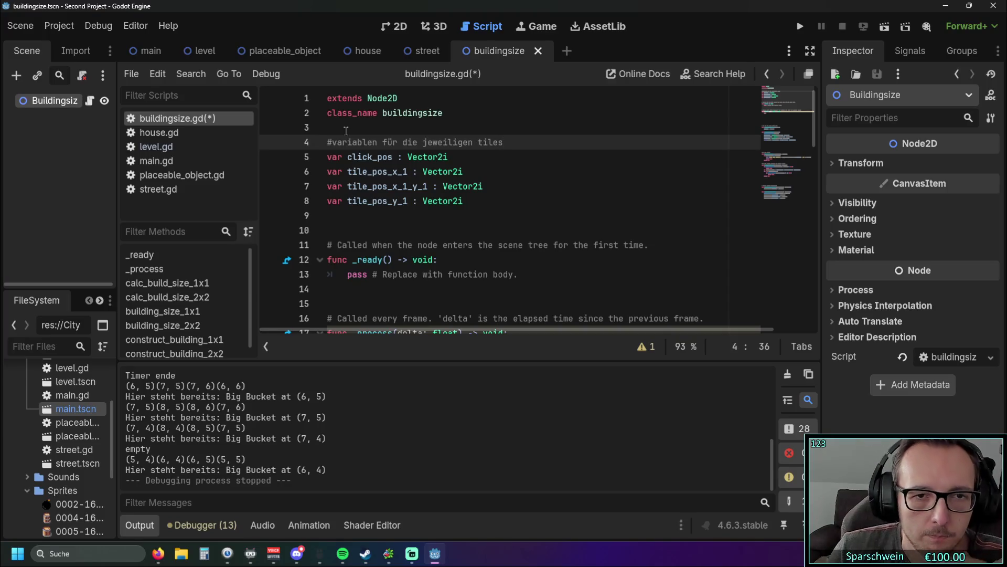
left_click(478, 200)
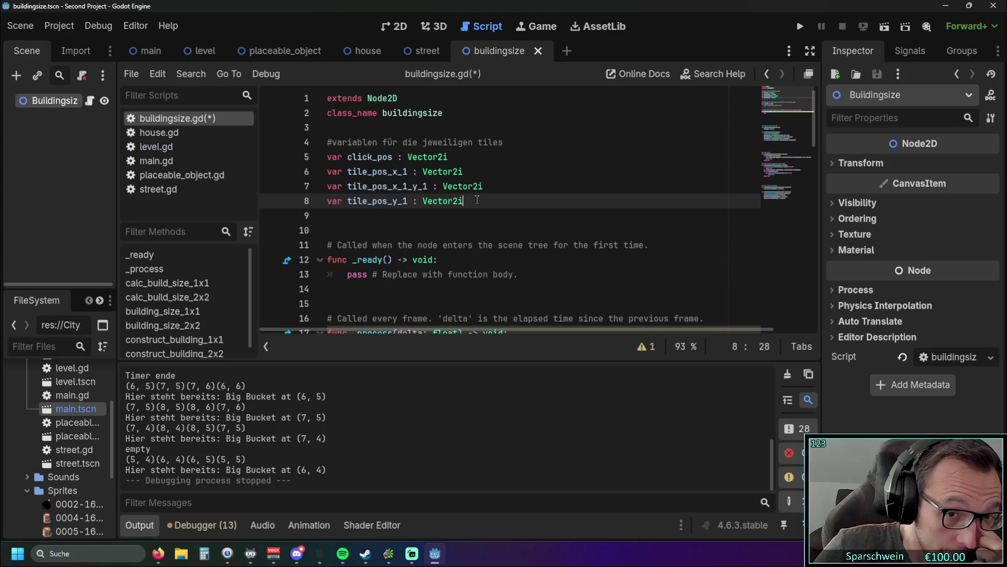
key("Return")
Delete the stray 'var' and paste a copy of the three tile_pos lines below tile_pos_y_1
type("var")
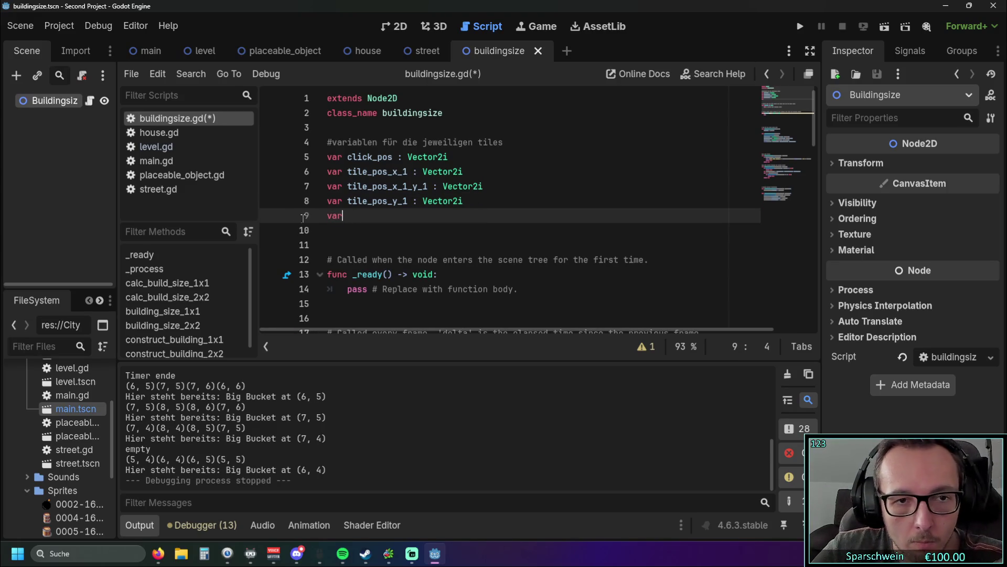
double_click(317, 218)
key("BackSpace")
key("BackSpace")
left_click(415, 239)
mouse_move(452, 219)
left_mouse_down()
mouse_move(367, 187)
mouse_move(292, 174)
left_mouse_up()
key("ctrl+c")
left_click(488, 199)
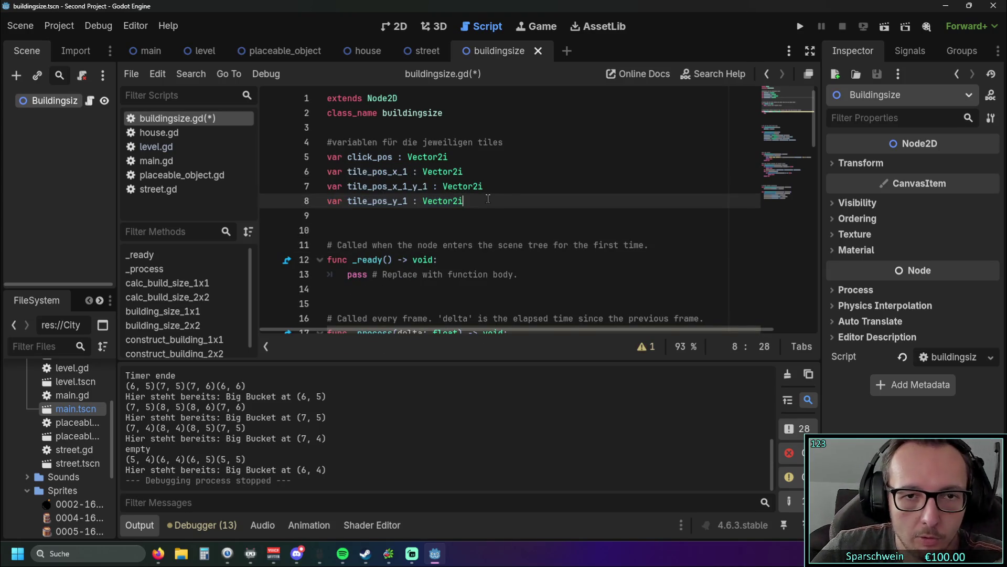
key("Return")
key("ctrl+v")
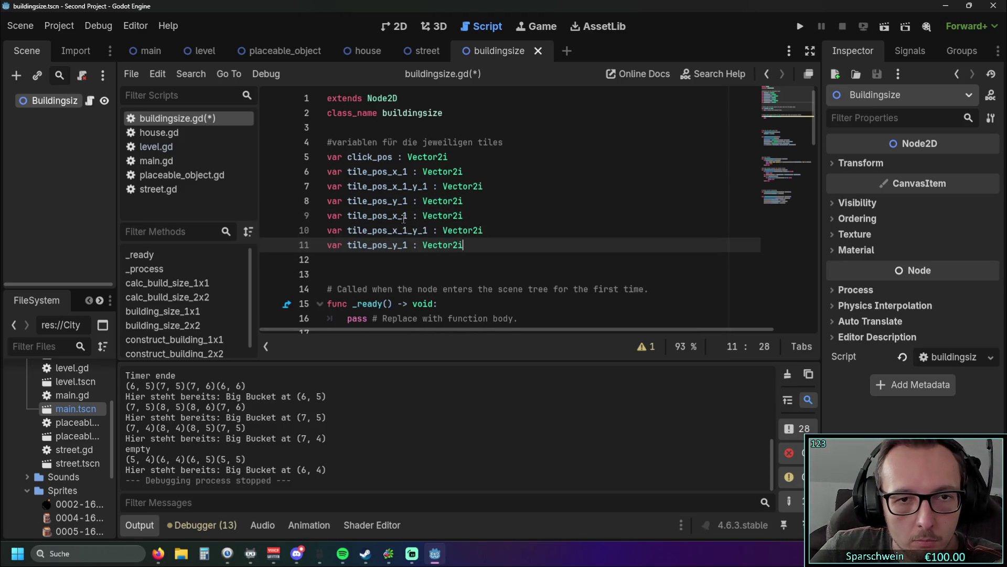
Rename the pasted copies to tile_pos_x_2, tile_pos_x_2_y_2 and tile_pos_y_2
left_click(409, 215)
key("BackSpace")
type("2")
left_click(406, 229)
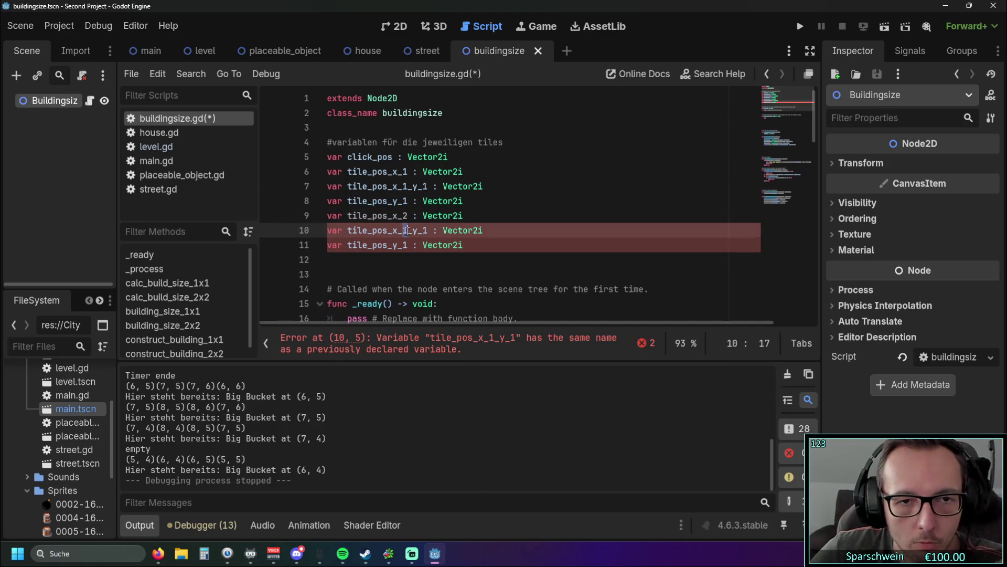
left_click(405, 245)
key("BackSpace")
type("2")
key("Up")
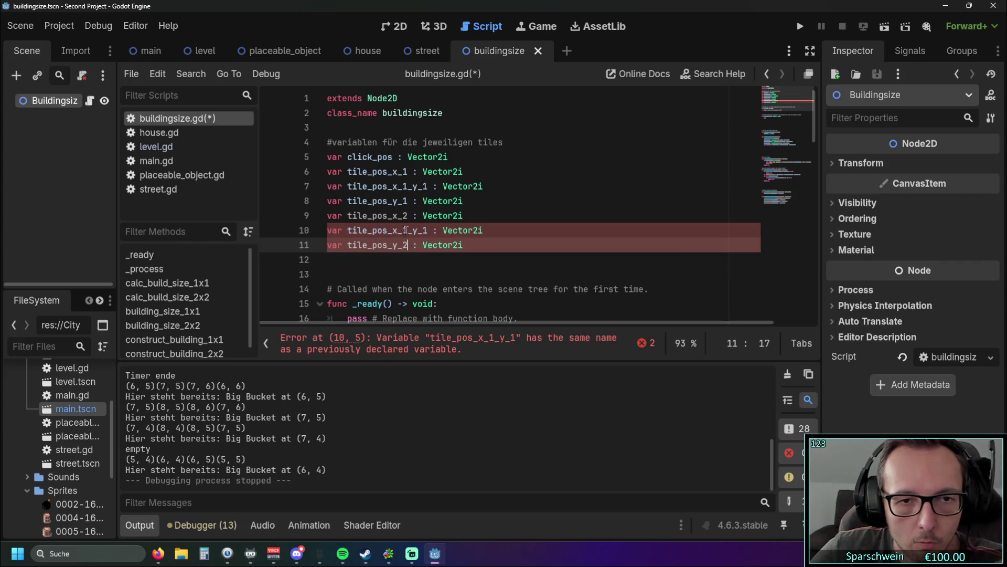
key("BackSpace")
type("2")
left_click(427, 229)
key("BackSpace")
type("2")
left_click(506, 260)
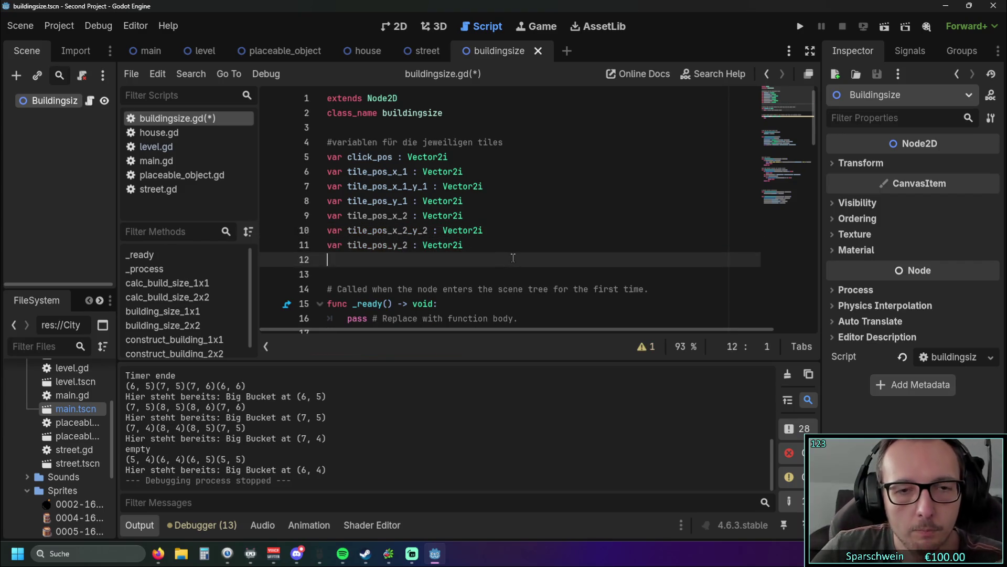
Duplicate tile_pos_x_2_y_2 twice and rename the copies to tile_pos_x_1_y_2 and tile_pos_x_2_y_1
left_click(473, 203)
mouse_move(482, 233)
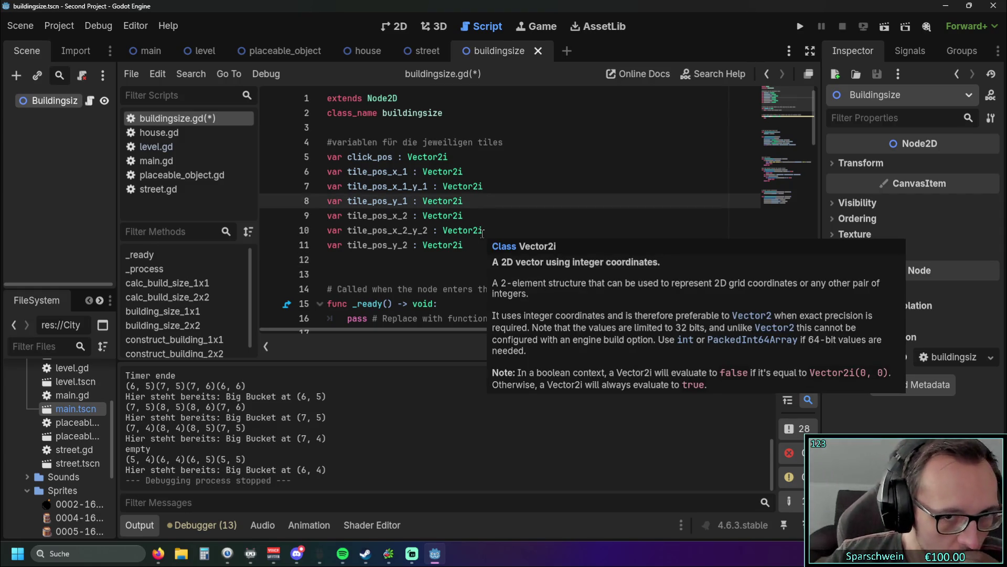
triple_click(482, 233)
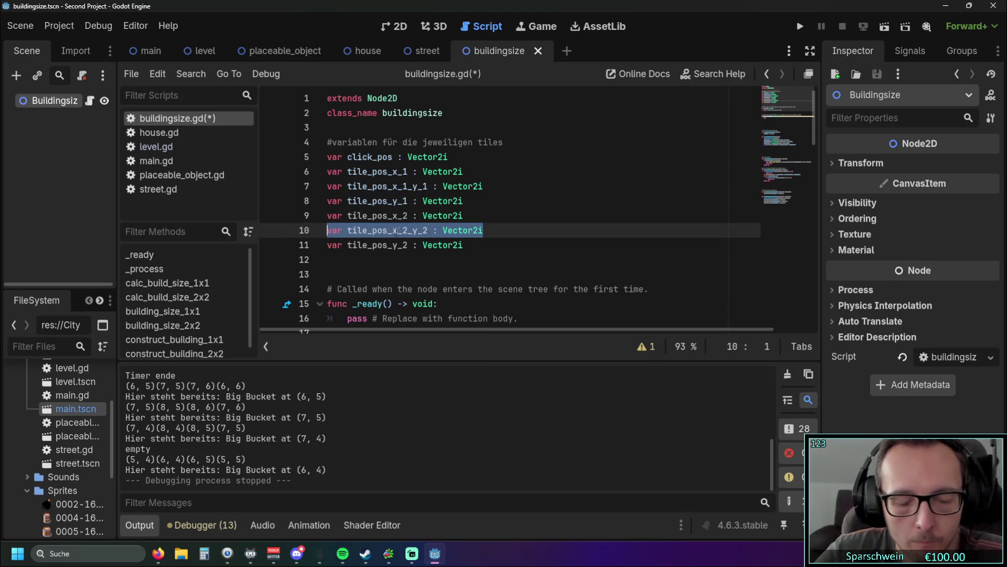
left_click(475, 216)
key("Down")
key("End")
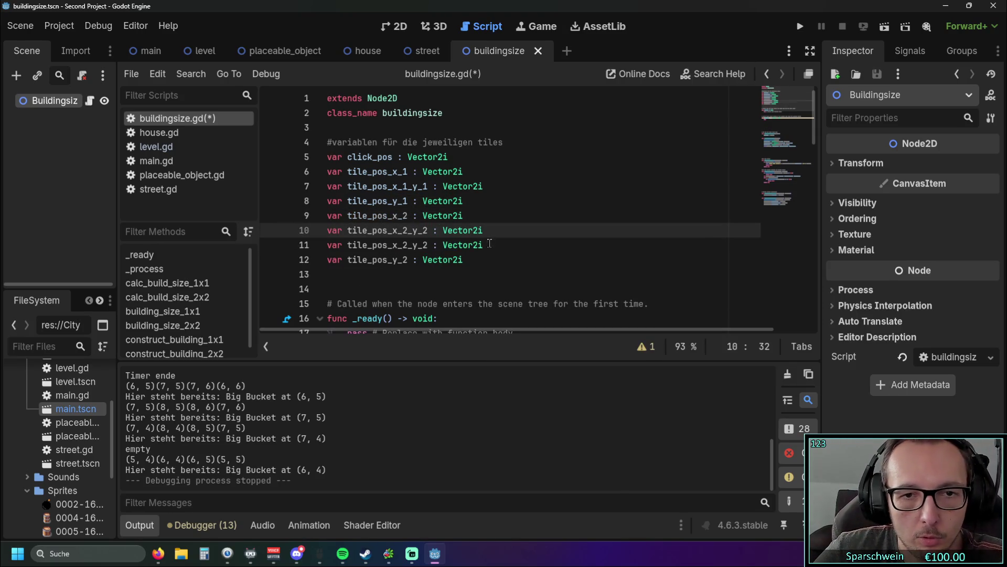
key("ctrl+shift+d")
key("ctrl+shift+d")
left_click(407, 230)
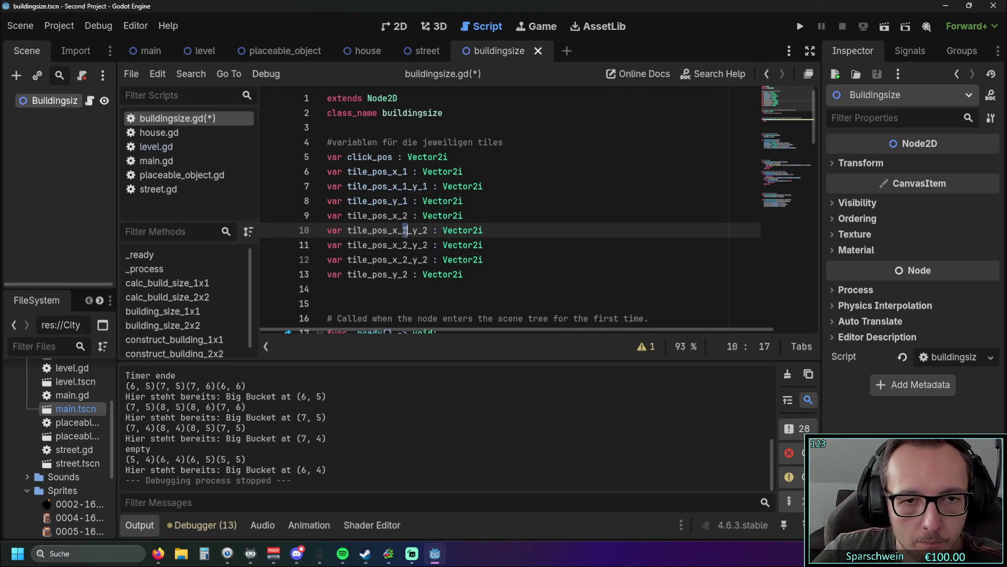
key("Delete")
type("1")
left_click(424, 260)
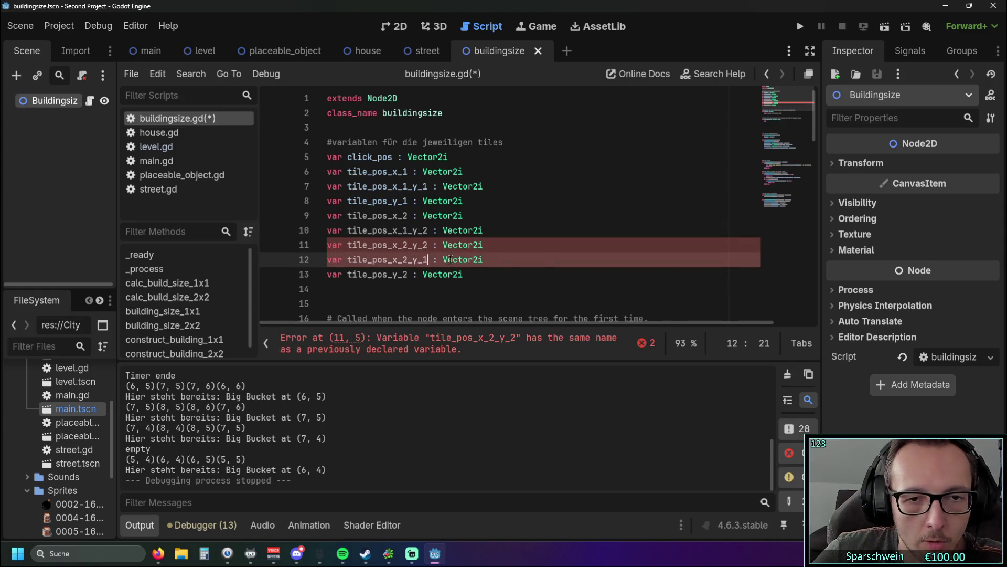
key("BackSpace")
type("1")
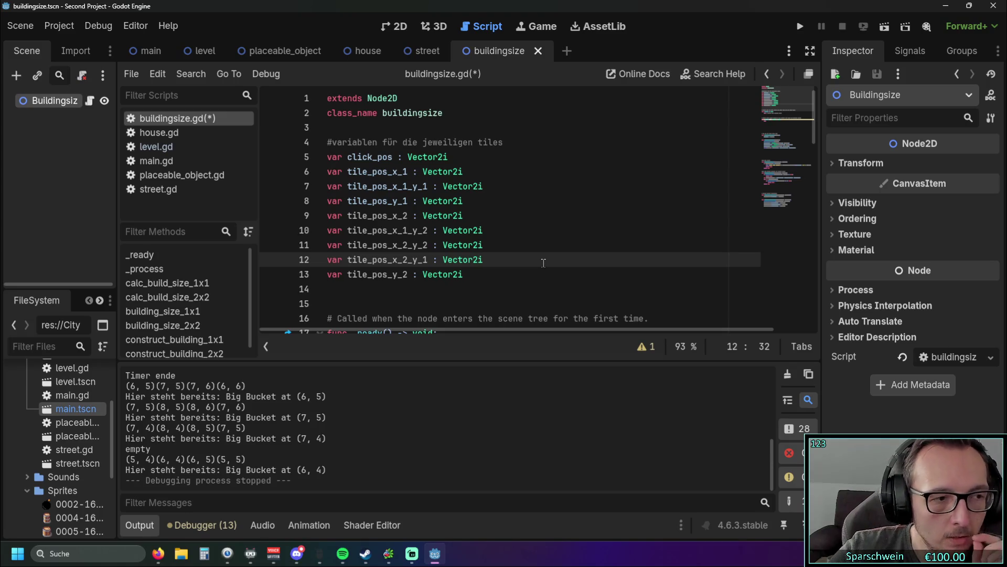
Insert blank lines after tile_pos_y_1 and after tile_pos_y_2 to separate the two variable groups
scroll(477, 228, "down", 10)
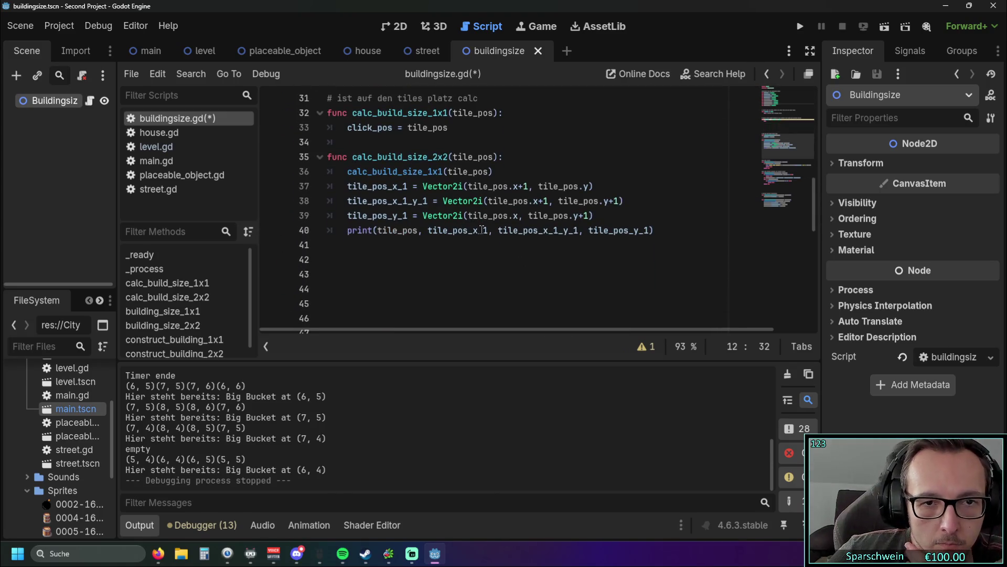
scroll(481, 229, "up", 9)
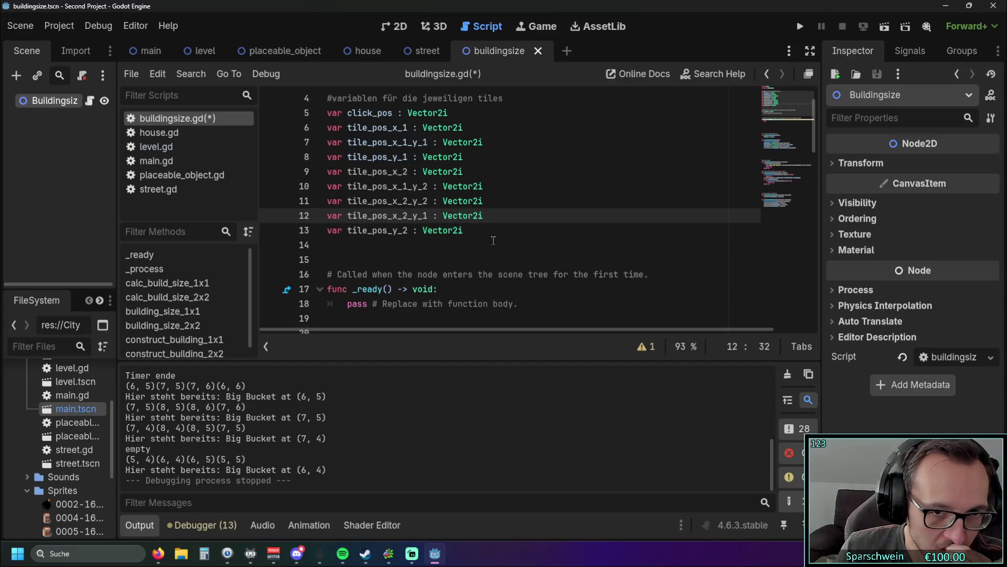
left_click(492, 168)
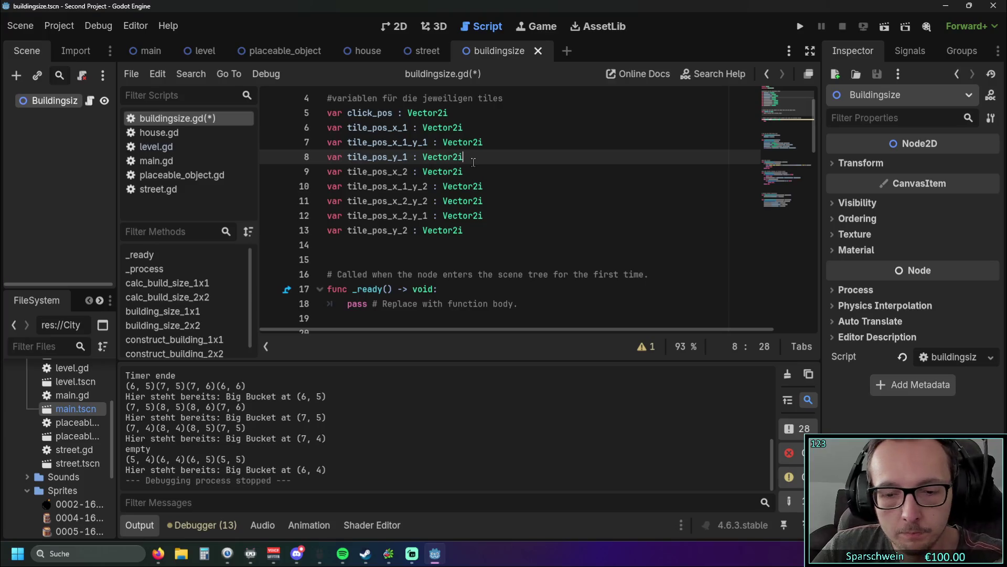
key("ctrl+shift+Return")
left_click(483, 245)
key("Return")
left_click_drag(463, 245, 448, 245)
left_click(327, 187, "shift")
scroll(419, 209, "up", 2)
left_click(529, 145)
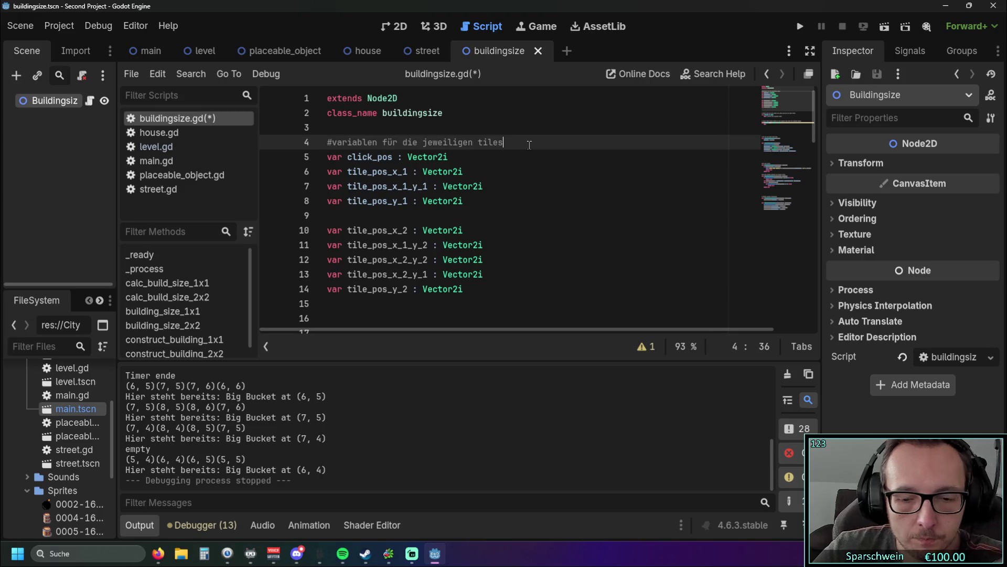
Label the first two variable groups #1 and #2, and add a #3 comment below them
key("Return")
type("#1")
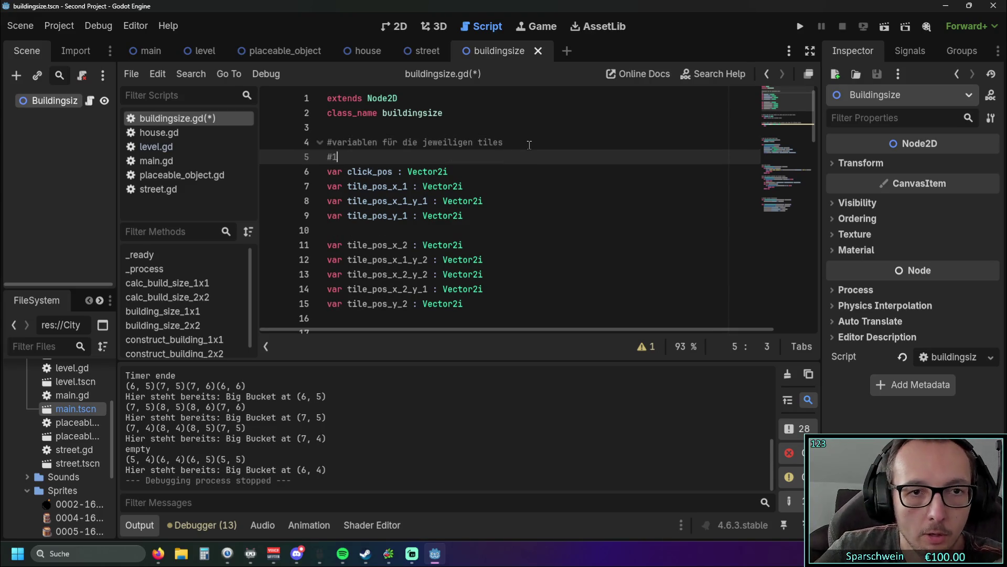
left_click(365, 226)
type("#21")
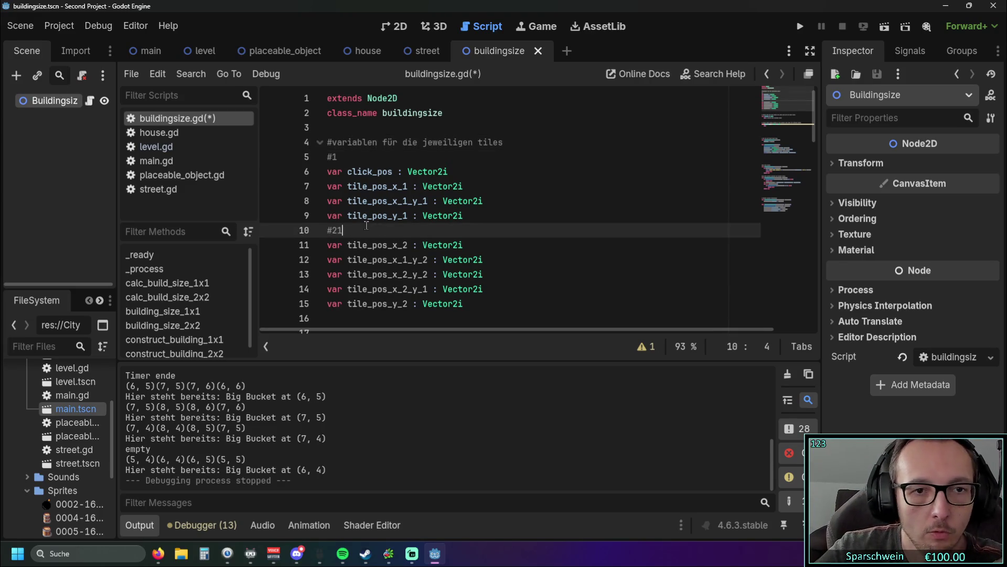
key("BackSpace")
scroll(366, 226, "down", 3)
left_click(344, 188)
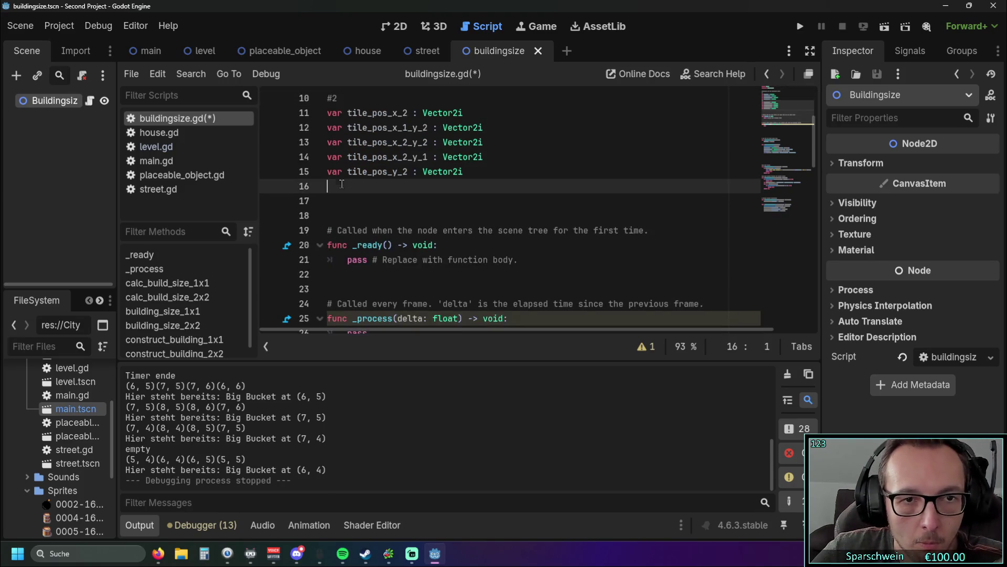
type("#3")
scroll(446, 200, "up", 3)
Paste the #2 variables under #3 and rename the first and last to tile_pos_x_3 and tile_pos_y_3
left_click_drag(475, 215, 300, 161)
key("ctrl+c")
left_click(326, 245)
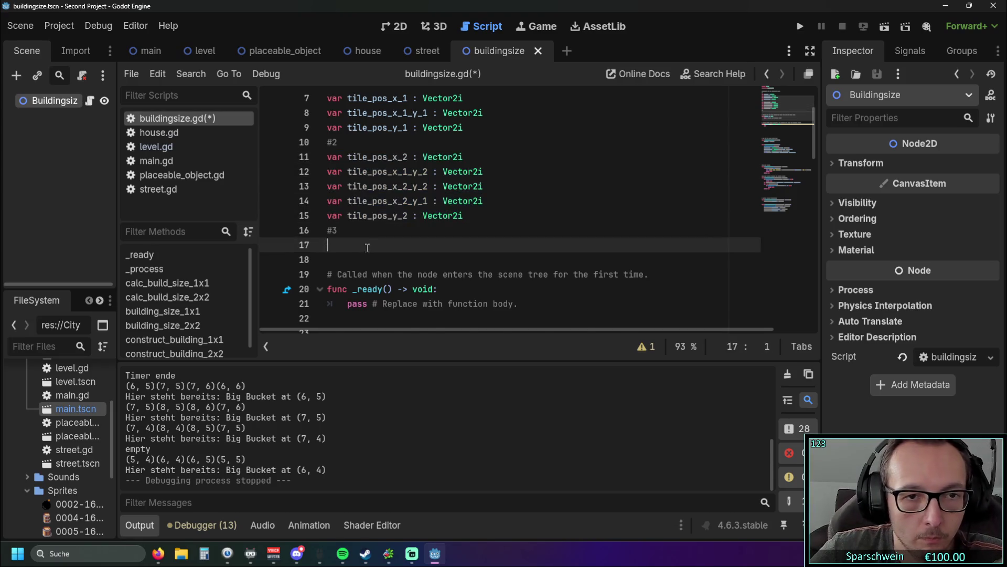
key("ctrl+v")
scroll(367, 236, "down", 1)
left_click(409, 201)
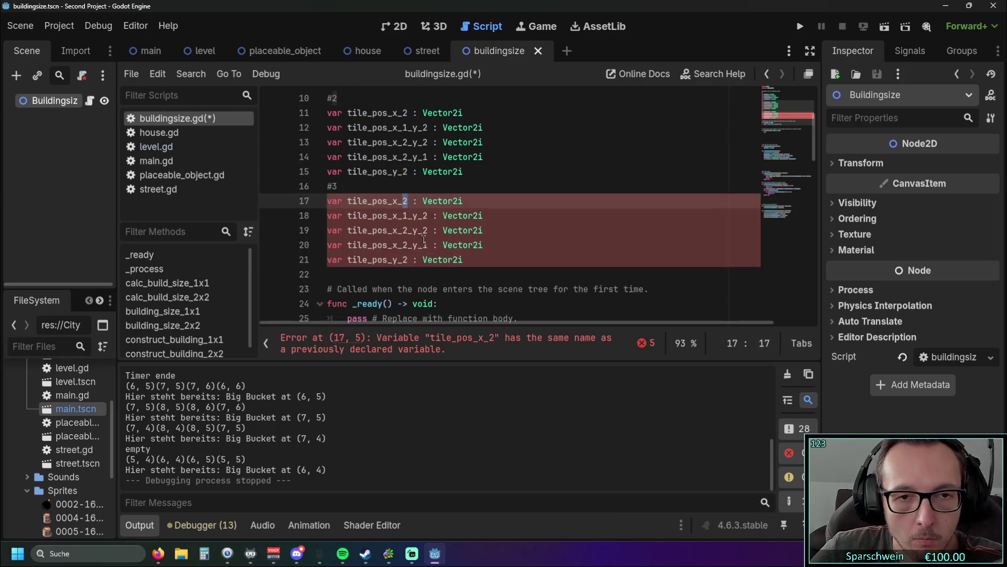
key("BackSpace")
type("3")
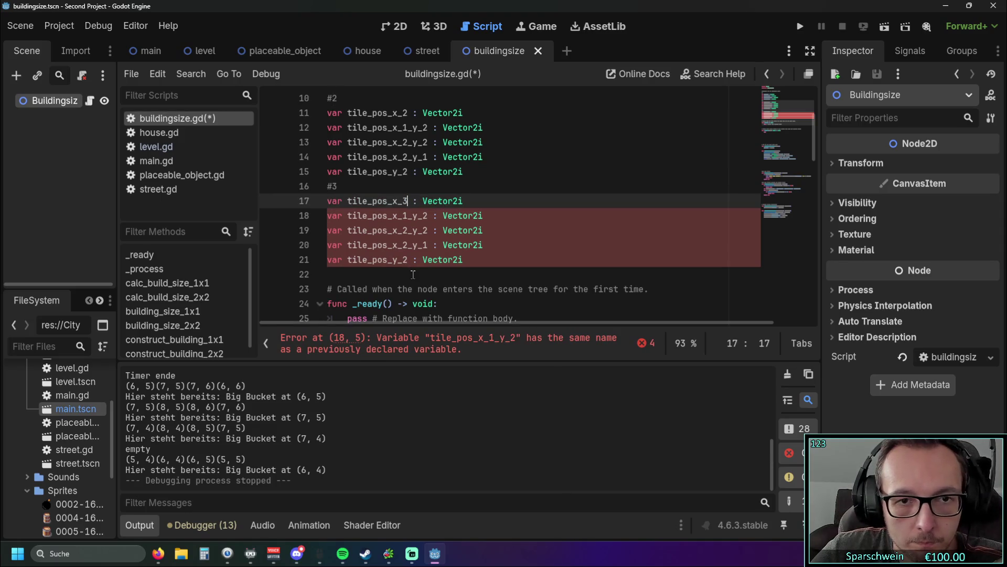
left_click(405, 259)
key("BackSpace")
type("3")
Rename the other pasted variables to tile_pos_x_3_y_3, tile_pos_x_1_y_3 and tile_pos_x_3_y_1
left_click(409, 230)
key("BackSpace")
type("3")
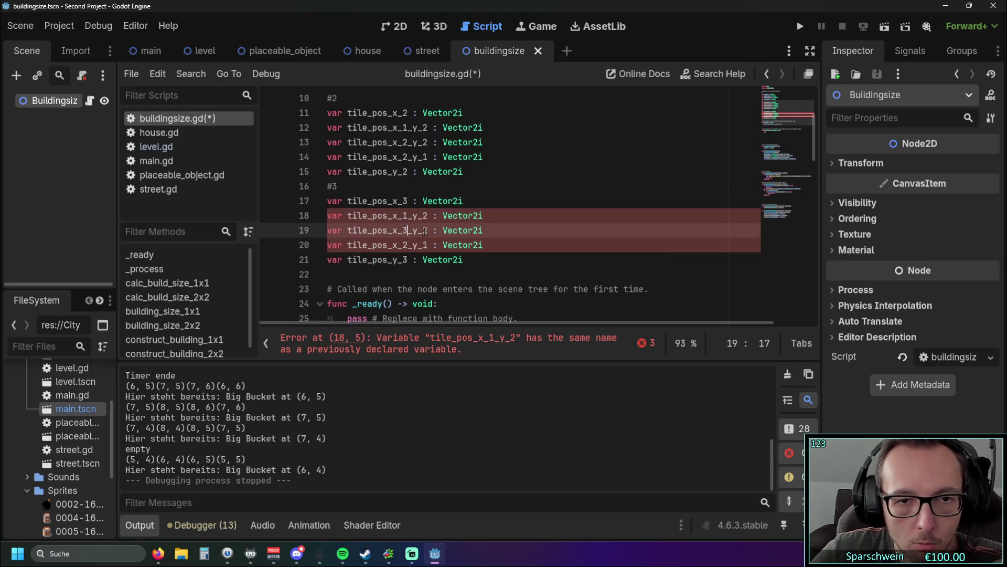
left_click(428, 230)
key("BackSpace")
type("3")
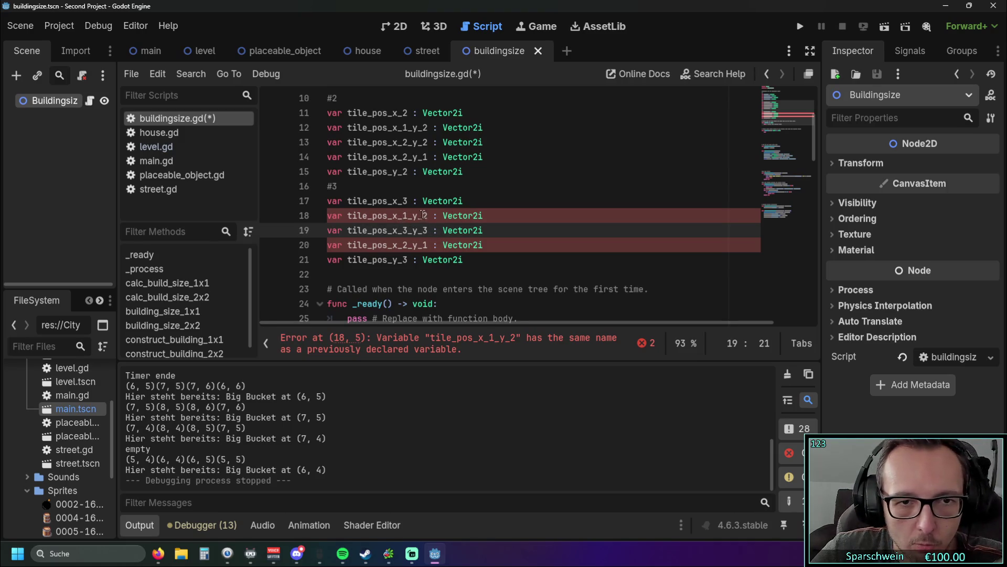
left_click(426, 215)
key("BackSpace")
type("3")
left_click(504, 215)
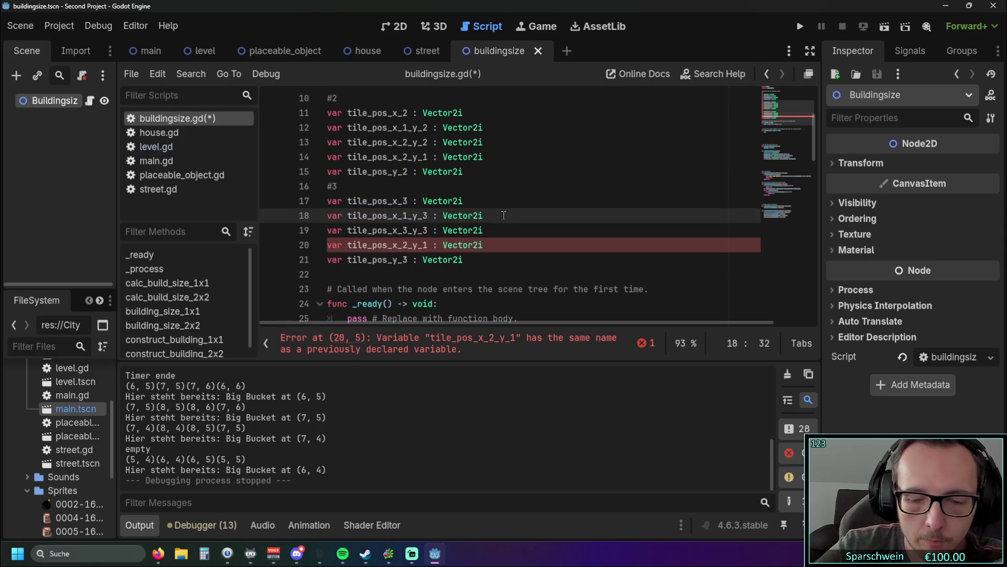
left_click(412, 245)
key("BackSpace")
type("3")
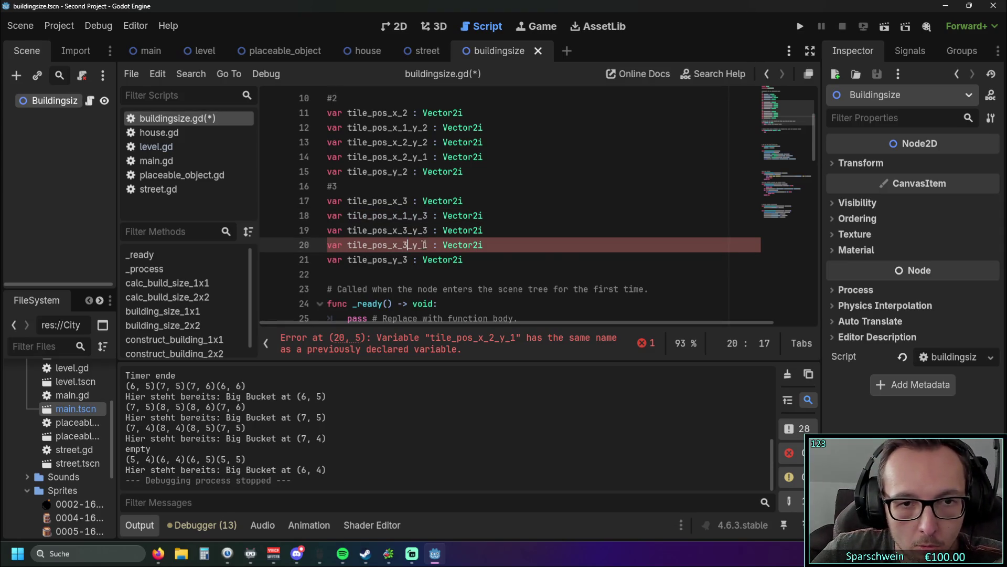
left_click(558, 245)
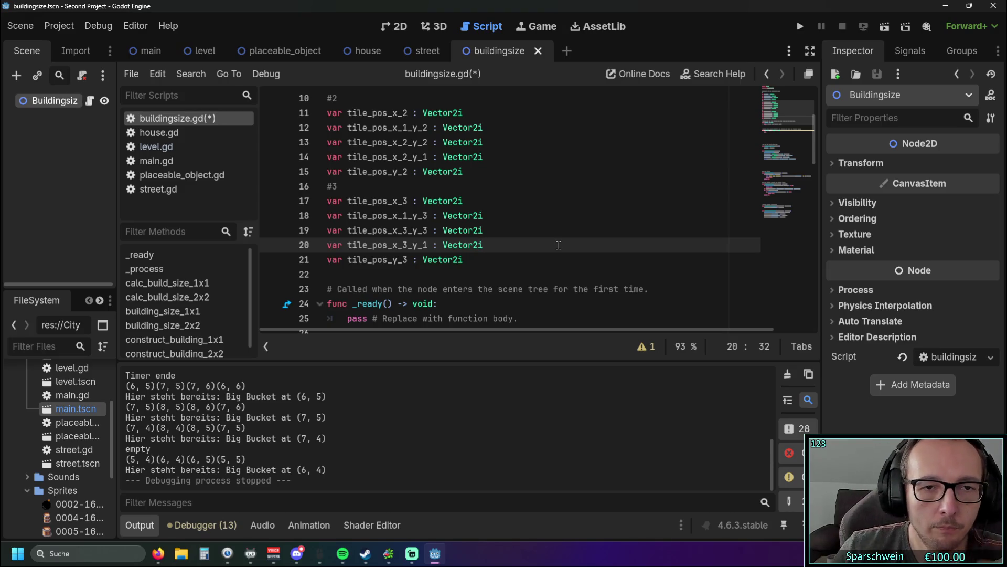
Add a tile_pos_x_2_y_3 Vector2i declaration below tile_pos_x_1_y_3
left_click(518, 215)
key("Return")
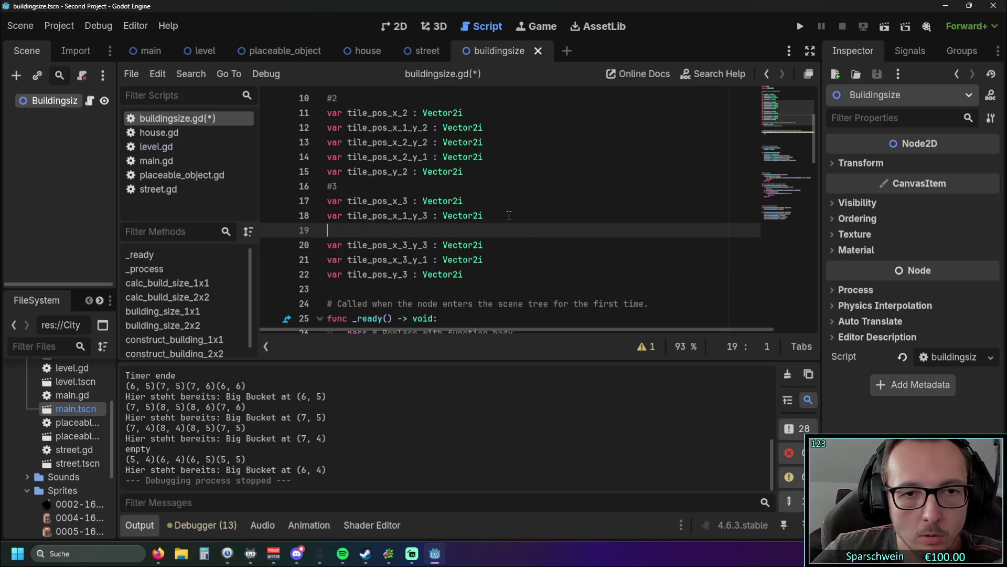
left_click_drag(502, 215, 344, 216)
key("ctrl+c")
left_click(369, 231)
type("var")
key("ctrl+v")
left_click(408, 230)
key("BackSpace")
type("2")
Duplicate tile_pos_x_3_y_1 and rename the copy to tile_pos_x_3_y_2
left_click_drag(483, 259, 288, 269)
key("ctrl+shift+d")
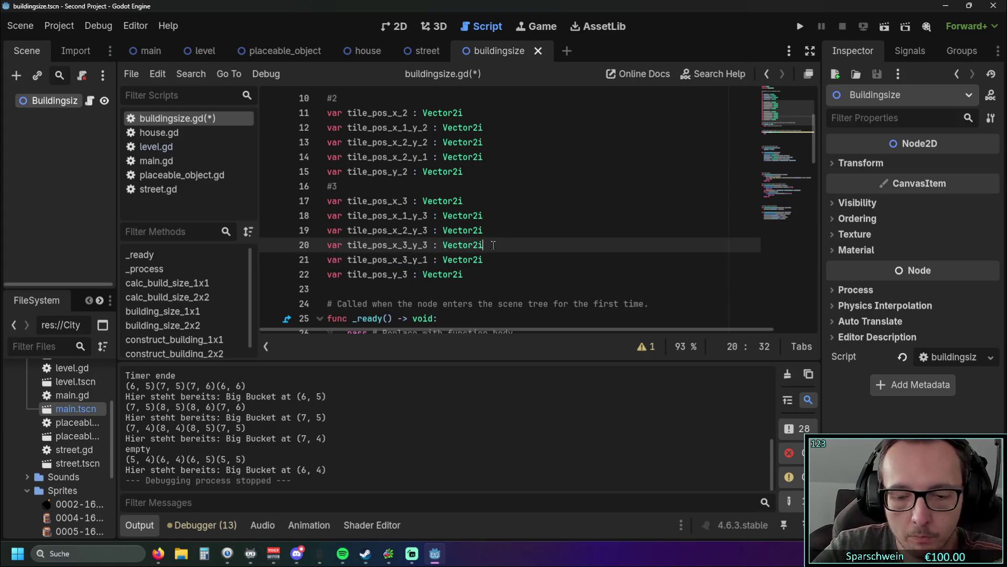
left_click(427, 259)
key("BackSpace")
type("2")
left_click(553, 265)
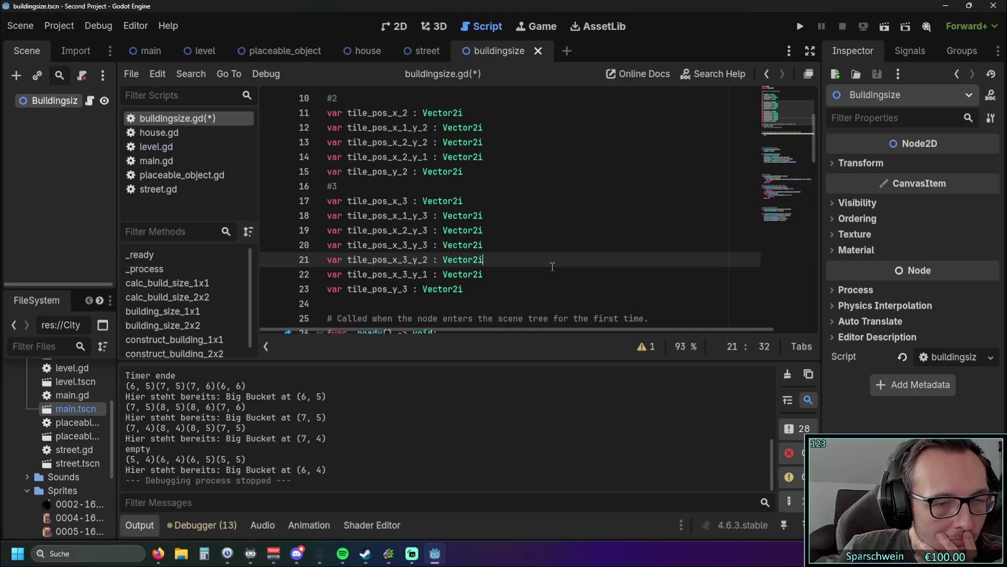
Copy the whole #3 variable block and paste a duplicate below it
scroll(536, 270, "down", 1)
left_click(465, 244)
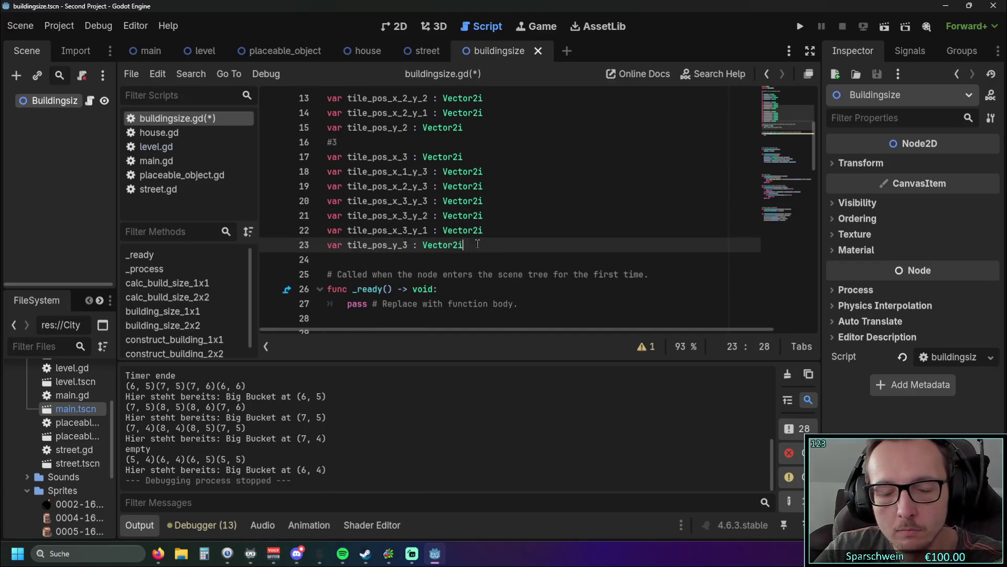
key("Return")
key("Return")
key("Return")
left_click(464, 244)
mouse_move(464, 244)
left_mouse_down()
mouse_move(326, 156)
mouse_move(326, 141)
left_mouse_up()
key("ctrl+c")
left_click(371, 259)
key("ctrl+v")
left_click(340, 208)
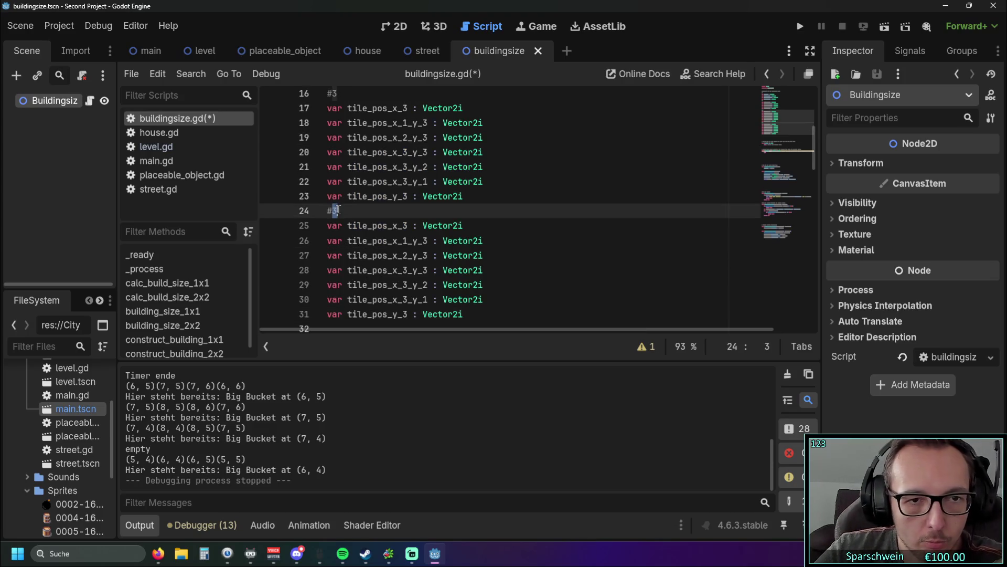
Relabel the pasted block #4 and rename tile_pos_x_3 and tile_pos_y_3 to tile_pos_x_4 and tile_pos_y_4
key("BackSpace")
type("4")
scroll(420, 214, "down", 1)
left_click(409, 186)
key("BackSpace")
type("4")
left_click(410, 275)
key("BackSpace")
type("4")
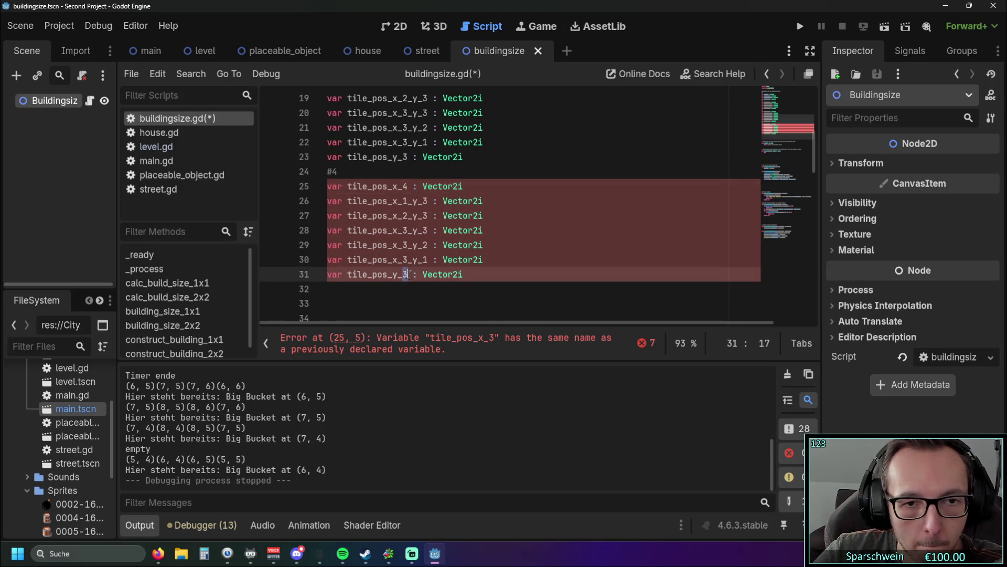
Rename tile_pos_x_1_y_3 and tile_pos_x_2_y_3 to tile_pos_x_1_y_4 and tile_pos_x_2_y_4
left_click(406, 200)
left_click(428, 201)
key("BackSpace")
type("4")
left_click(424, 215)
type("4")
left_click(425, 230)
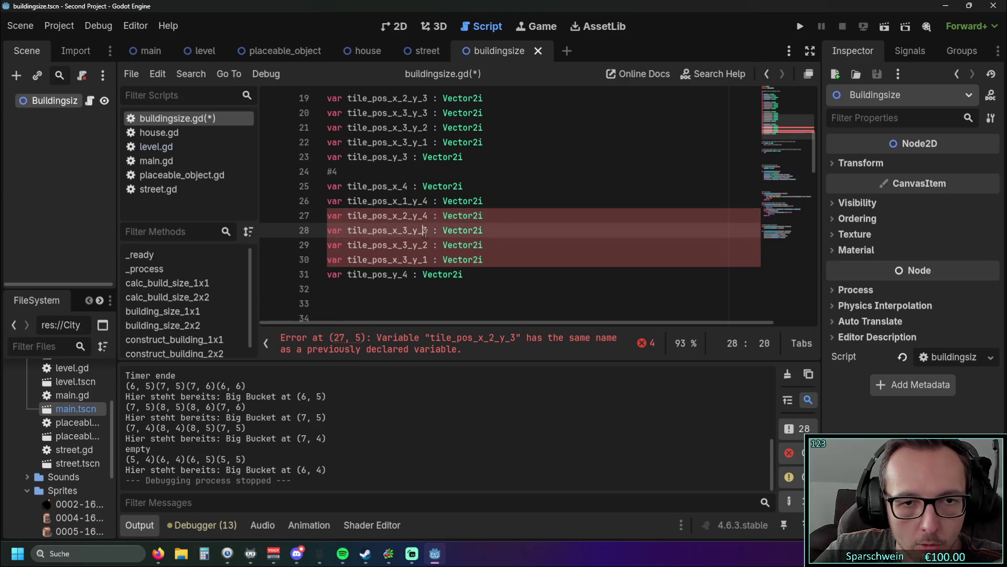
Rename tile_pos_x_3_y_3, x_3_y_2 and x_3_y_1 to tile_pos_x_4_y_4, x_4_y_2 and x_4_y_1
left_click(410, 230)
key("BackSpace")
type("4")
left_click(428, 230)
key("BackSpace")
type("4")
left_click(412, 244)
key("BackSpace")
type("4")
left_click(412, 259)
key("BackSpace")
type("4")
left_click(487, 244)
Add a tile_pos_x_4_y_3 variable by copying the tile_pos_x_4_y_2 declaration
key("shift+Home")
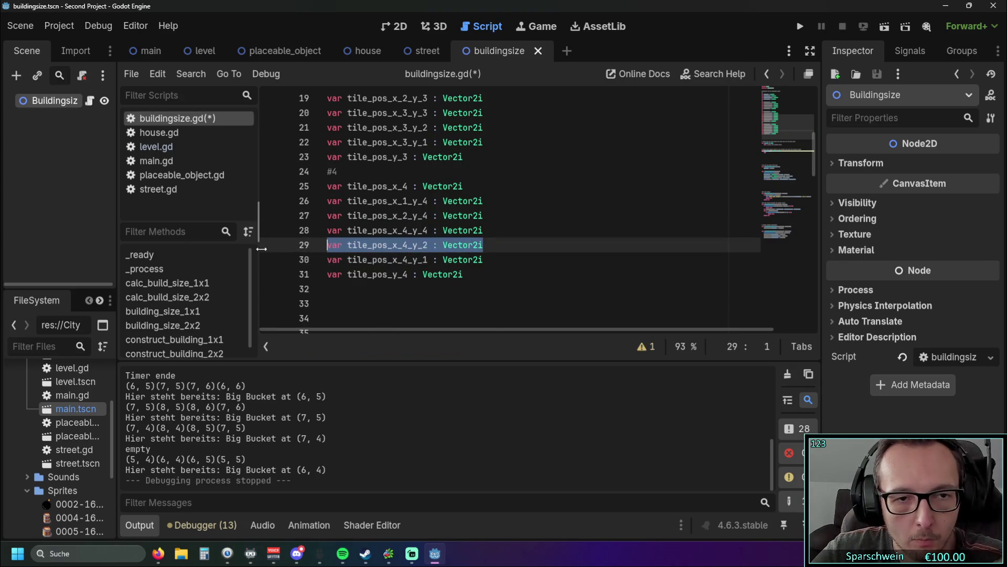
key("Left")
key("Return")
key("Up")
key("ctrl+v")
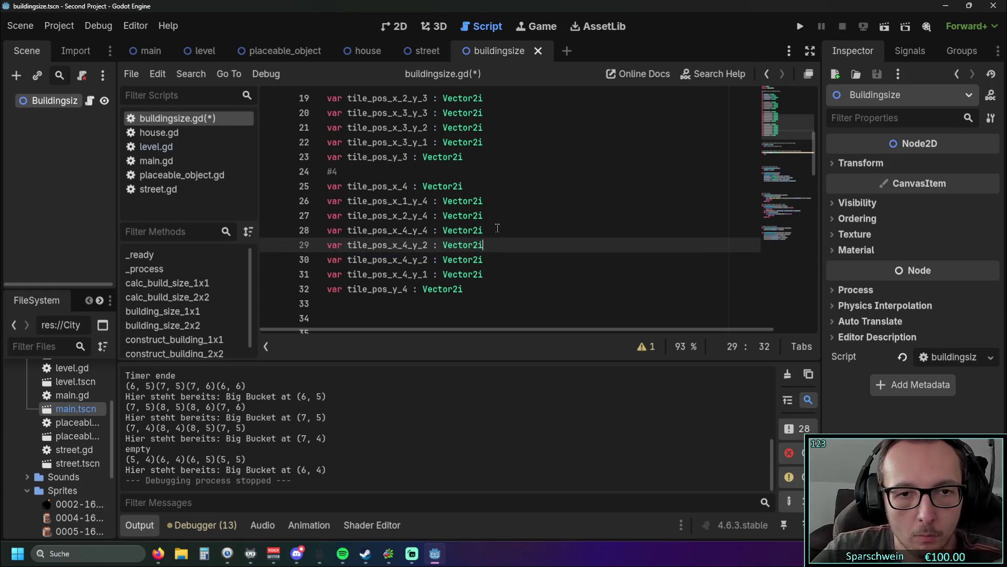
left_click(491, 216)
left_click(426, 244)
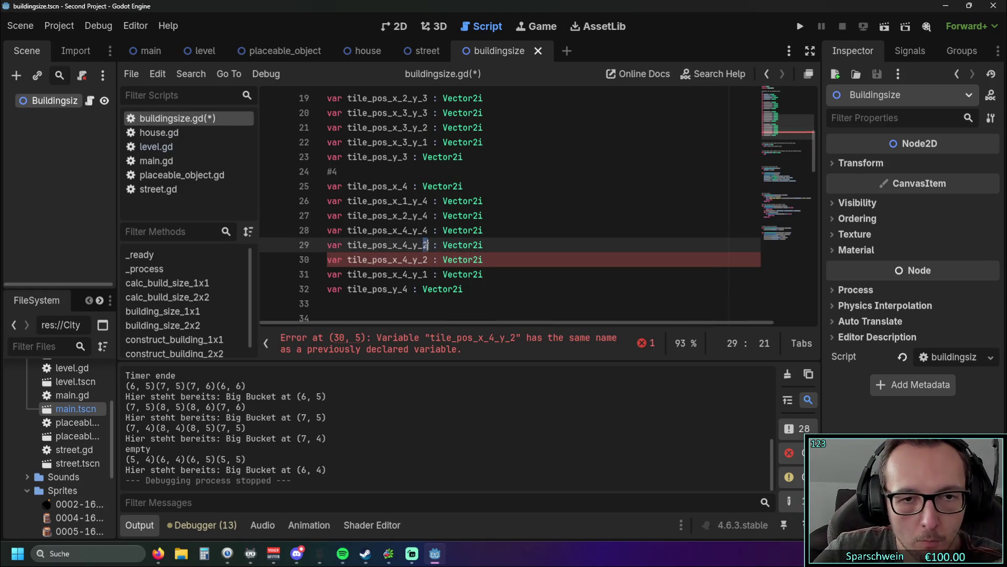
type("3")
Add a tile_pos_x_3_y_4 variable by duplicating the tile_pos_x_2_y_4 declaration
left_click_drag(491, 216, 328, 216)
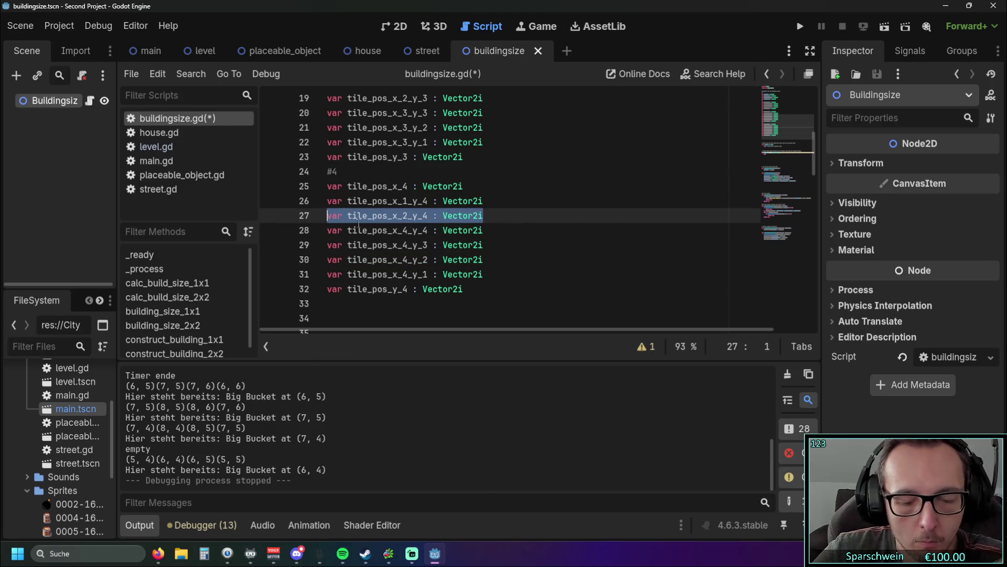
key("ctrl+c")
key("End")
key("Return")
key("ctrl+v")
left_click_drag(410, 230, 403, 230)
type("3")
key("End")
Copy the whole #4 block with its comment and paste it below
scroll(513, 204, "down", 1)
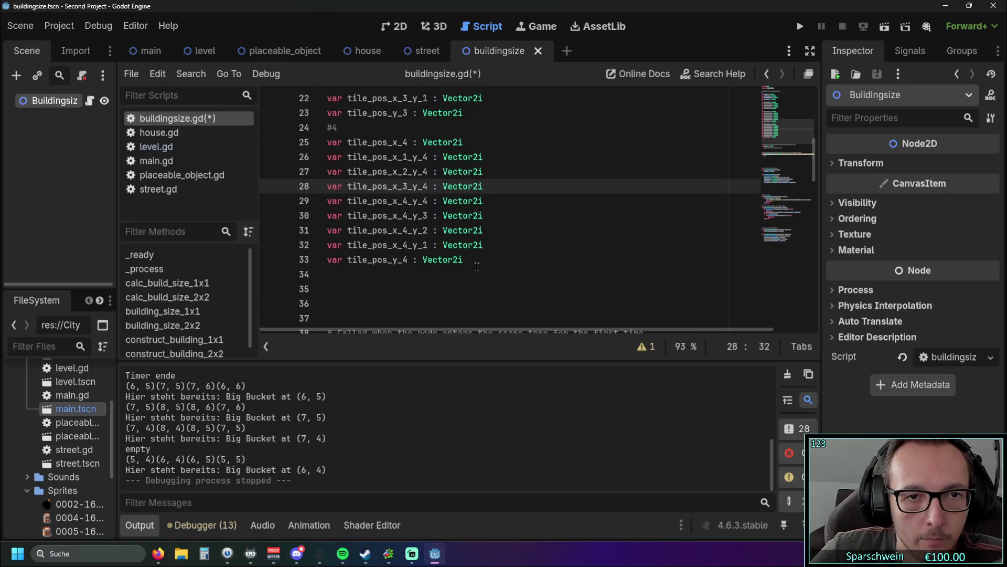
left_click_drag(478, 262, 338, 171)
left_click(320, 132, "shift")
key("ctrl+c")
left_click(392, 275)
key("ctrl+v")
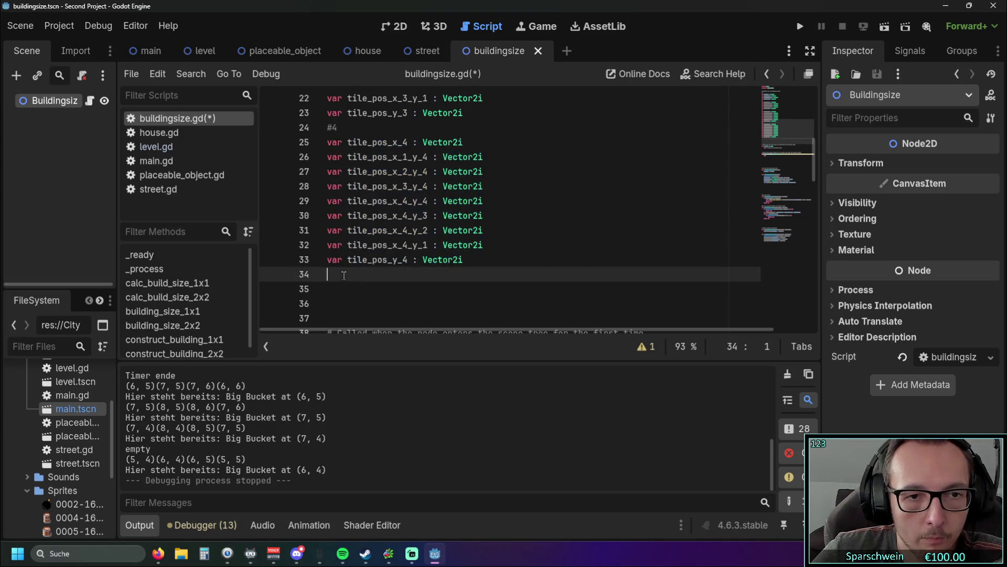
Change the pasted block's comment to #5
left_click(460, 187)
key("BackSpace")
type("6")
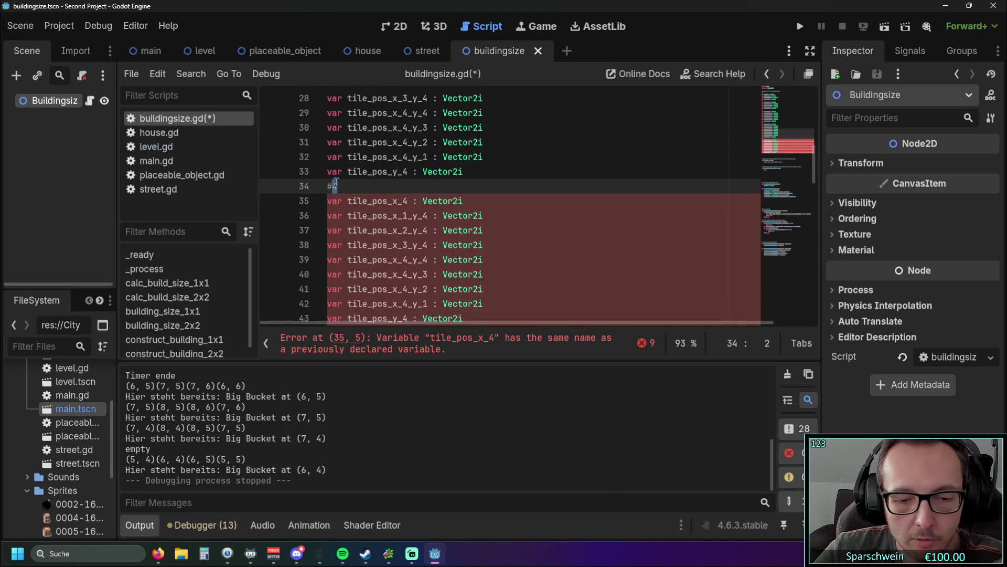
scroll(461, 187, "down", 1)
left_click(479, 157)
key("Up")
key("BackSpace")
type("5")
Replace the 4 digits with 5 throughout the block's tile_pos variable names
left_click_drag(402, 157, 410, 157)
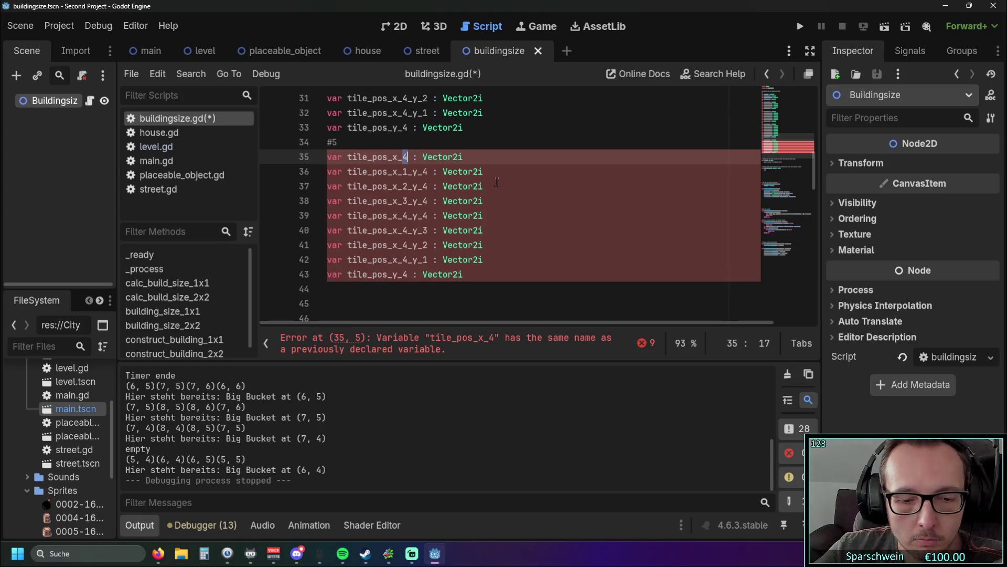
type("5")
type("5")
mouse_move(402, 274)
left_mouse_down()
mouse_move(408, 215)
mouse_move(428, 216)
left_mouse_up()
type("55555")
left_click(424, 201)
key("shift+Right")
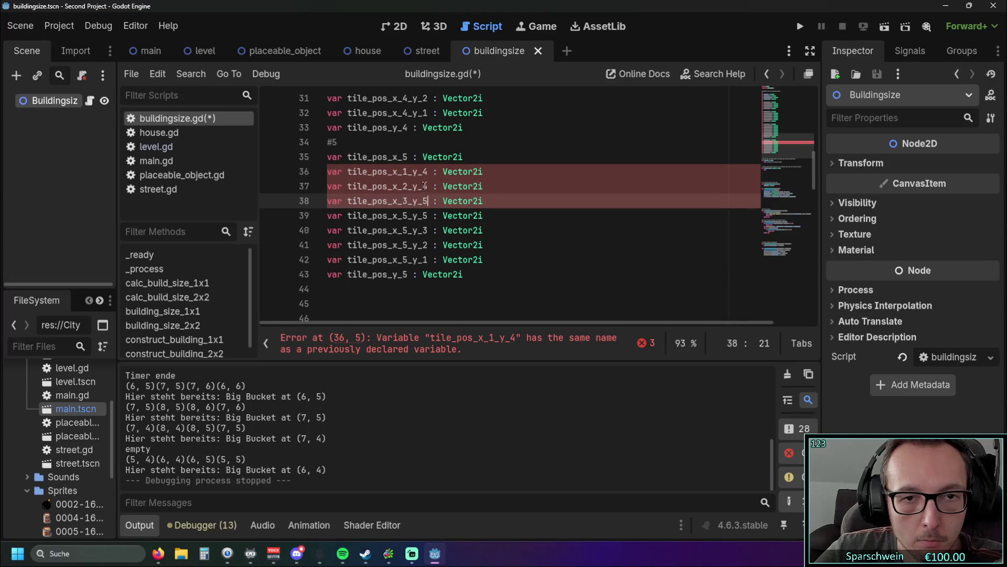
type("5")
key("Up")
key("BackSpace")
type("5")
key("Up")
key("BackSpace")
type("5")
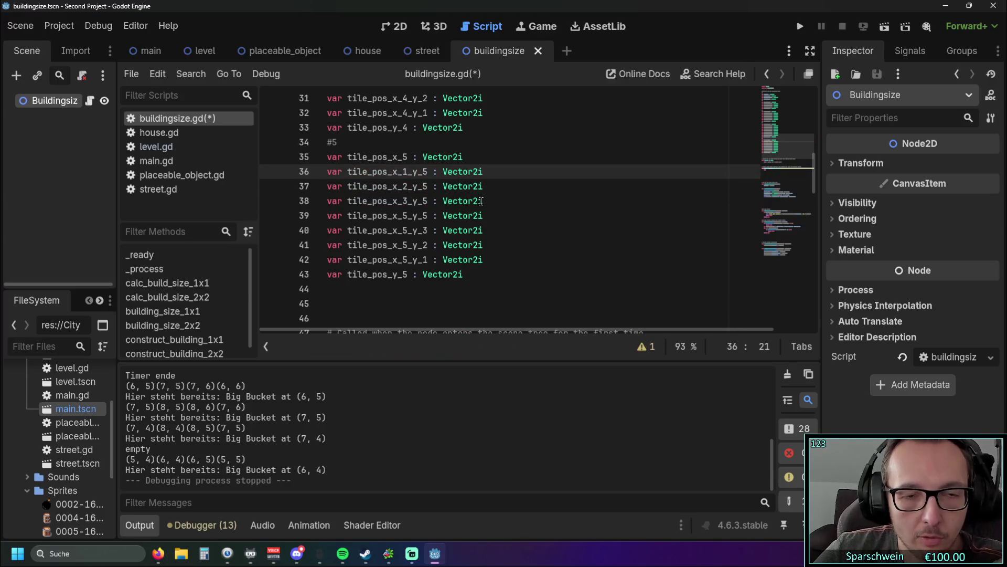
left_click(479, 205)
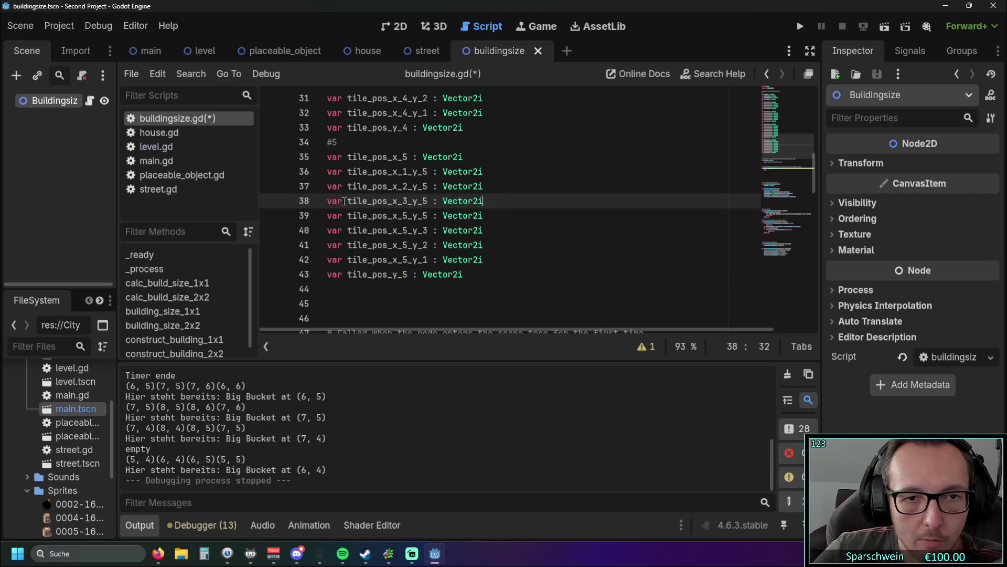
Add tile_pos_x_4_y_5 and tile_pos_x_5_y_4 by duplicating and editing existing lines
triple_click(374, 201)
left_click(493, 201)
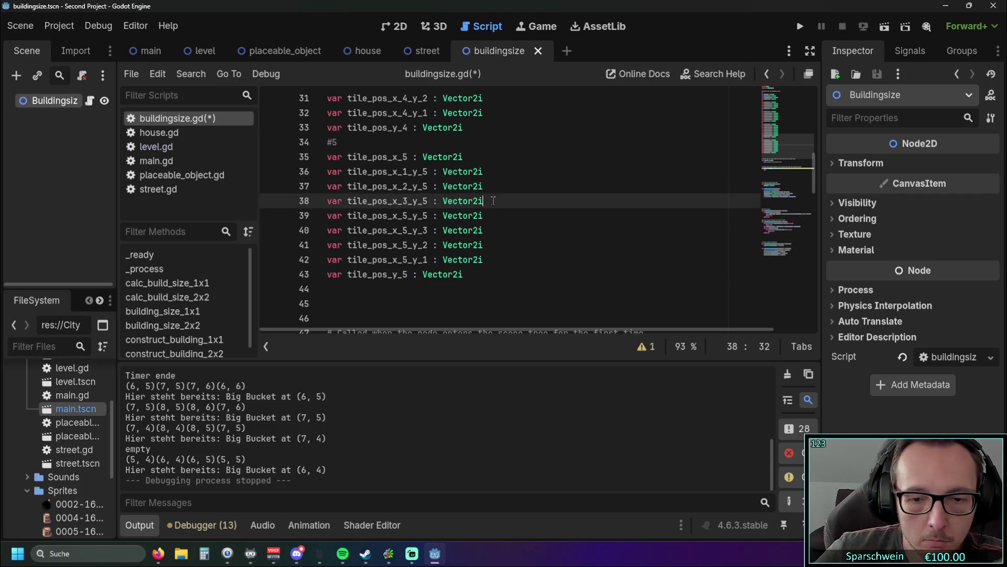
key("ctrl+shift+d")
left_click_drag(402, 216, 408, 216)
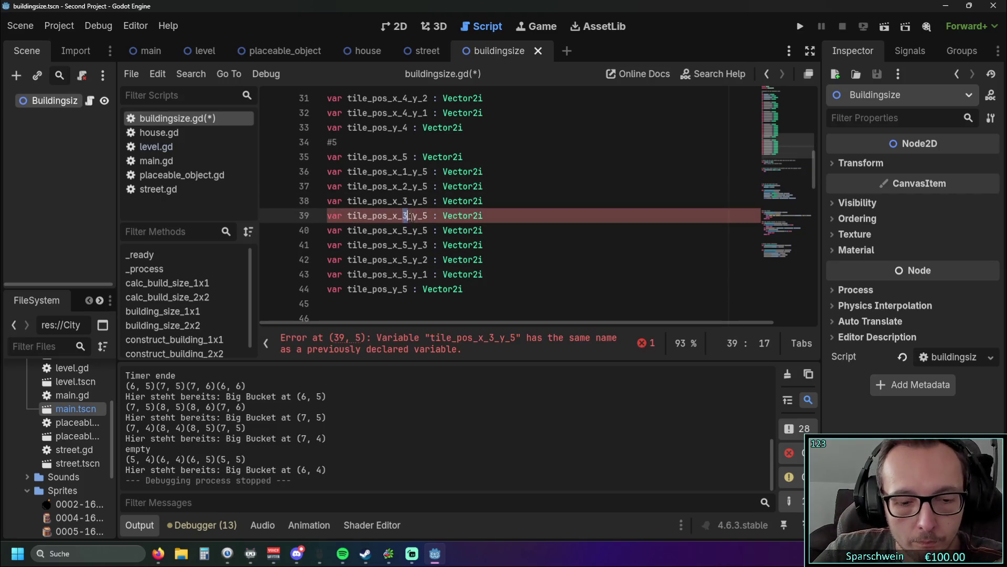
type("4")
left_click(305, 245)
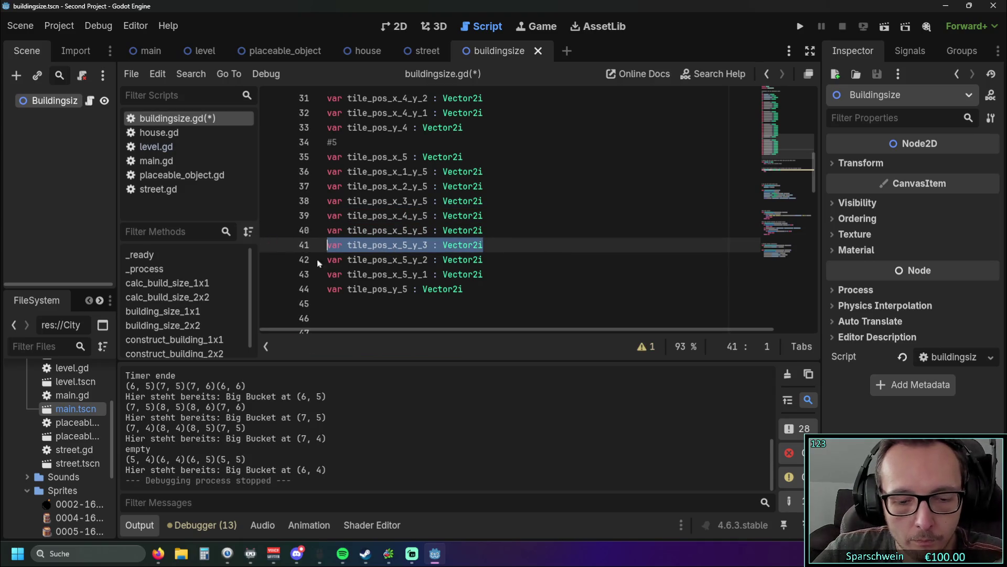
left_click(494, 245)
key("ctrl+shift+d")
left_click_drag(419, 245, 427, 245)
type("4")
left_click(493, 231)
Add a blank line after the #5 block, then copy and paste it below
scroll(505, 209, "down", 1)
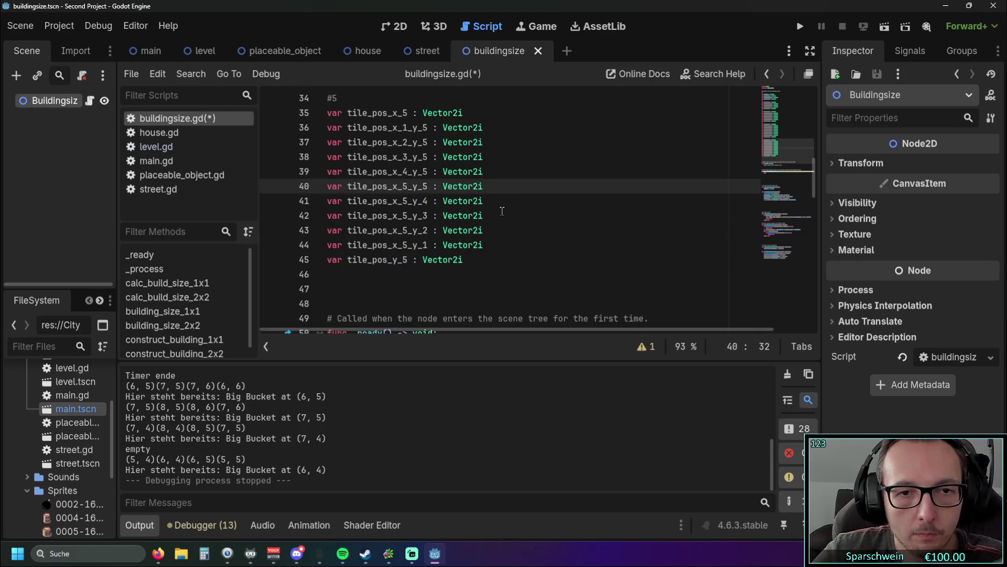
left_click(478, 258)
key("Return")
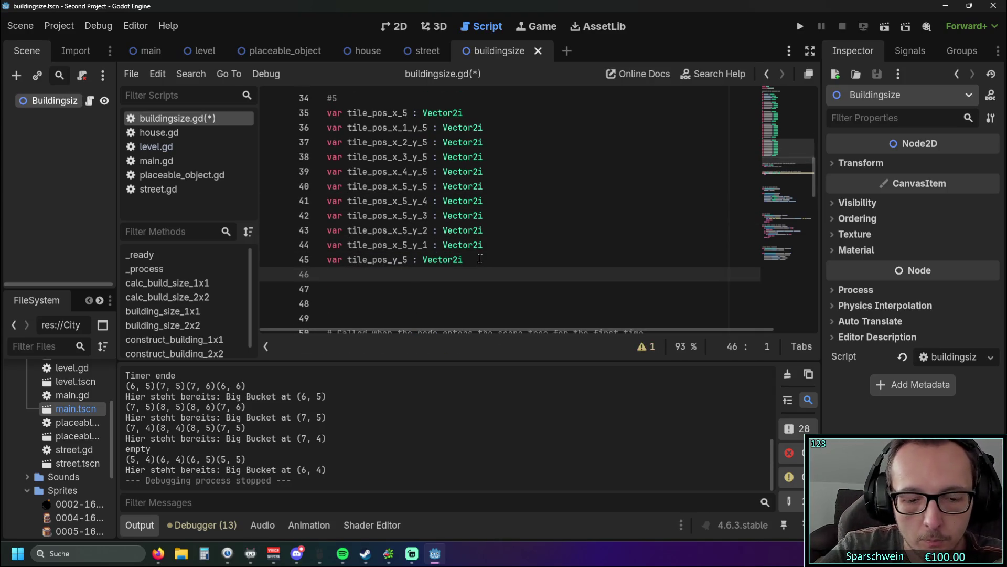
mouse_move(480, 258)
left_mouse_down()
mouse_move(367, 113)
mouse_move(326, 98)
left_mouse_up()
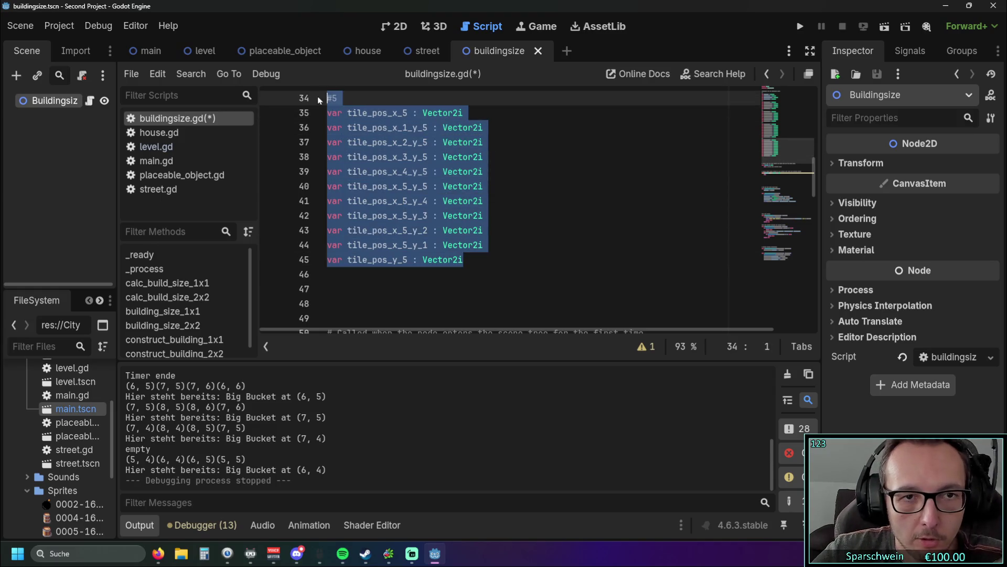
key("ctrl+c")
left_click(363, 273)
key("ctrl+v")
Change the block comment to #6 and the first variables' 5s to 6s, starting with tile_pos_x_6
left_click(349, 153)
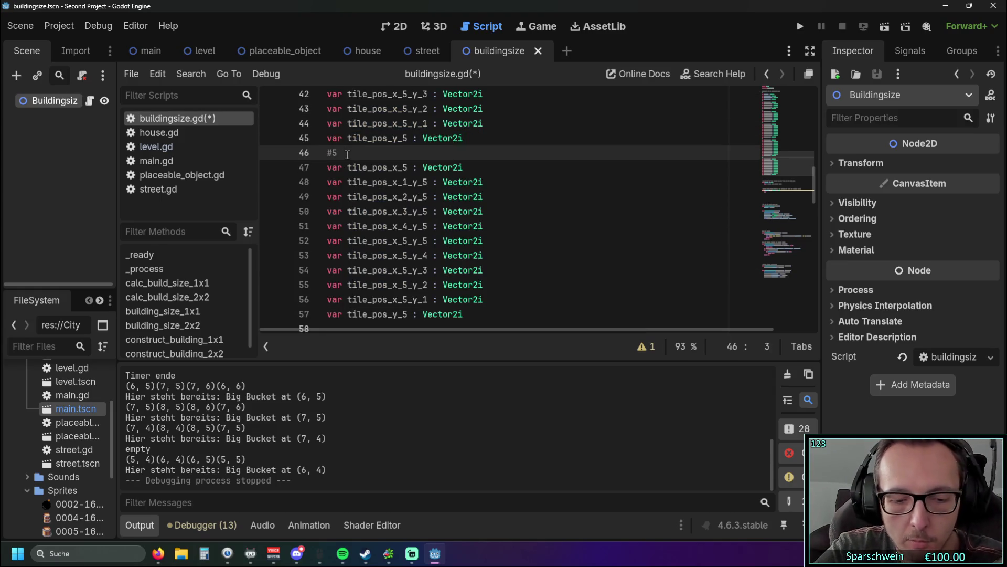
key("BackSpace")
type("6")
scroll(368, 158, "down", 1)
left_click(405, 128)
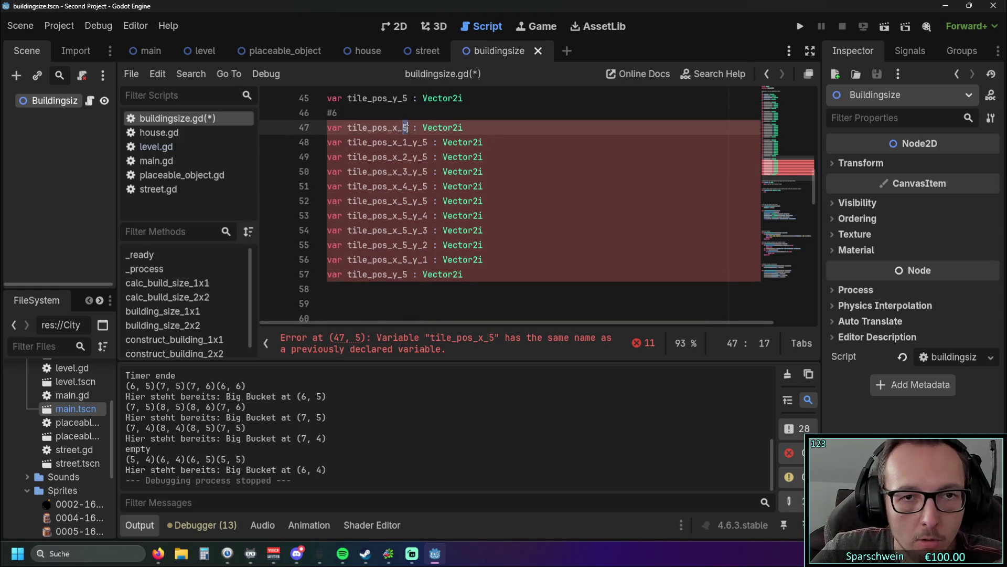
type("6")
left_click(427, 143)
key("BackSpace")
type("6")
left_click(428, 157)
key("BackSpace")
type("6")
Replace the 5s with 6s in the following variable names through line 53
left_click(428, 172)
key("BackSpace")
type("6")
left_click(429, 186)
key("BackSpace")
type("6")
left_click(428, 201)
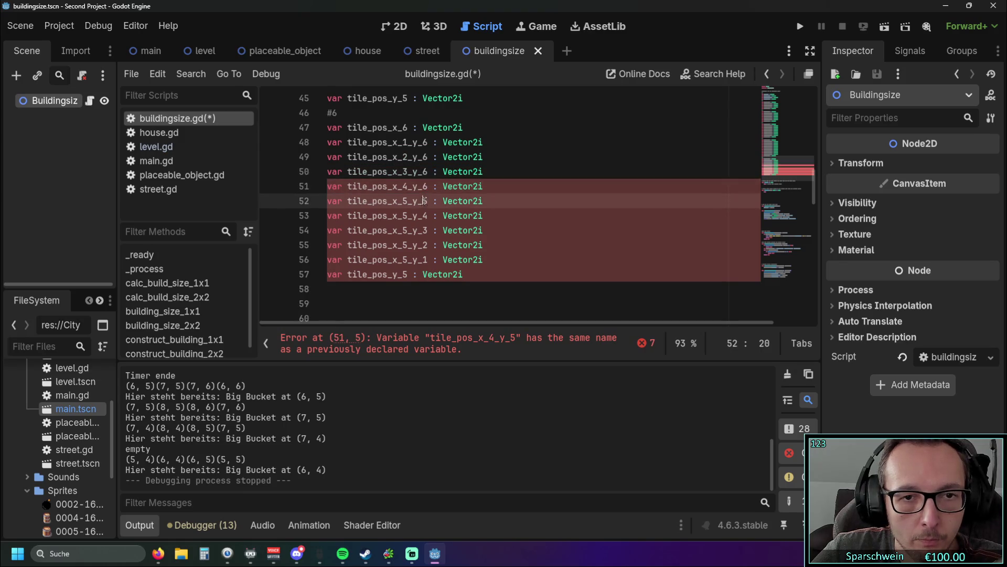
type("6")
left_click(408, 201)
key("BackSpace")
type("6")
left_click(402, 216)
type("6")
key("Delete")
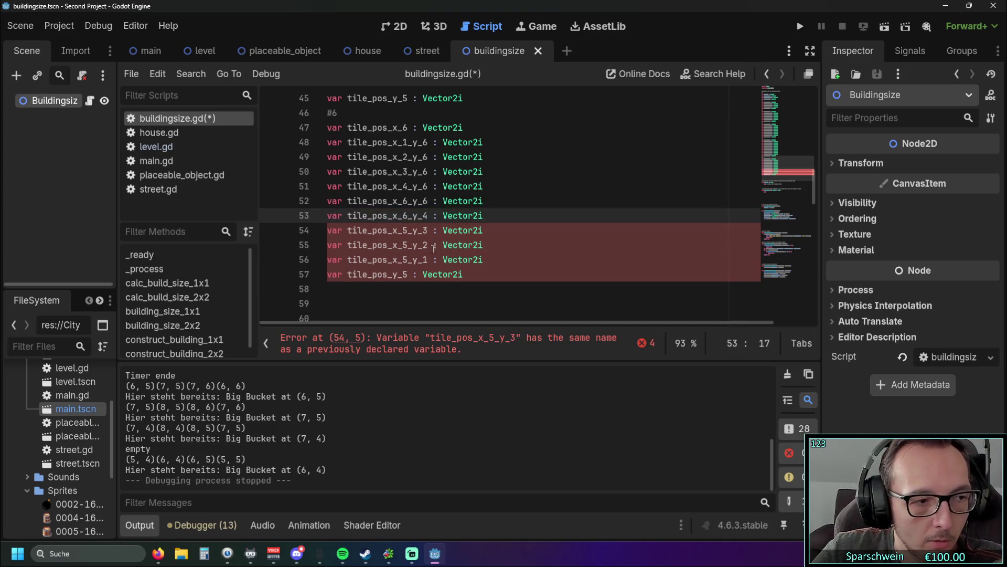
Rename tile_pos_y_5 to tile_pos_y_6 and swap the remaining 5s for 6s on lines 54–56
left_click(405, 274)
type("6")
key("Delete")
left_click(404, 259)
type("6")
key("Delete")
left_click(405, 245)
key("BackSpace")
type("6")
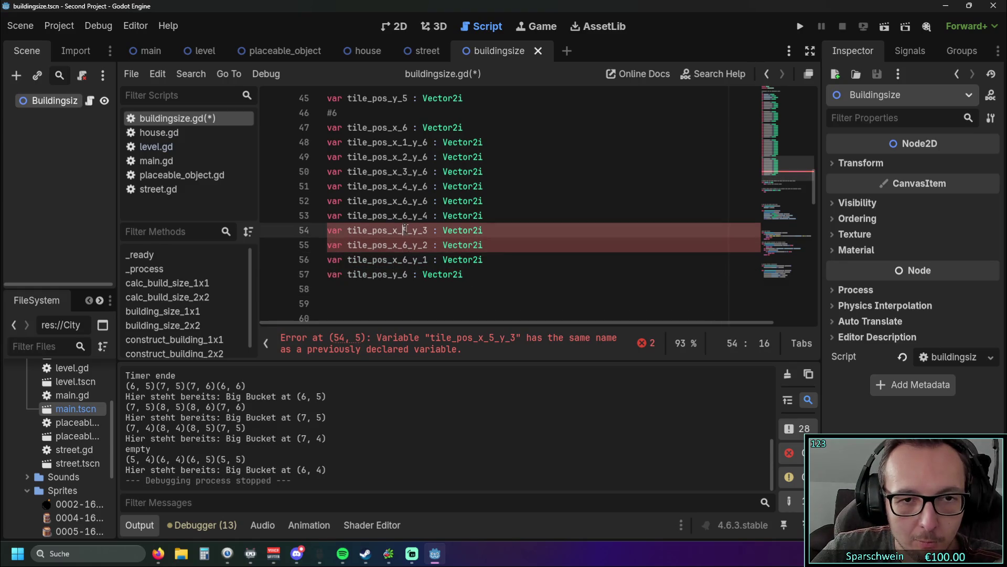
left_click(405, 230)
key("BackSpace")
type("6")
Duplicate the tile_pos_x_6_y_4 line below line 53 and change the copy's y digit to 6
left_click_drag(493, 216, 289, 217)
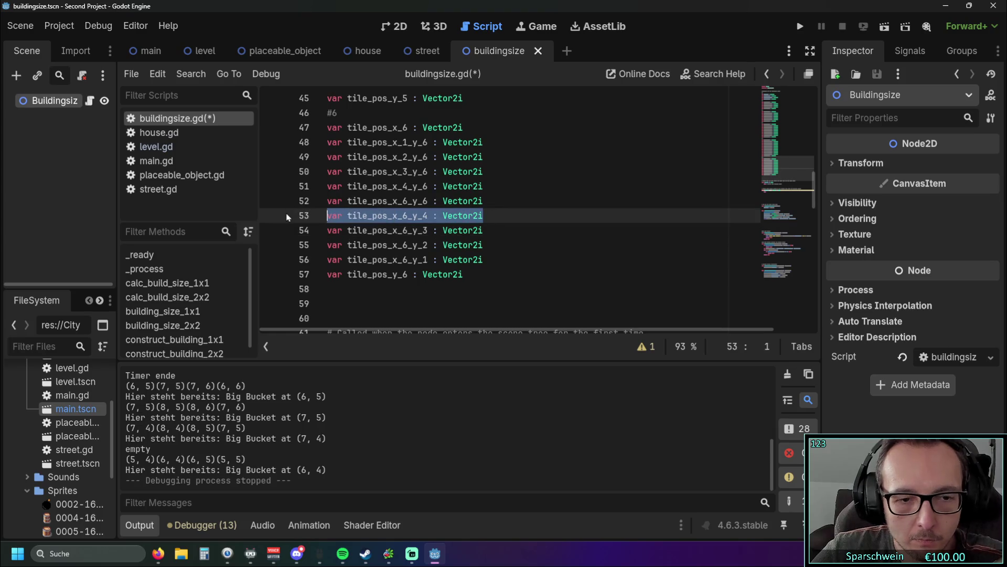
key("ctrl+c")
left_click(495, 201)
key("Return")
key("ctrl+v")
left_click(425, 215)
key("Delete")
type("6")
Duplicate tile_pos_x_4_y_6 as tile_pos_x_5_y_6 and change line 54's y digit to 5
left_click_drag(485, 186, 268, 181)
key("ctrl+c")
left_click(492, 186)
key("Return")
key("ctrl+v")
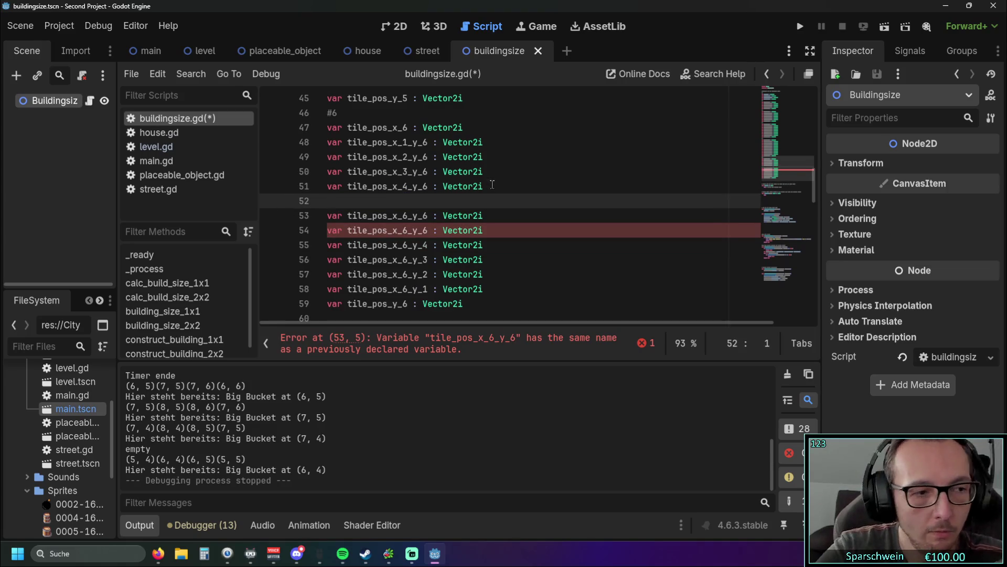
left_click(404, 201)
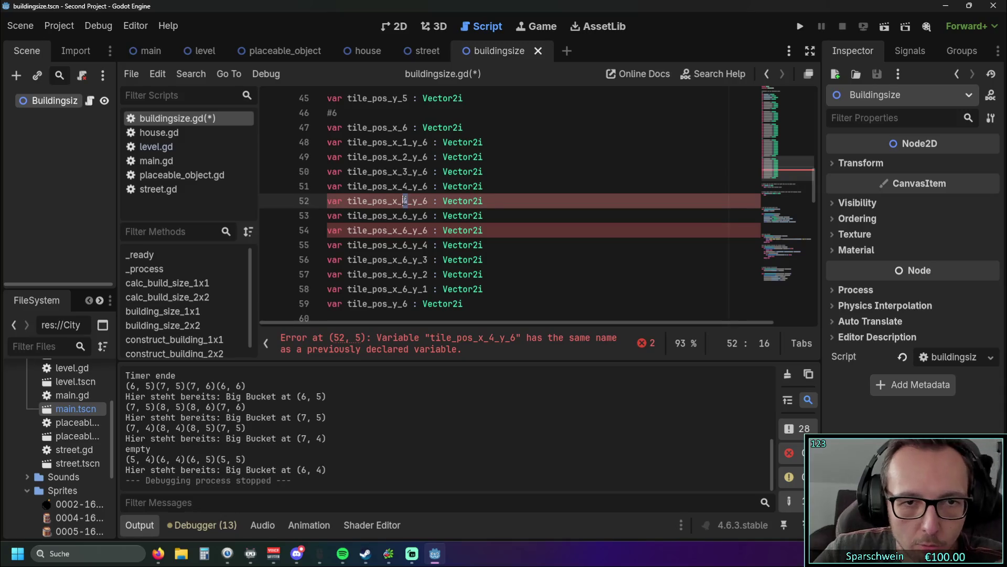
type("5")
left_click(561, 228)
left_click_drag(421, 229, 429, 229)
type("5")
left_click(605, 231)
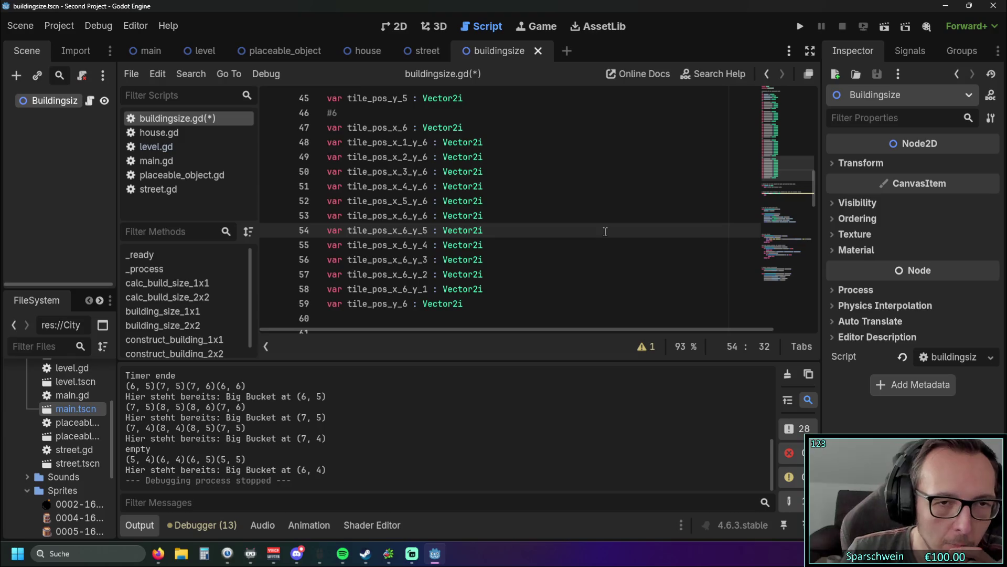
scroll(546, 234, "up", 10)
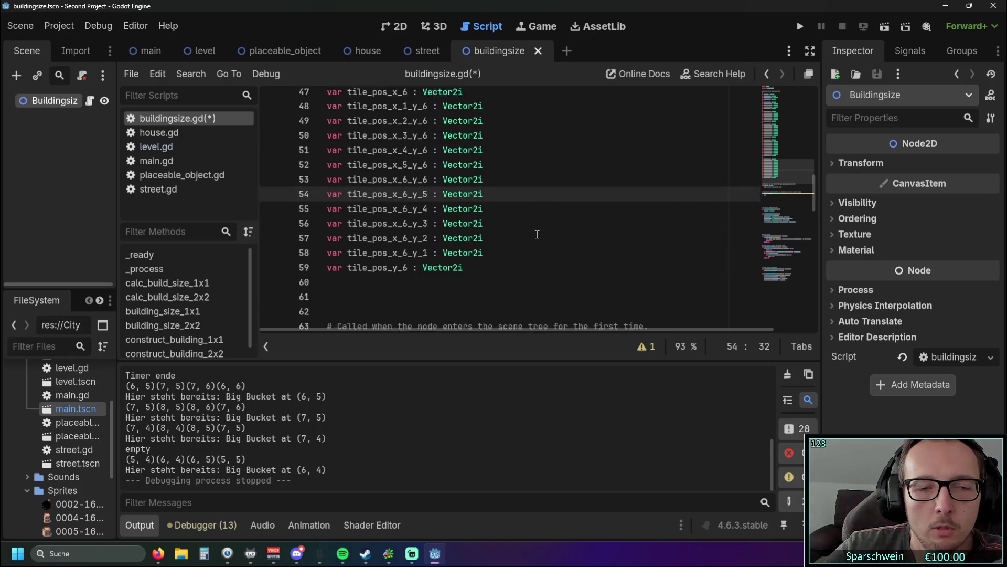
scroll(541, 232, "down", 12)
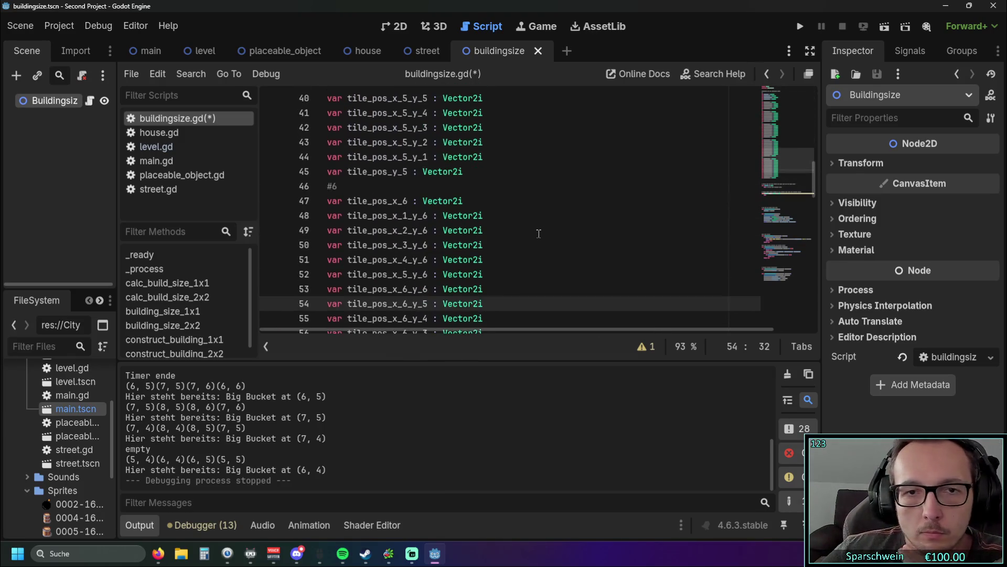
scroll(543, 232, "up", 1)
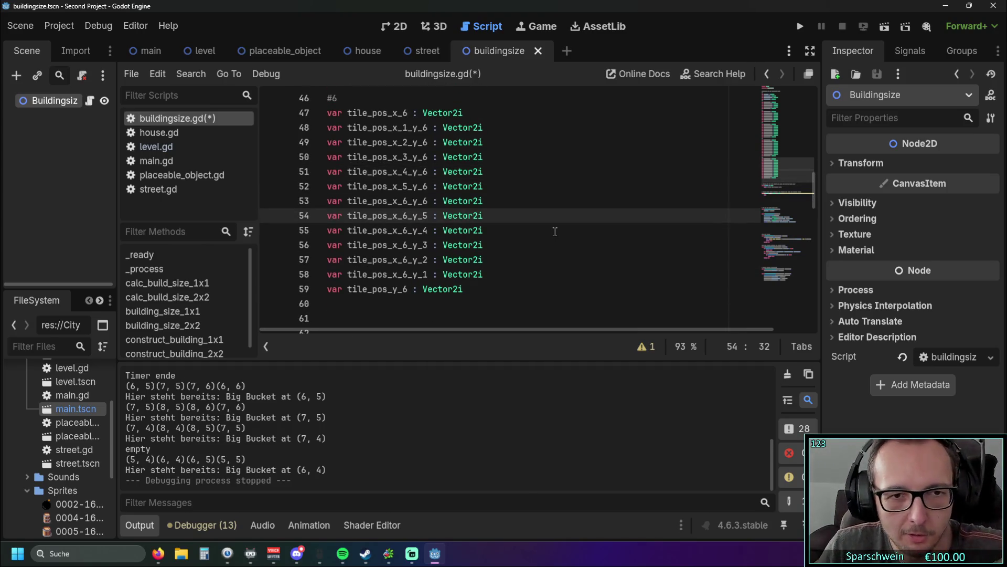
scroll(543, 227, "down", 7)
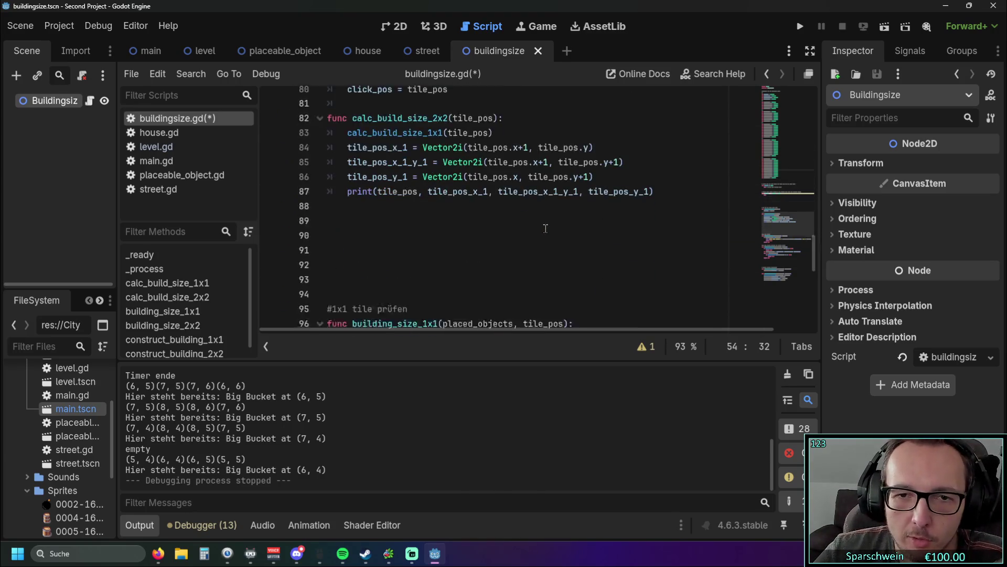
scroll(546, 228, "up", 18)
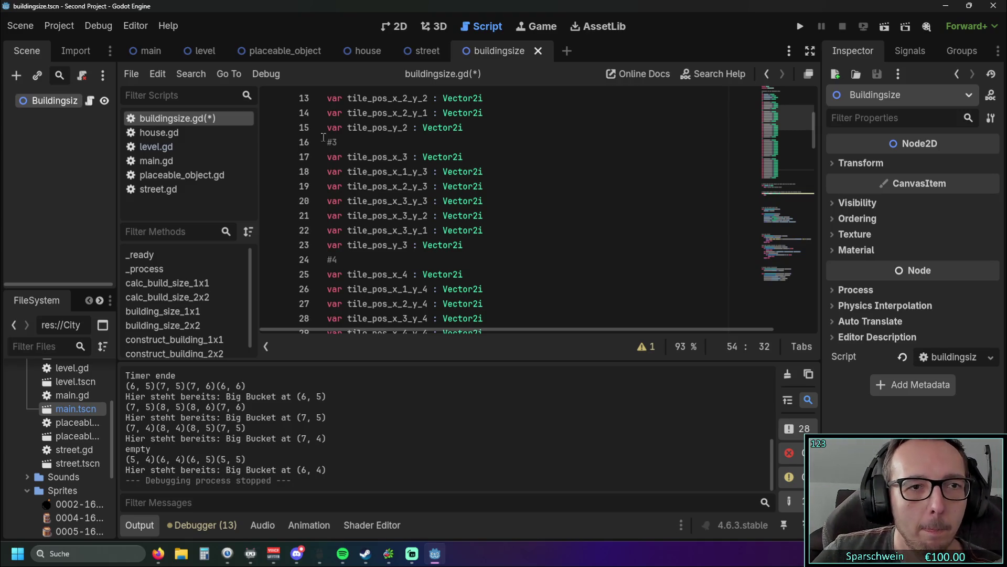
left_click(155, 146)
scroll(569, 164, "down", 3)
scroll(568, 164, "up", 2)
left_click(428, 188)
left_click(525, 217)
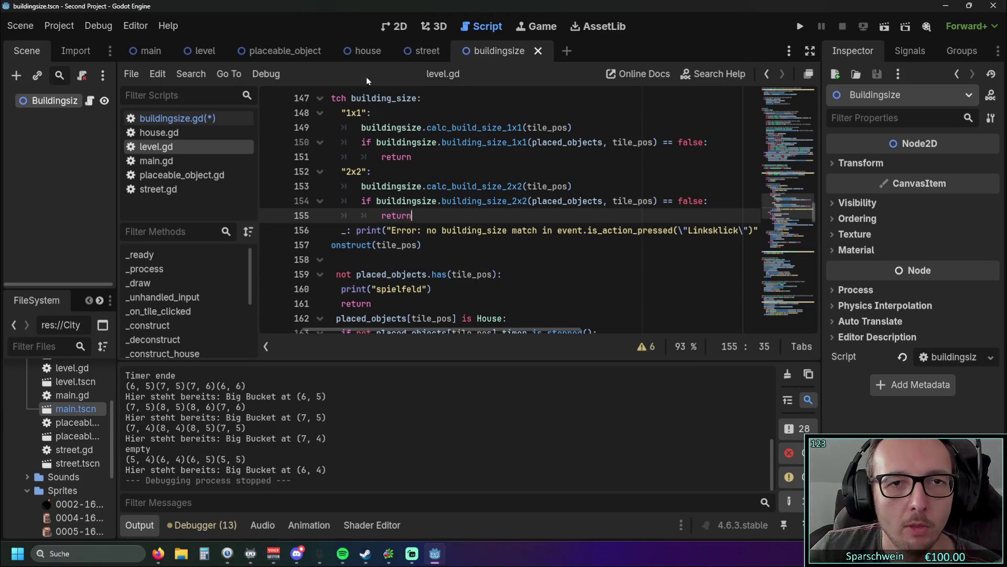
left_click(177, 118)
scroll(436, 173, "down", 3)
scroll(436, 173, "down", 7)
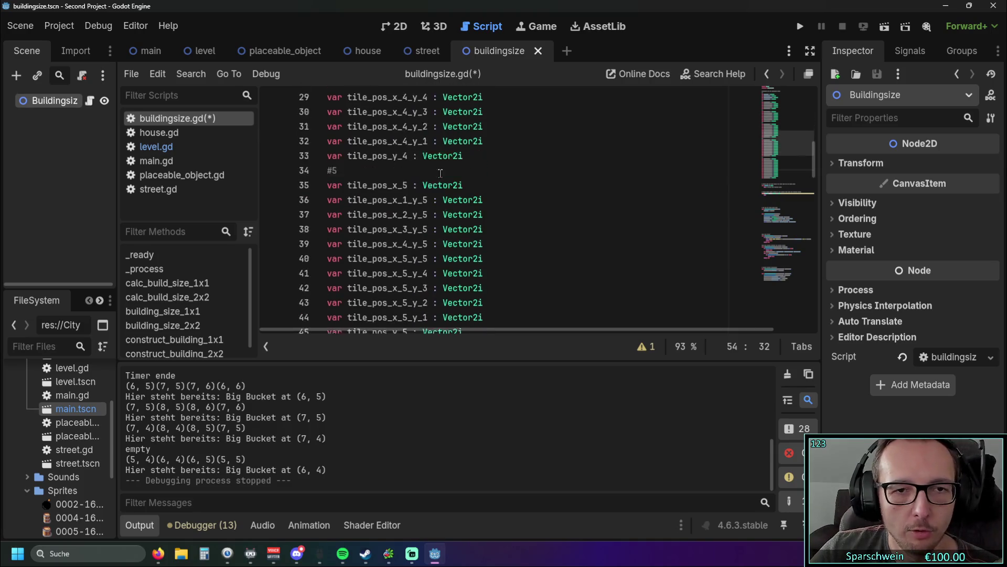
triple_click(492, 172)
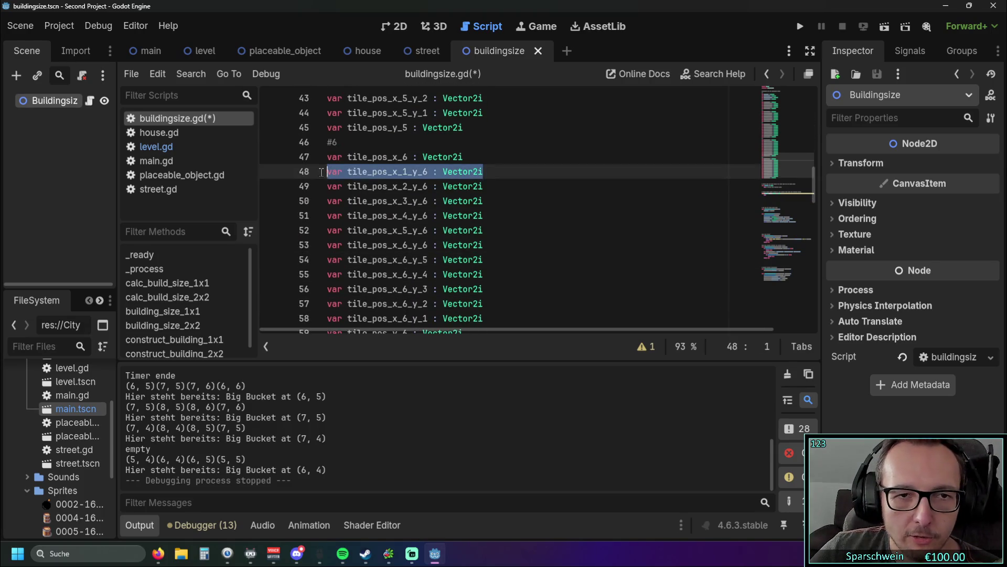
left_click(617, 195)
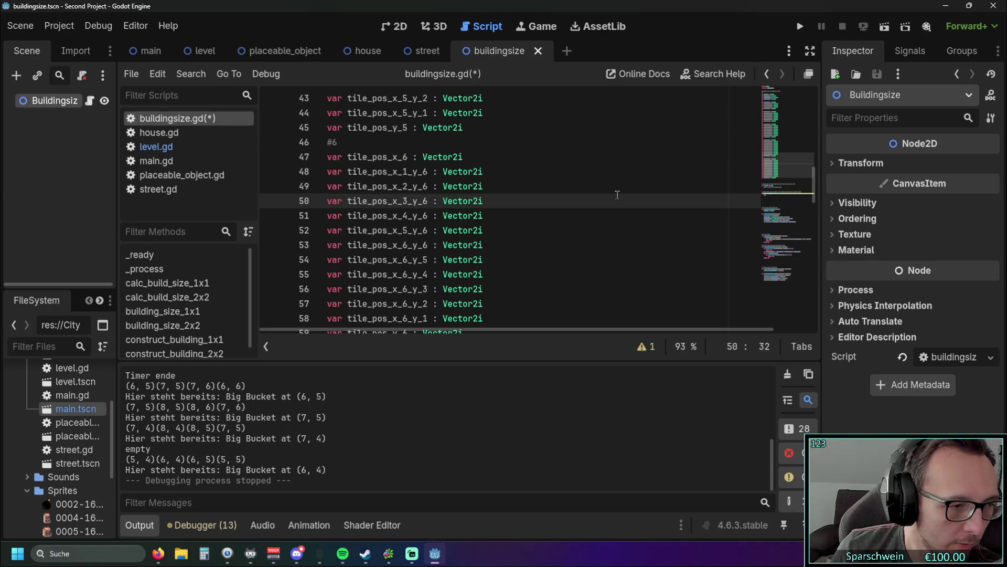